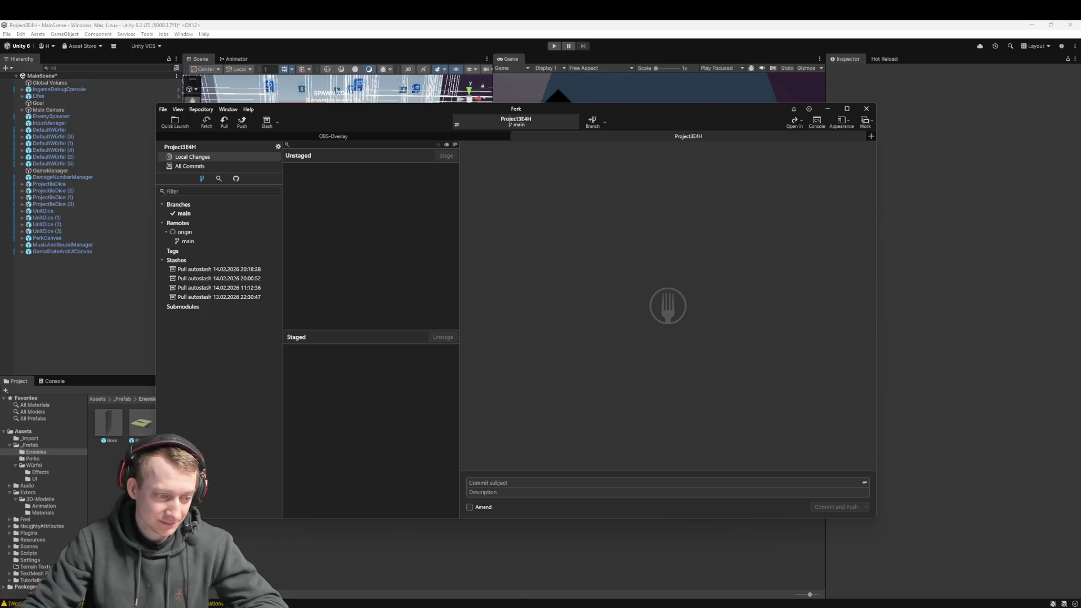
# - Back in Unity, clear all Console log messages
pyautogui.hotkey('alt', 'Tab')
pyautogui.hotkey('ctrl', 'shift', 'c')
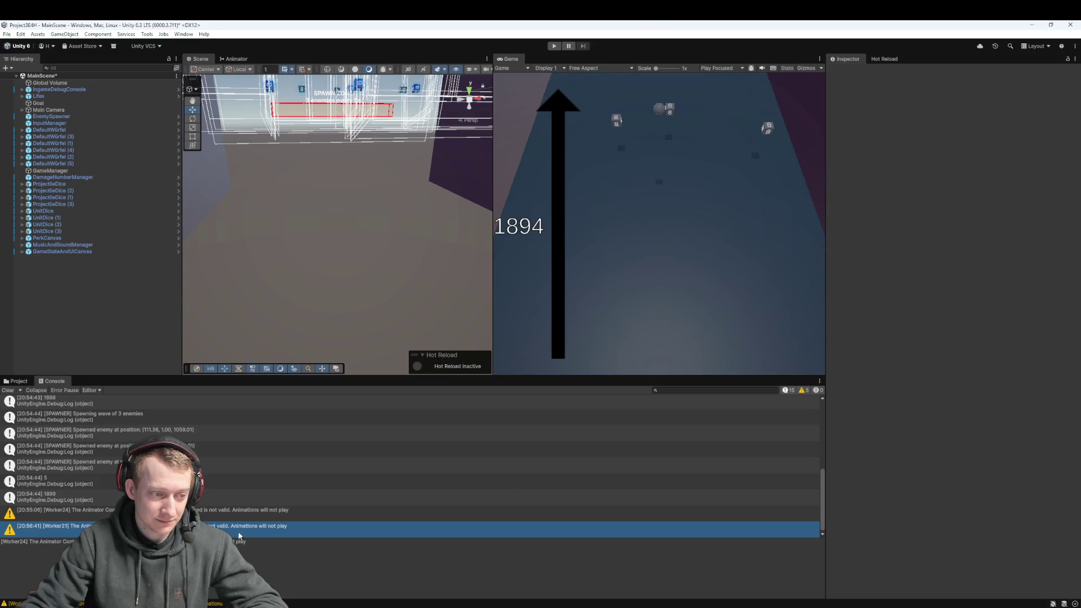
pyautogui.click(8, 390)
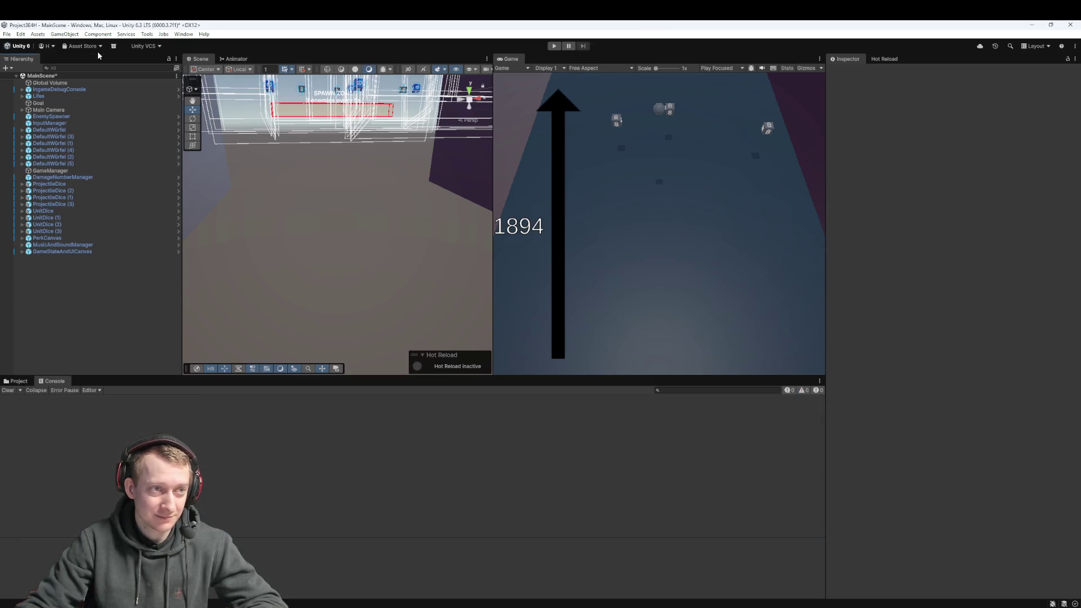
# - Browse the Project panel from Assets down into Extern/3D-Modelle
pyautogui.click(17, 381)
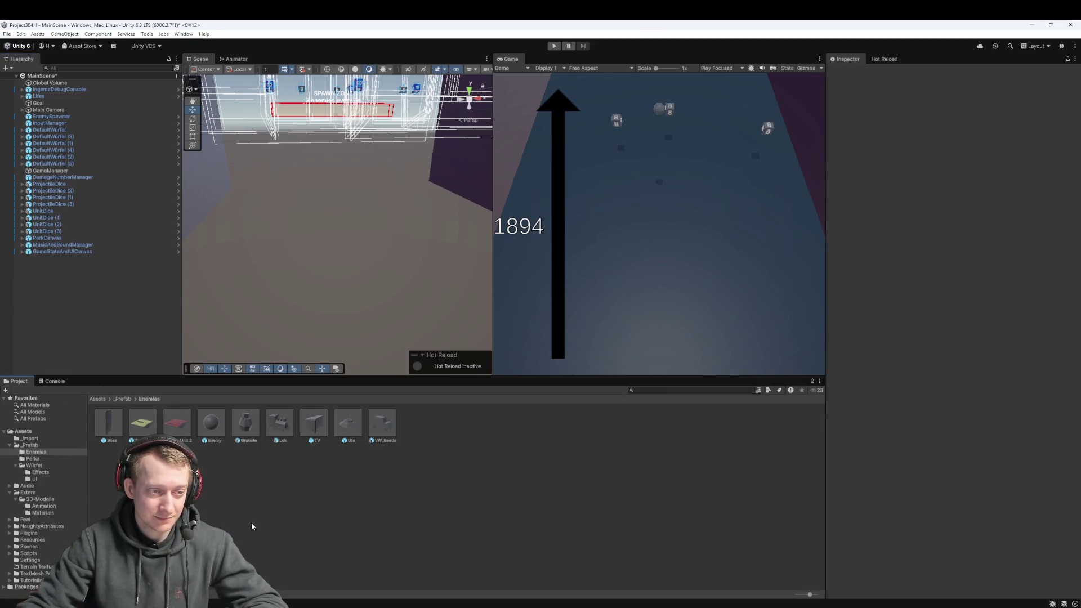
pyautogui.click(118, 399)
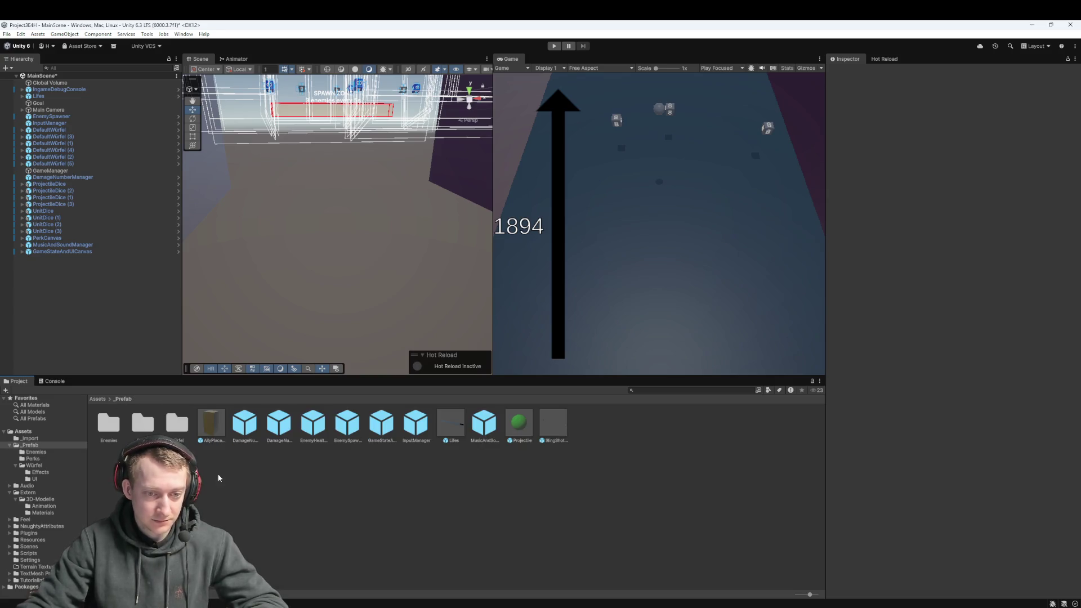
pyautogui.click(99, 400)
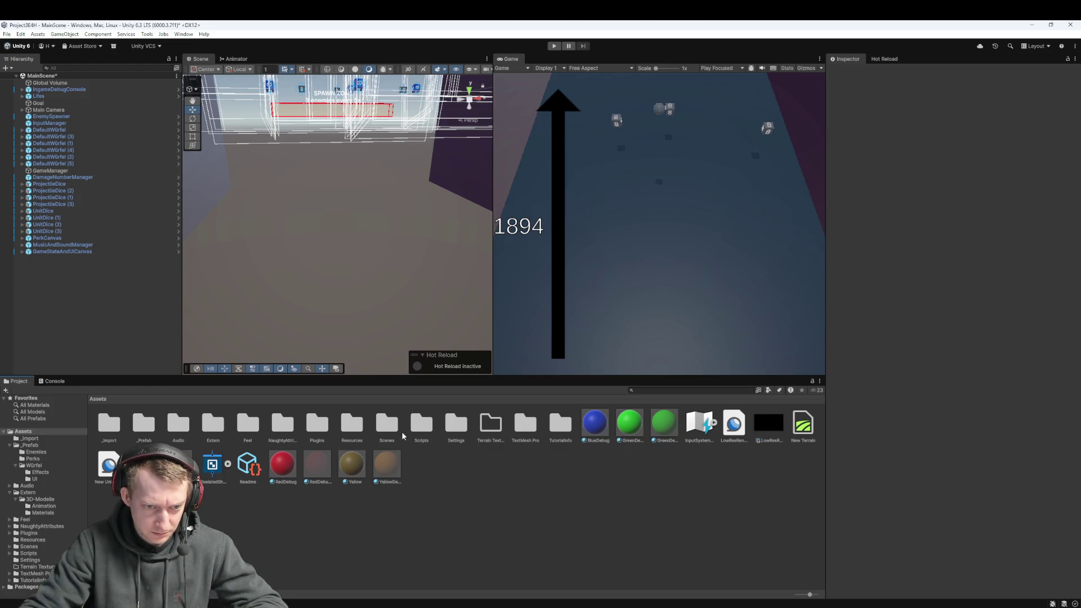
pyautogui.doubleClick(214, 428)
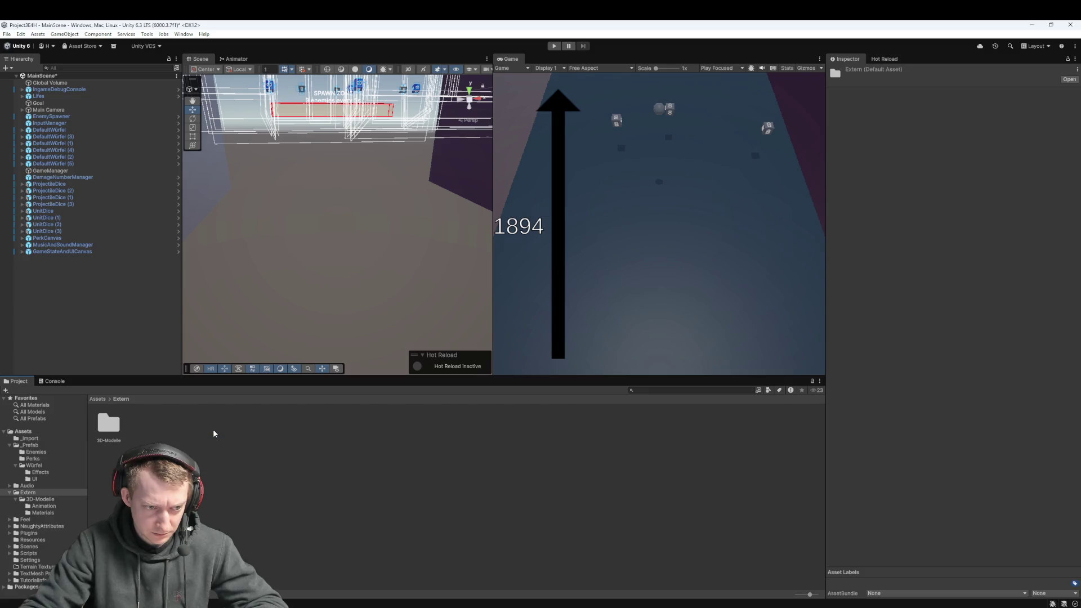
pyautogui.doubleClick(109, 426)
pyautogui.hotkey('alt', 'Tab')
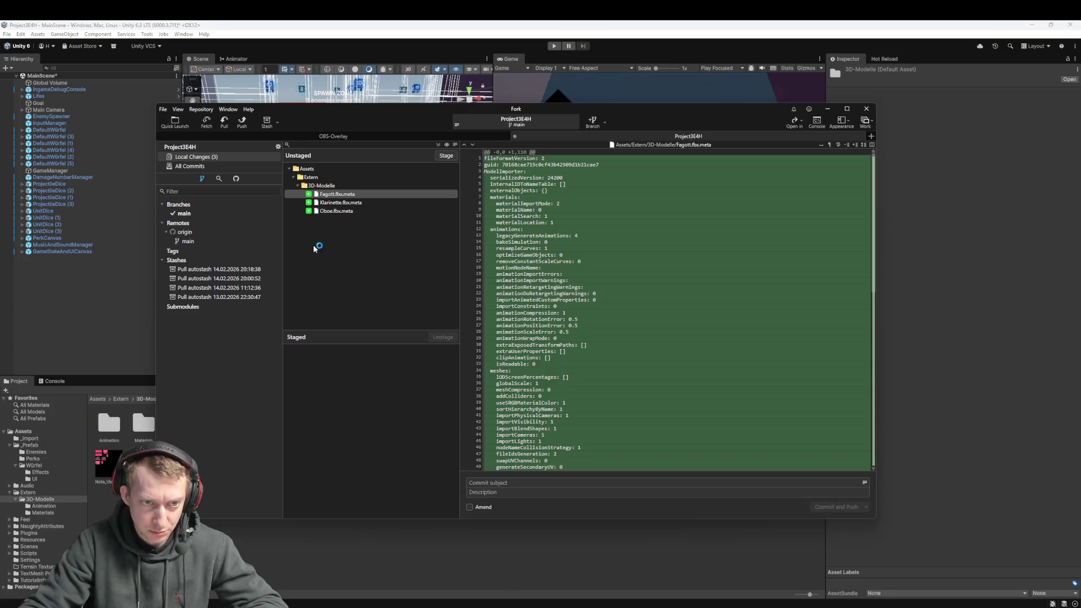
# - In the full history, inspect the files of the 'Neuer Boss + Fagott, Klarinette und Oboe Modelle' commit
pyautogui.click(206, 166)
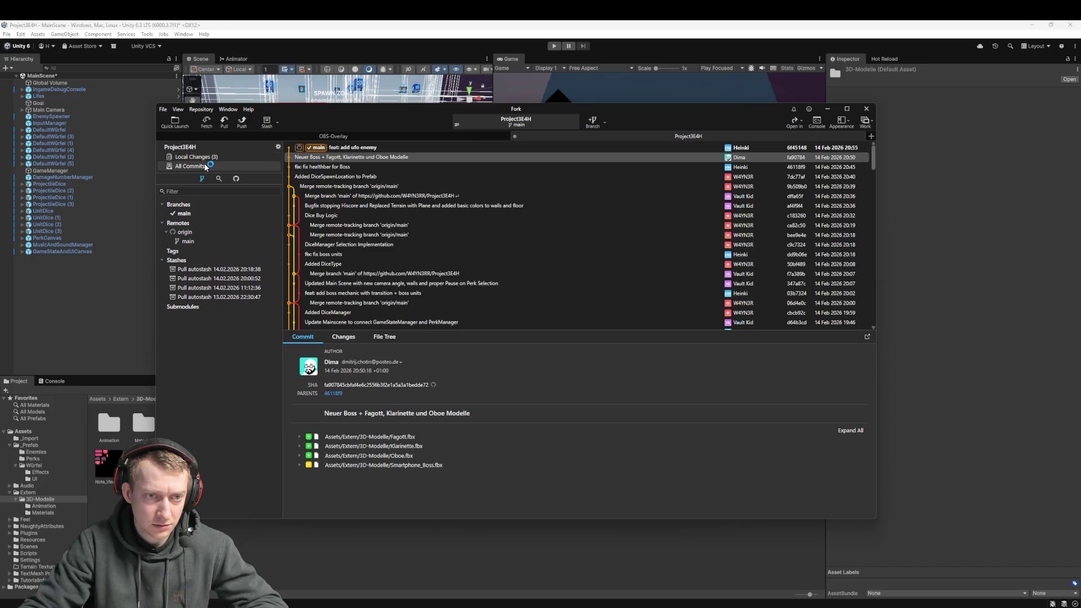
pyautogui.click(354, 158)
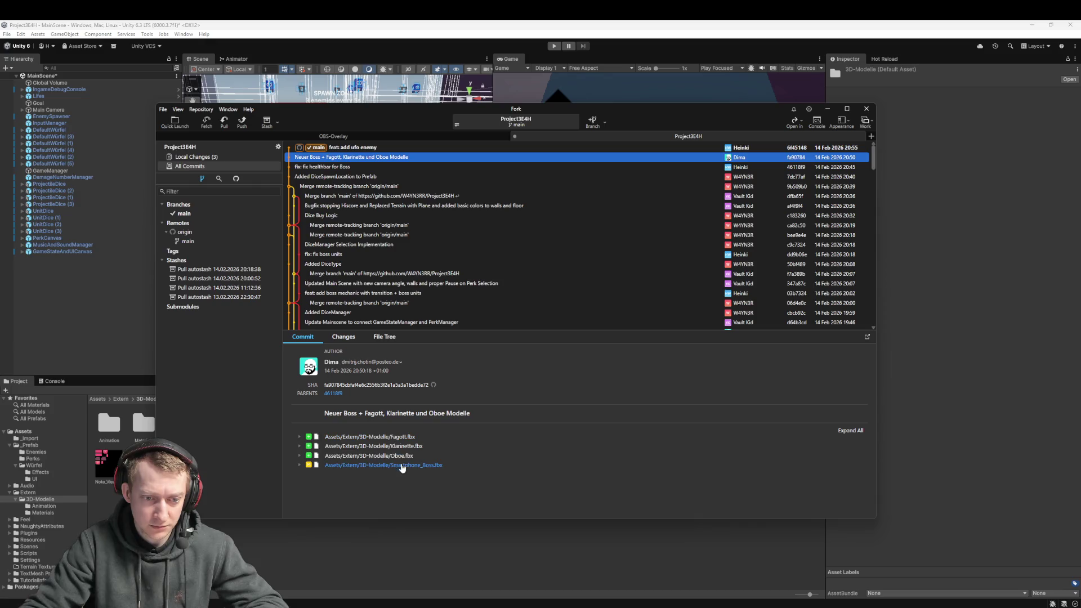
pyautogui.click(103, 313)
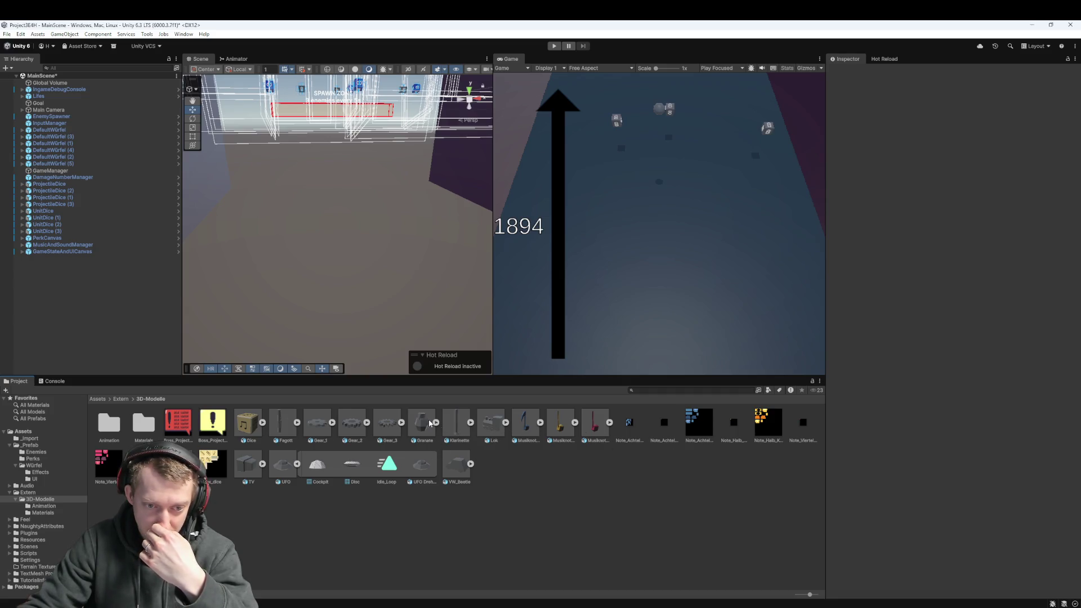
# - Open Smartphone_Boss import settings and set the Phase 2 clip's start to 0
pyautogui.click(298, 465)
pyautogui.click(178, 465)
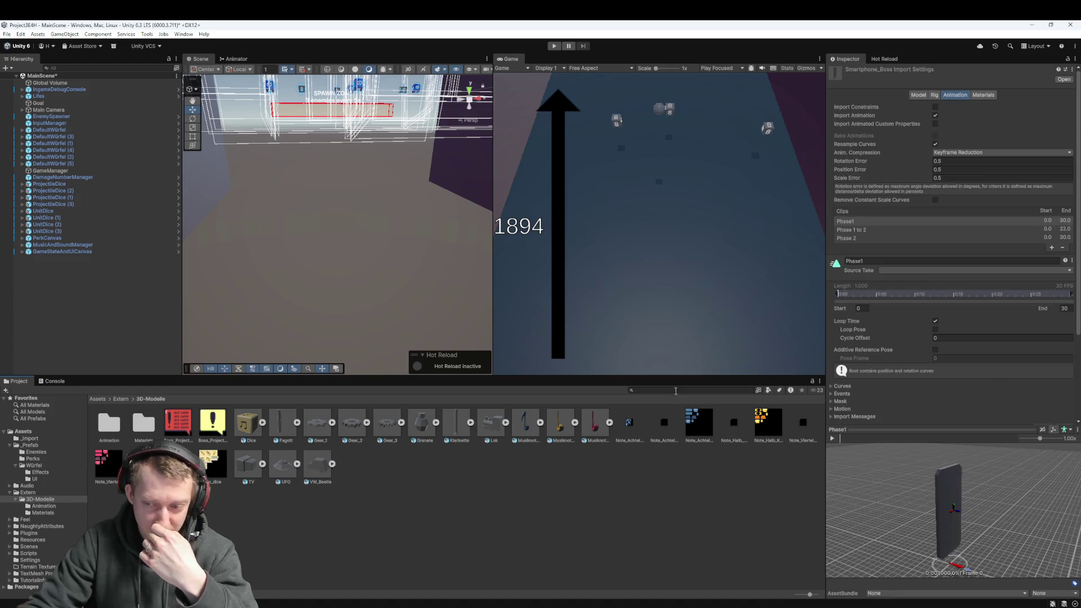
pyautogui.click(863, 232)
pyautogui.click(858, 239)
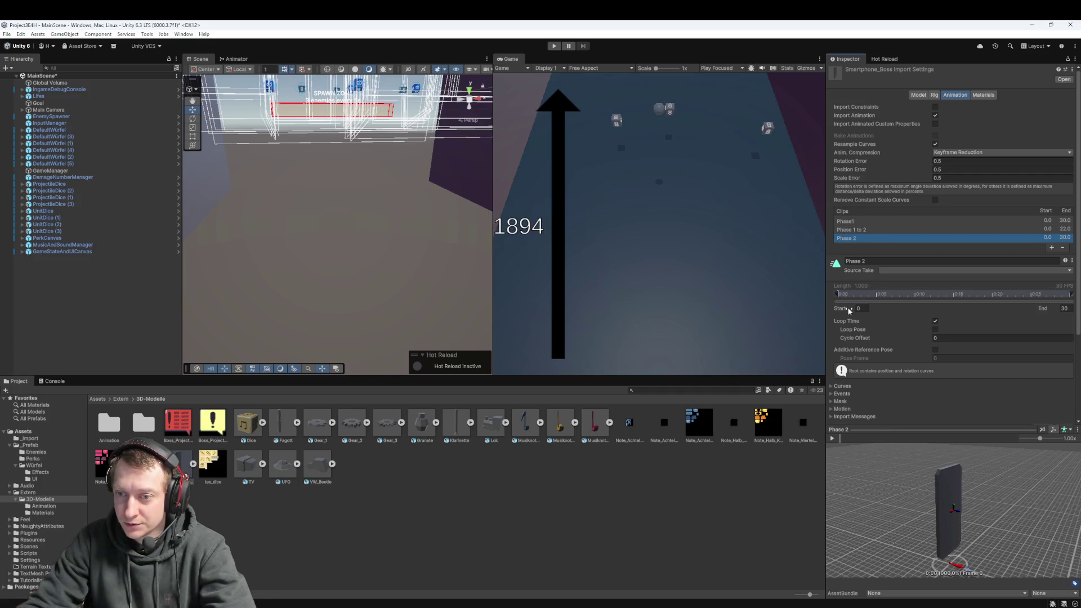
pyautogui.click(857, 309)
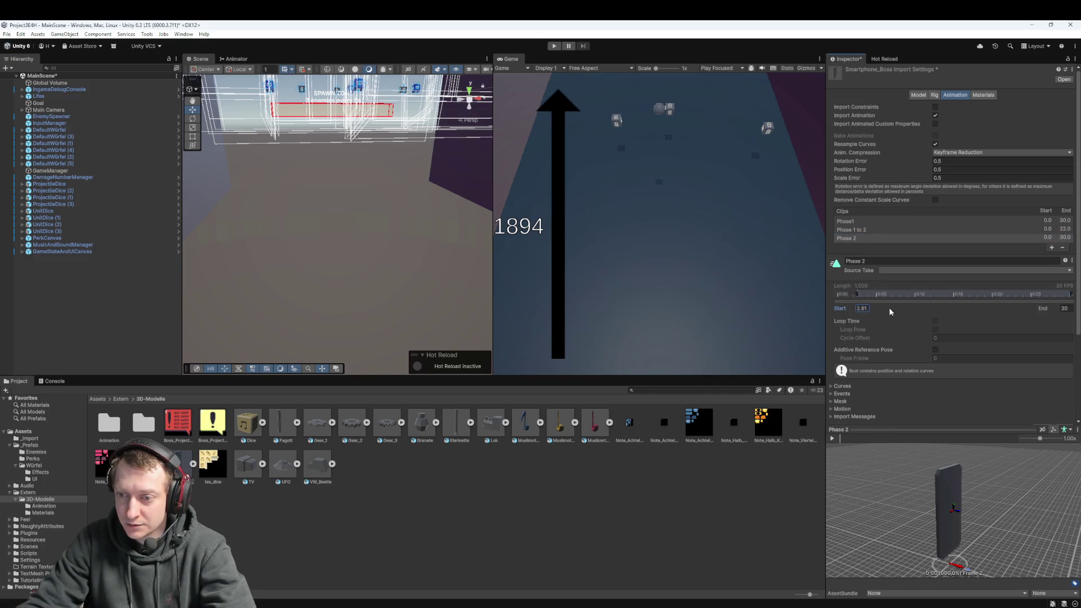
pyautogui.write('0')
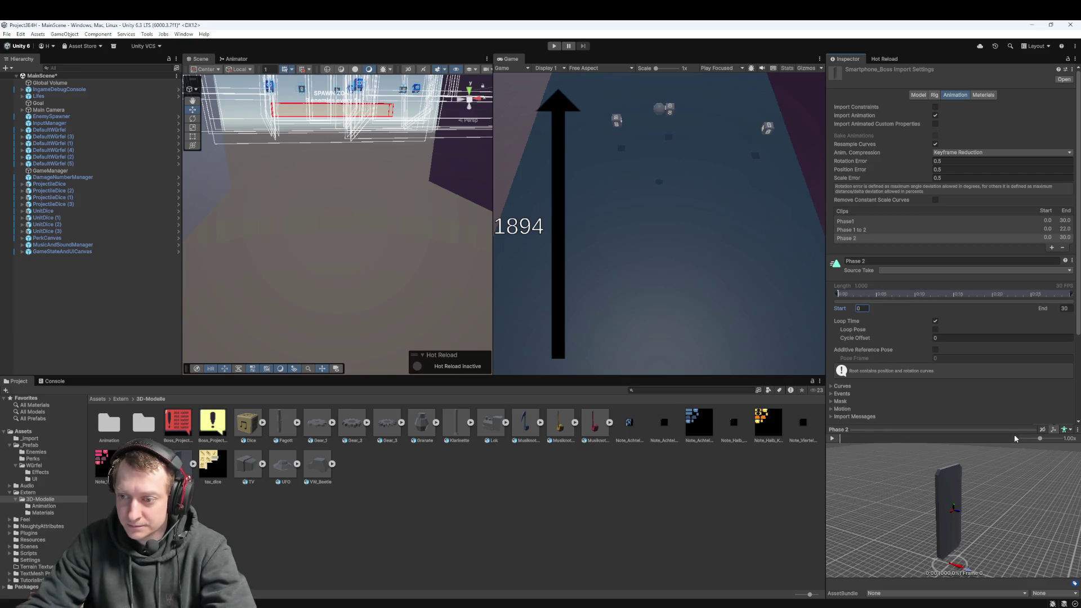
# - Preview the Phase 2, Phase 1 to 2 and Phase1 animation clips
pyautogui.click(832, 439)
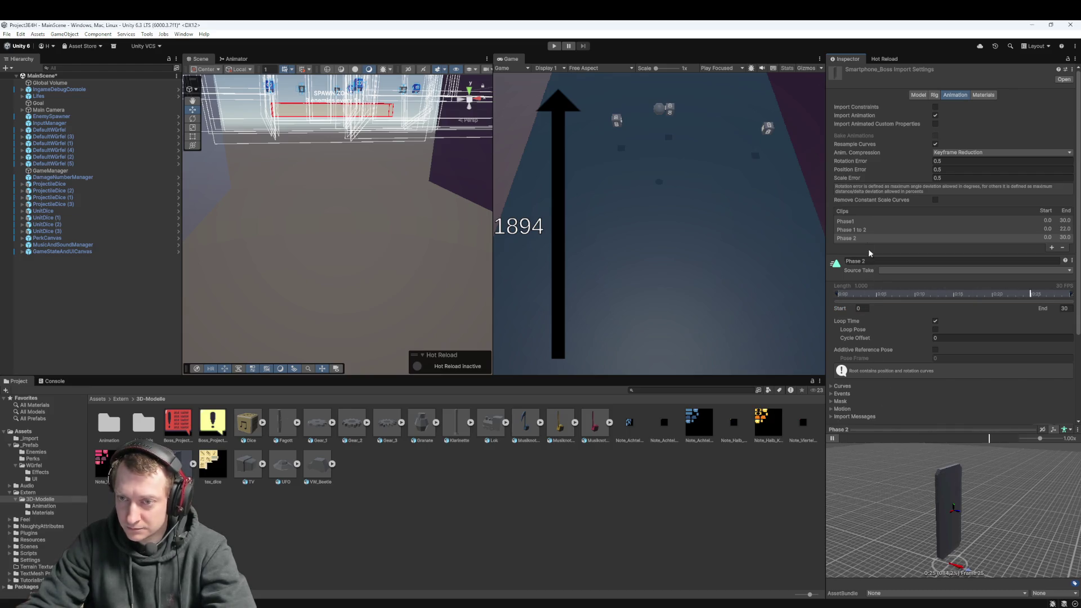
pyautogui.click(866, 231)
pyautogui.click(833, 440)
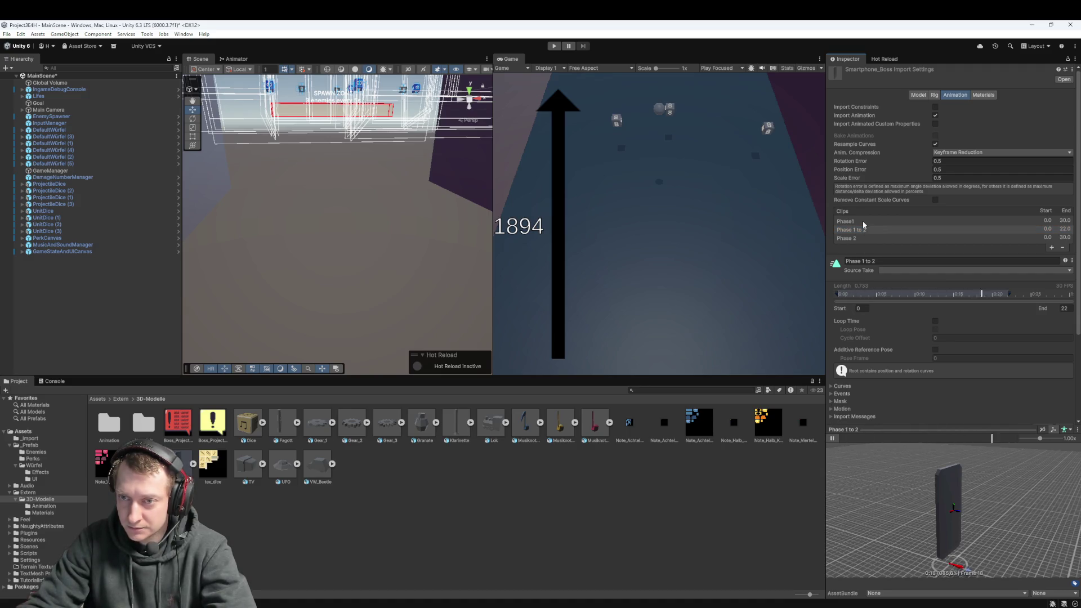
pyautogui.click(863, 221)
pyautogui.click(832, 438)
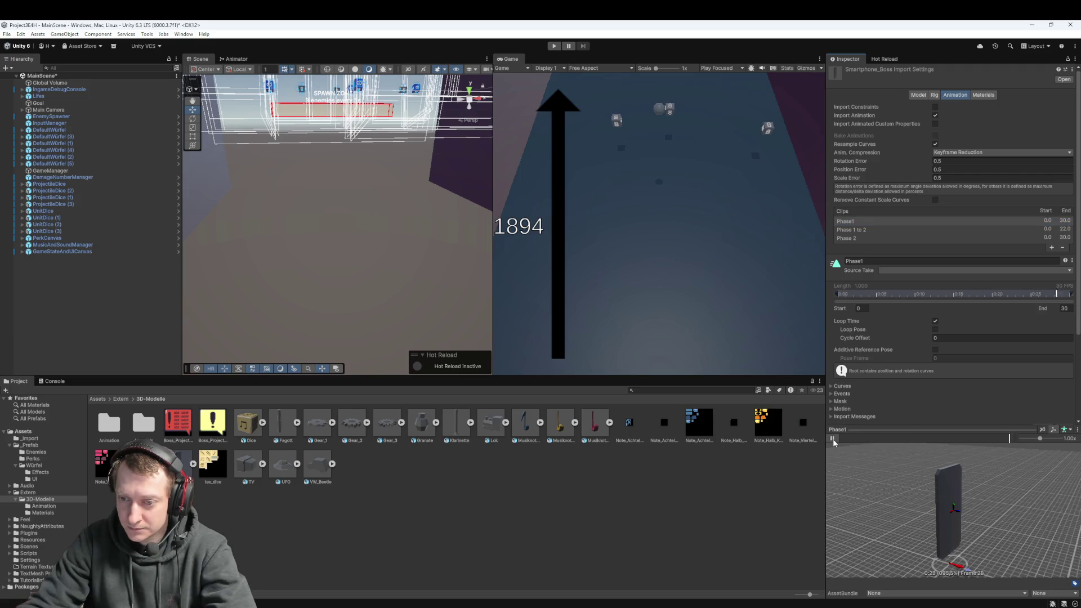
pyautogui.click(832, 438)
# - Extend the Phase 1 to 2 clip to end at 30 and preview it
pyautogui.click(864, 232)
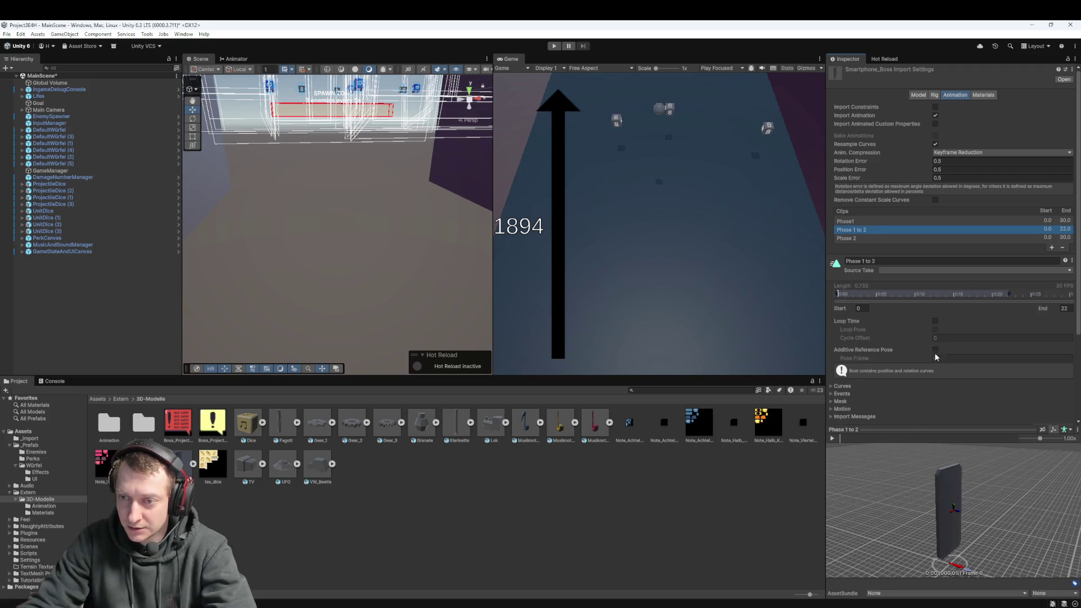
pyautogui.moveTo(1010, 294); pyautogui.dragTo(1070, 293)
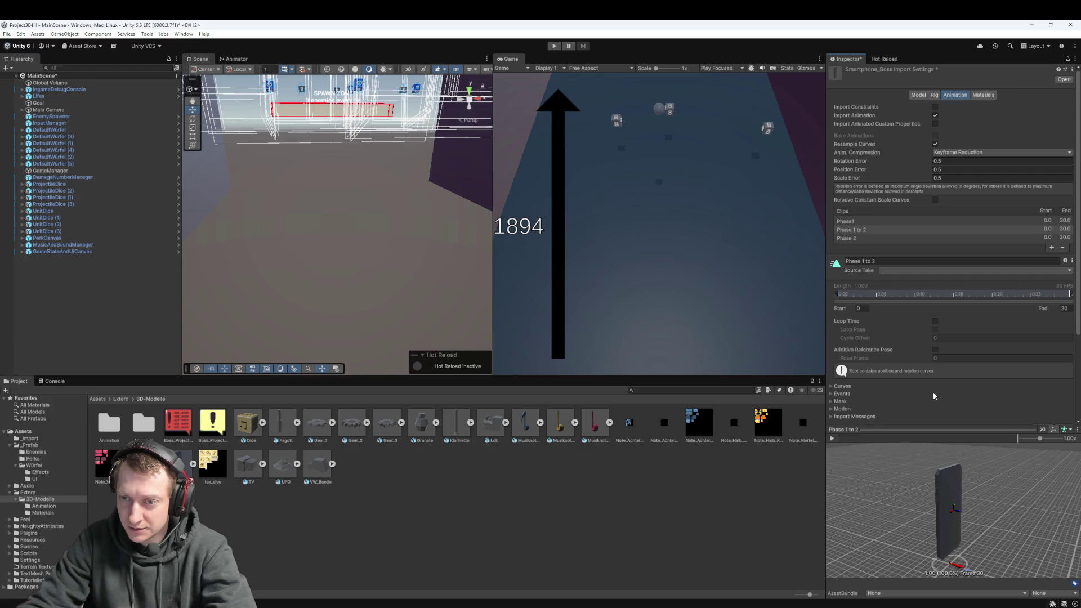
pyautogui.click(833, 438)
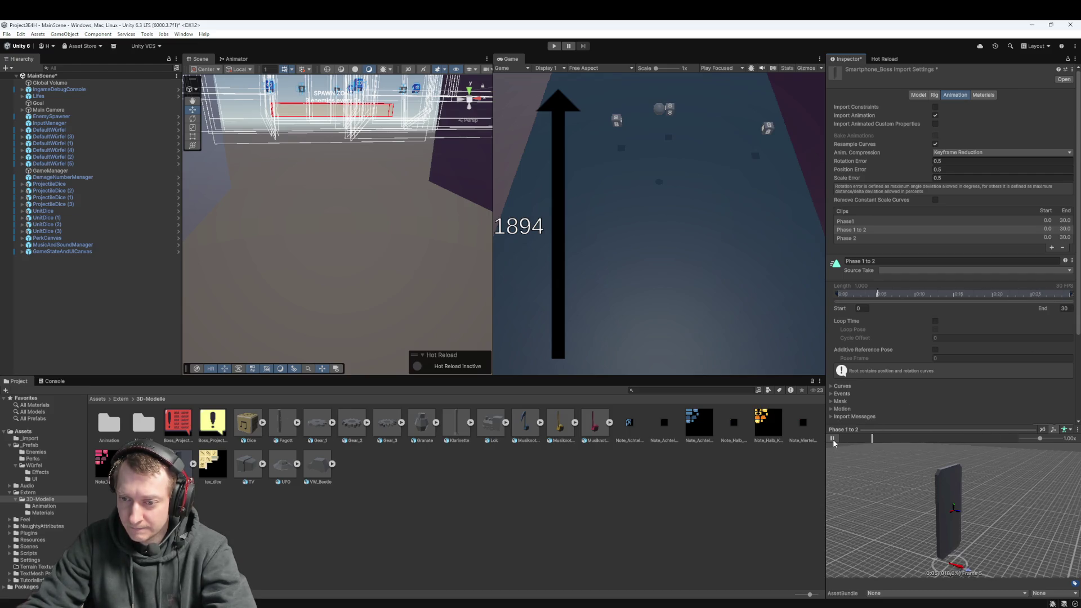
pyautogui.click(833, 438)
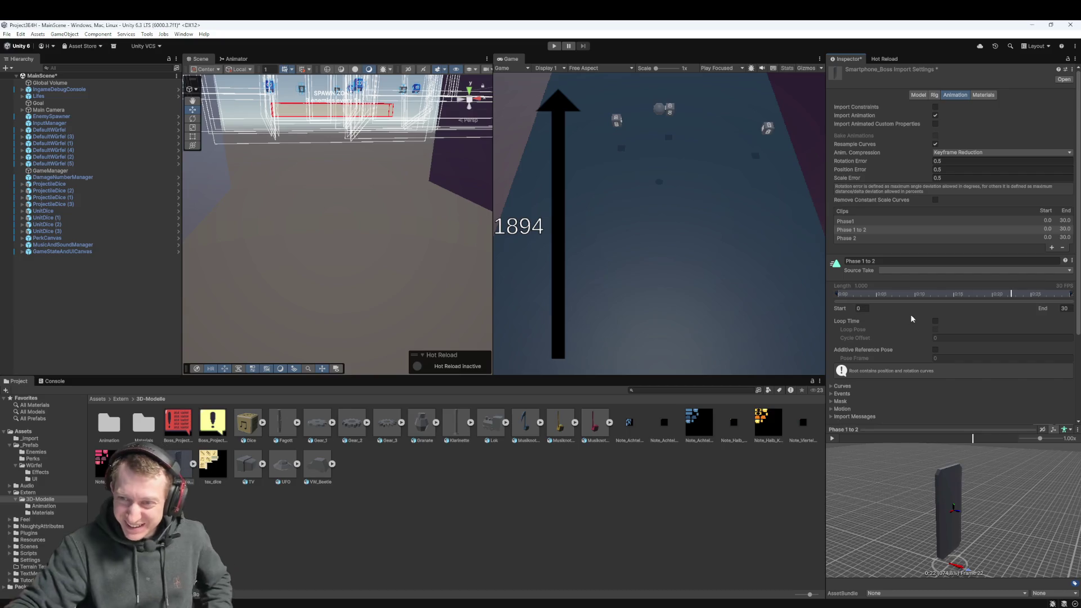
# - Recheck the clips, replay Phase 1 to 2, then leave the model
pyautogui.click(855, 222)
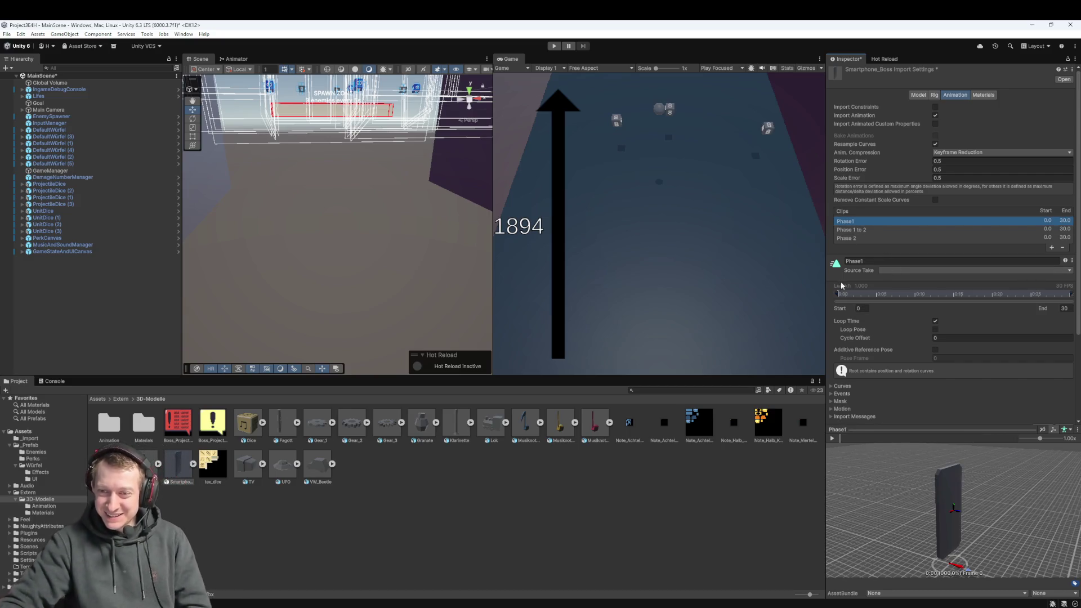
pyautogui.click(849, 239)
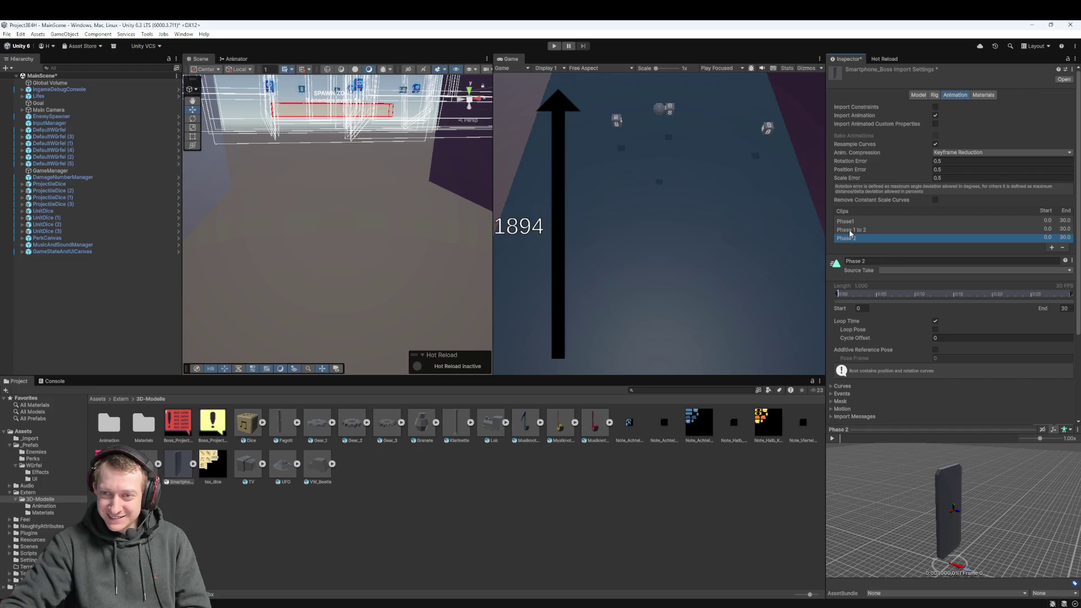
pyautogui.click(850, 231)
pyautogui.click(833, 438)
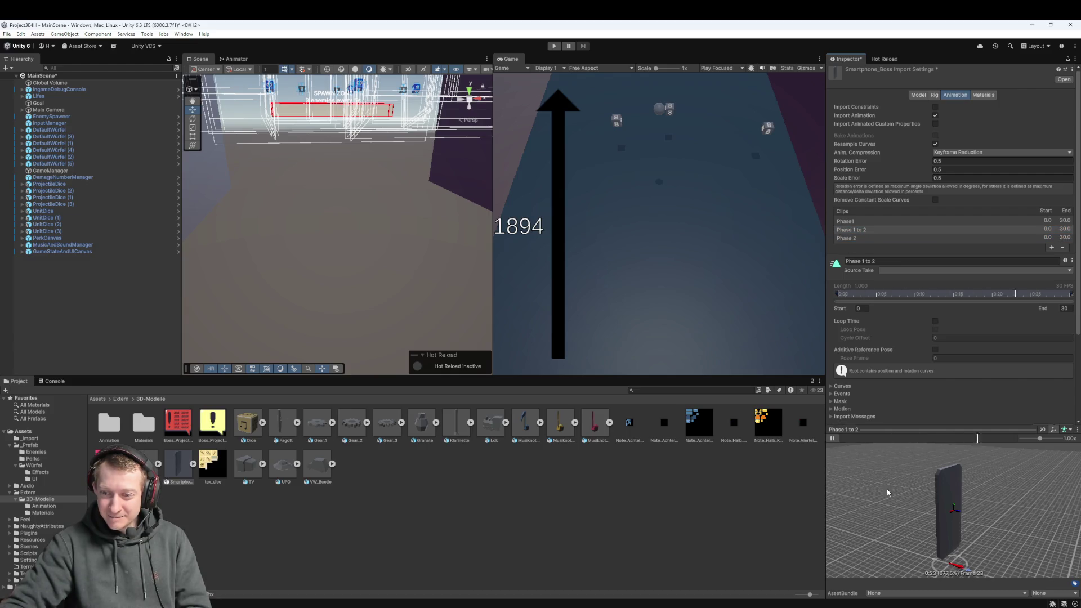
pyautogui.click(833, 438)
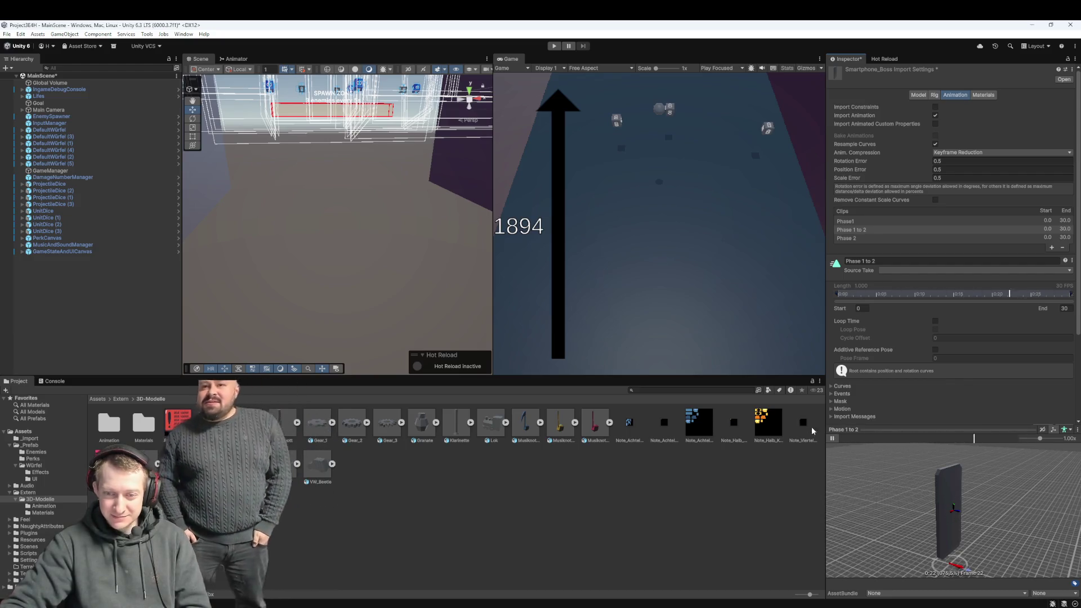
pyautogui.click(487, 516)
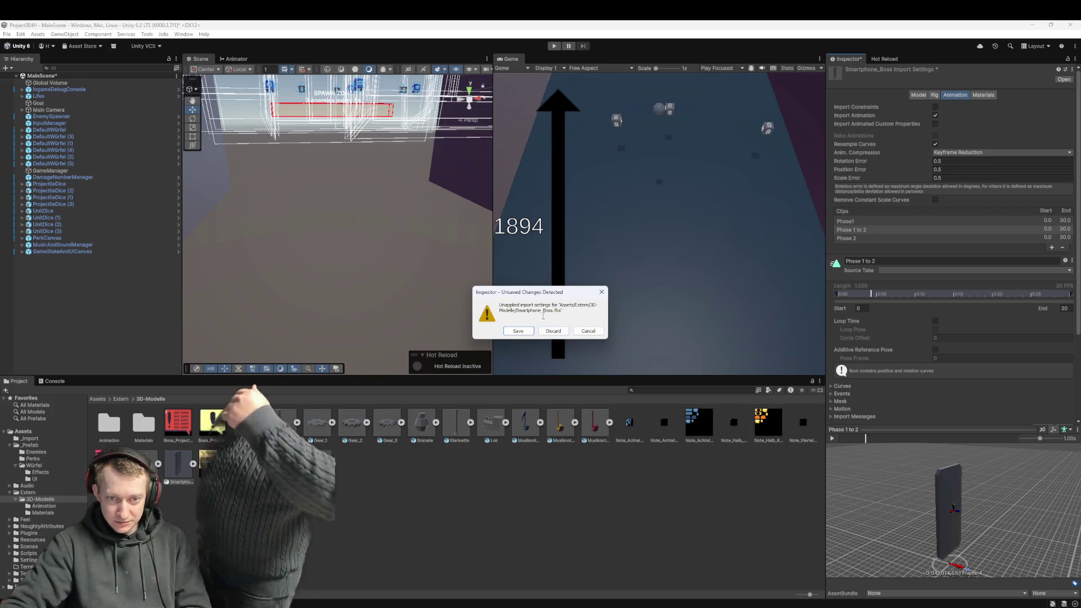
# - Discard the unapplied Smartphone_Boss import changes, deselect the asset, and close the editor
pyautogui.click(553, 331)
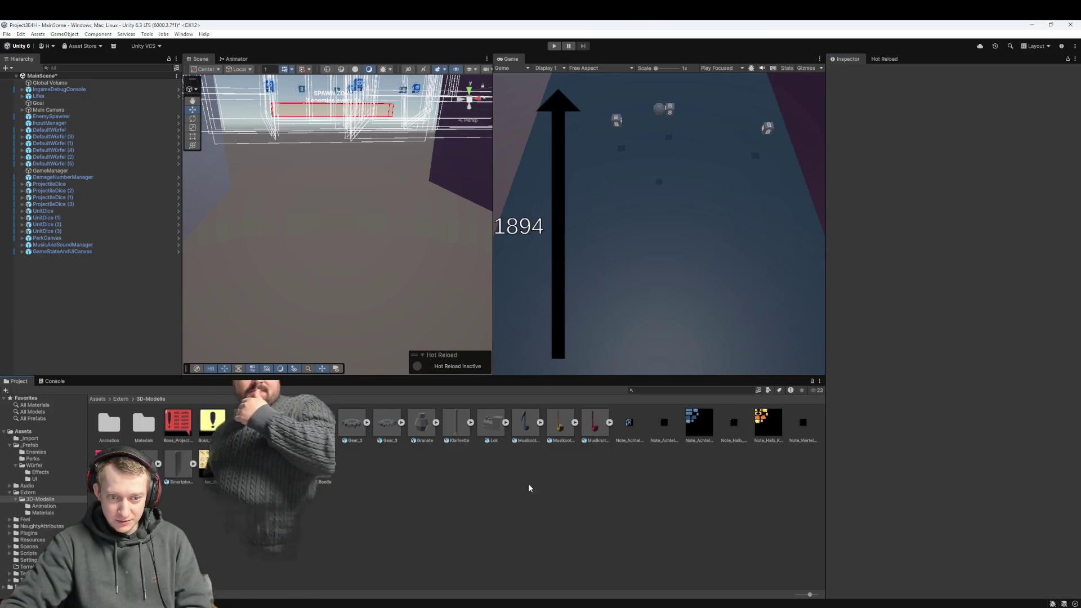
pyautogui.click(179, 465)
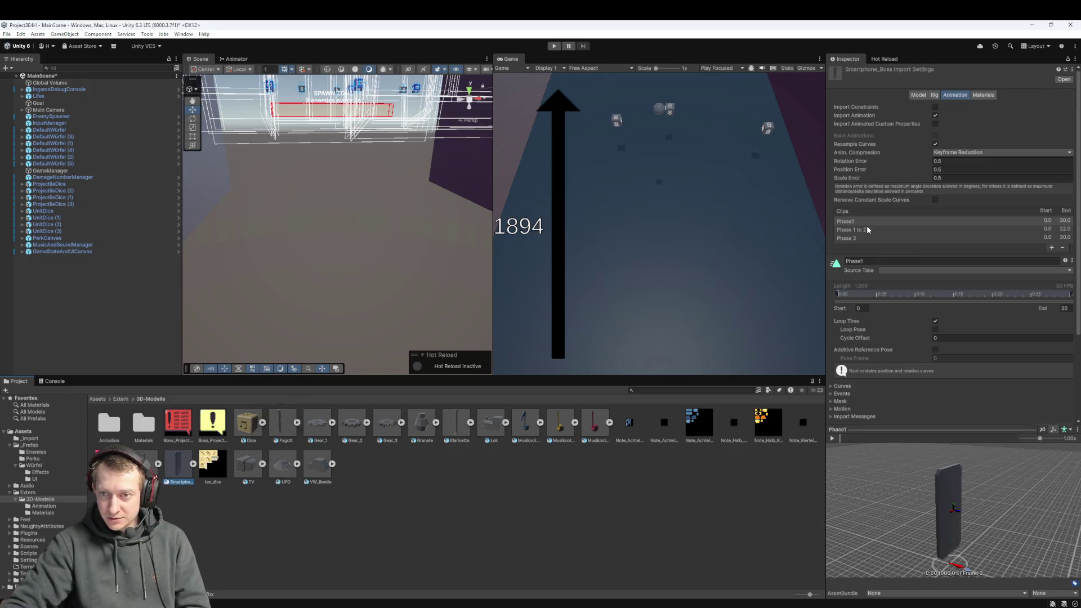
pyautogui.click(624, 503)
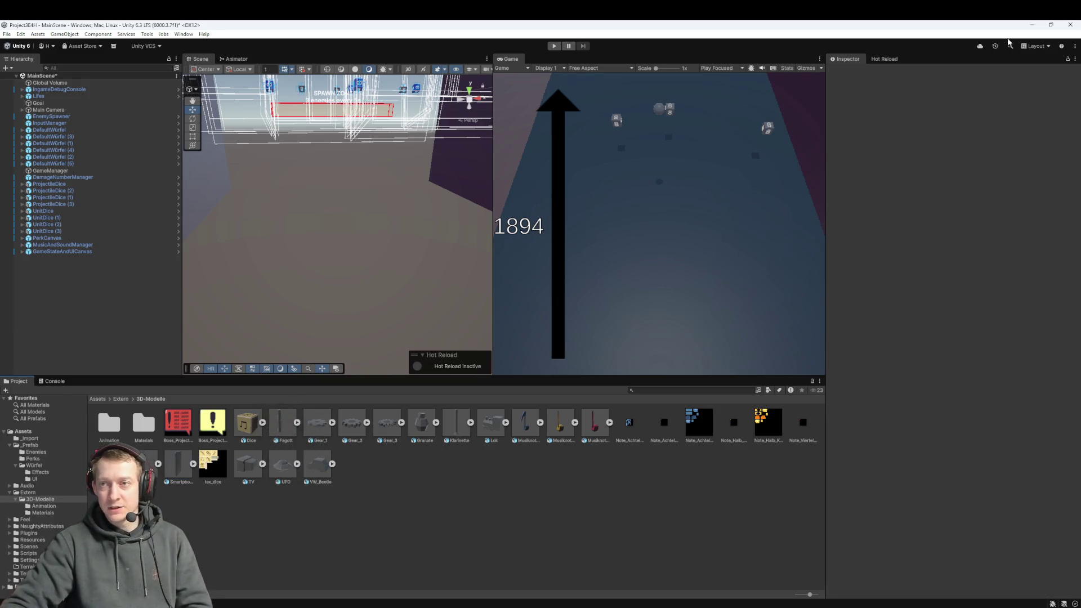
pyautogui.click(1070, 25)
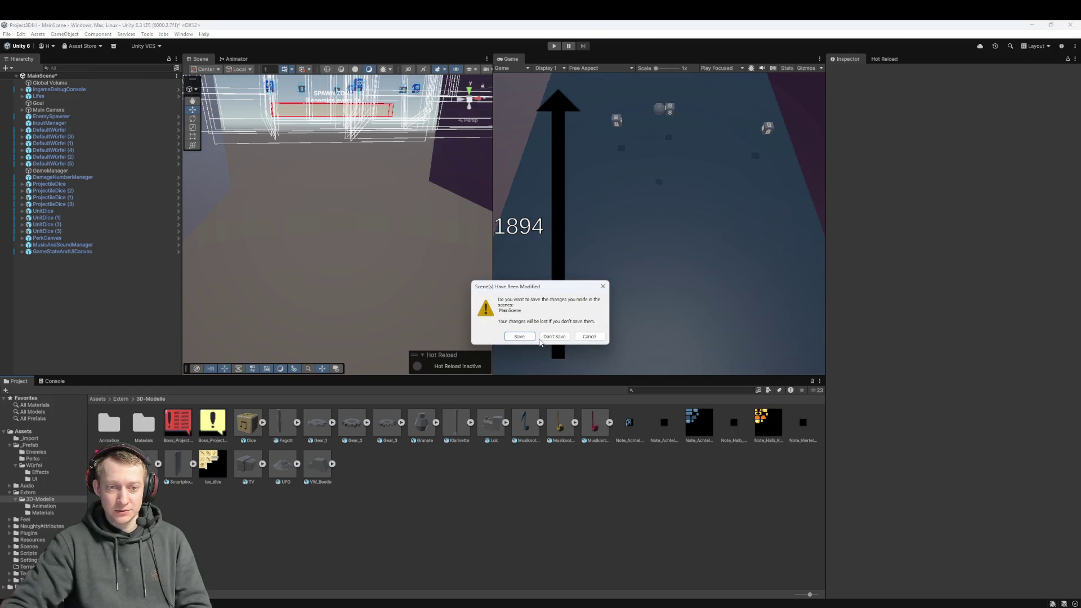
# - Discard the three unstaged 3D-Modelle .meta changes in Fork, then close Unity without saving
pyautogui.click(357, 580)
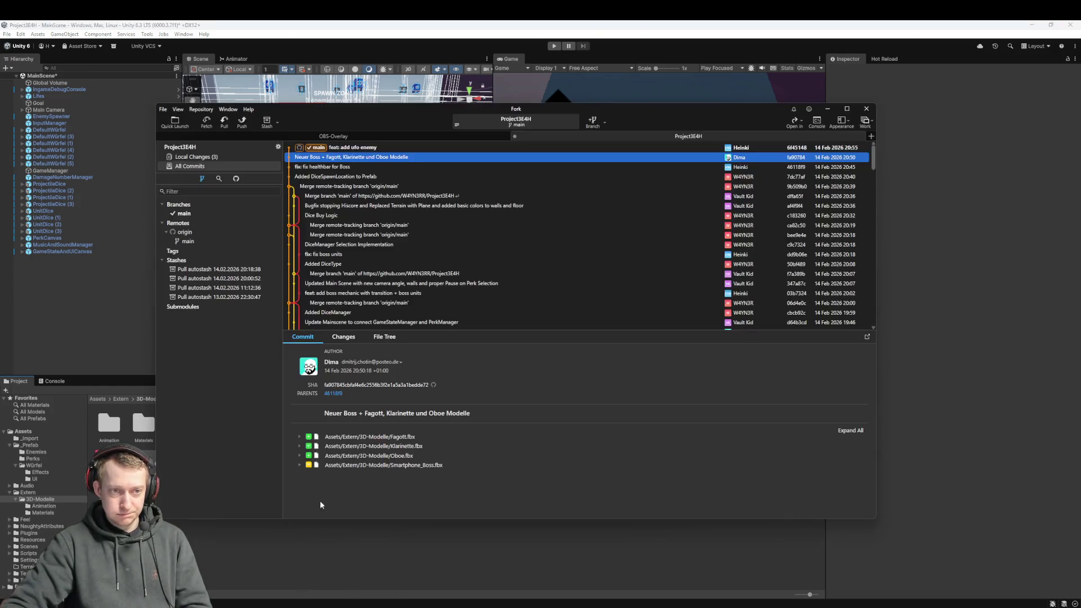
pyautogui.click(196, 156)
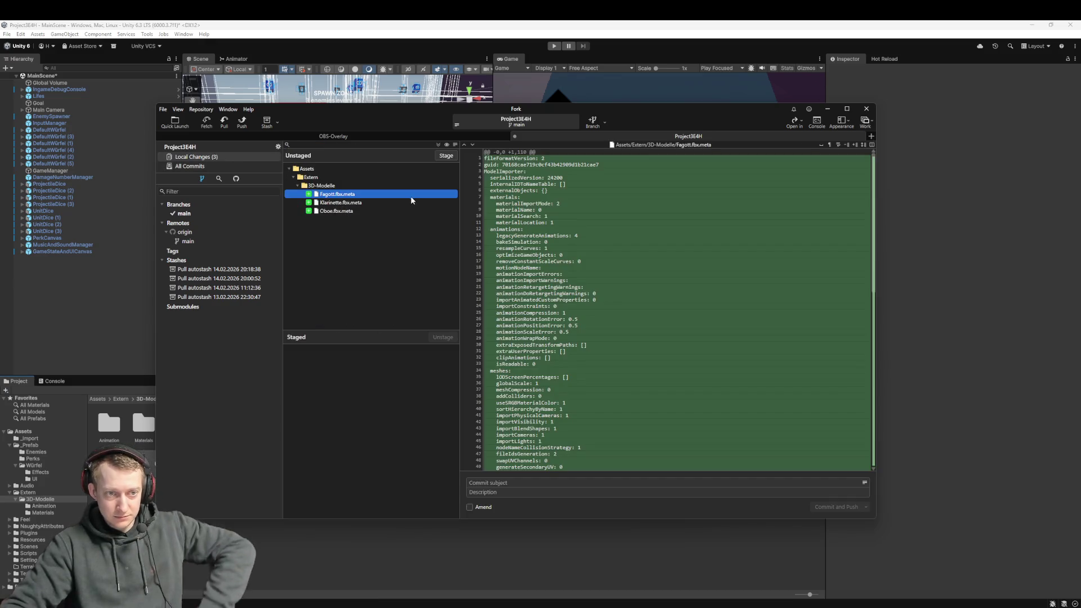
pyautogui.click(366, 210)
pyautogui.hotkey('ctrl', 'a')
pyautogui.rightClick(339, 198)
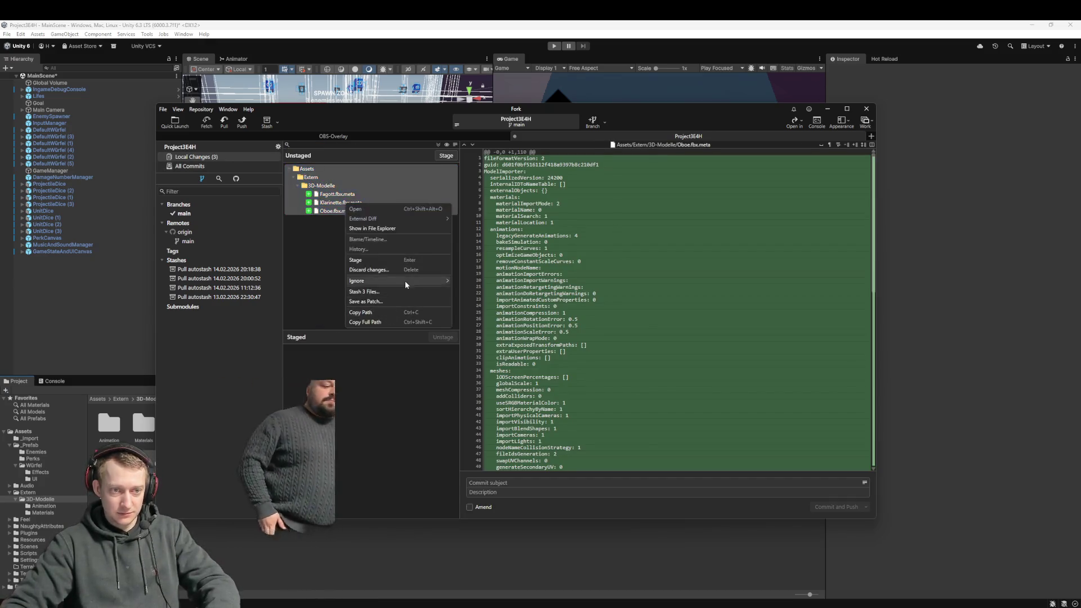
pyautogui.click(399, 271)
pyautogui.click(573, 322)
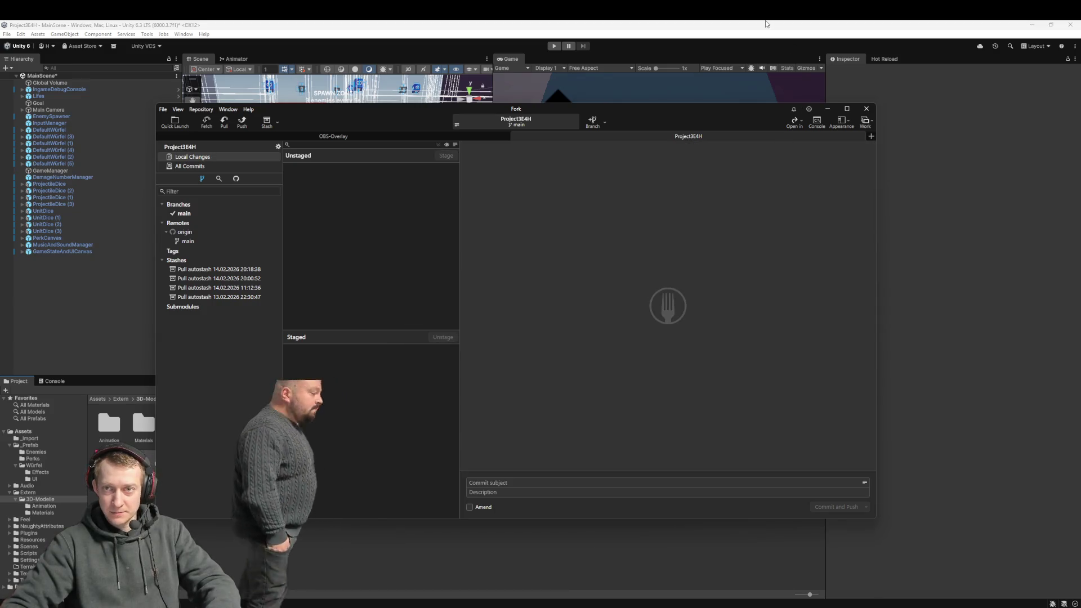
pyautogui.click(827, 109)
pyautogui.click(554, 336)
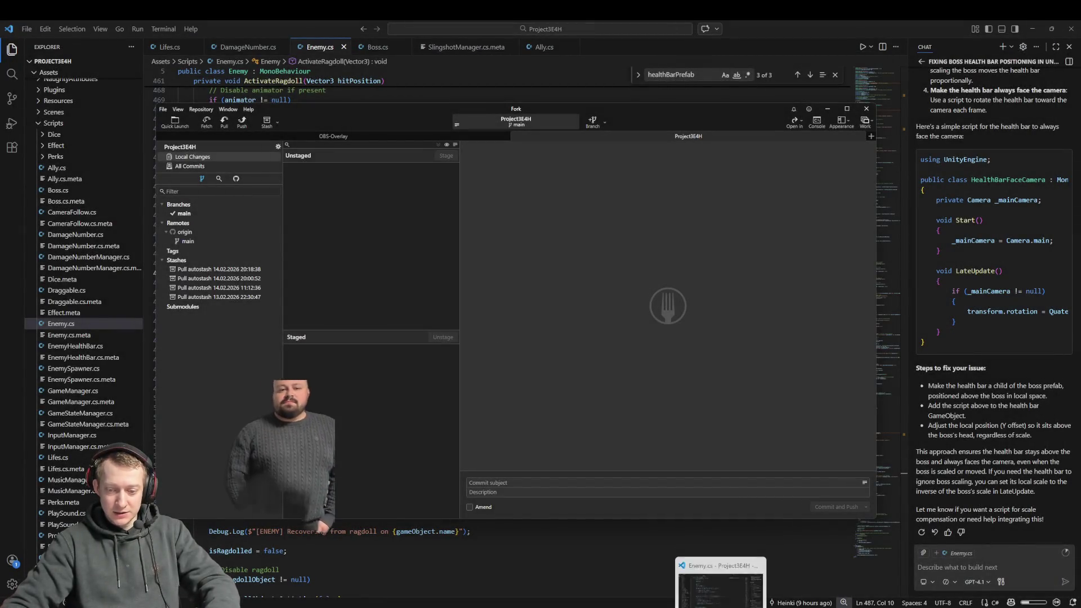
# - Reopen Project3E4H from the Unity Hub project list
pyautogui.click(461, 160)
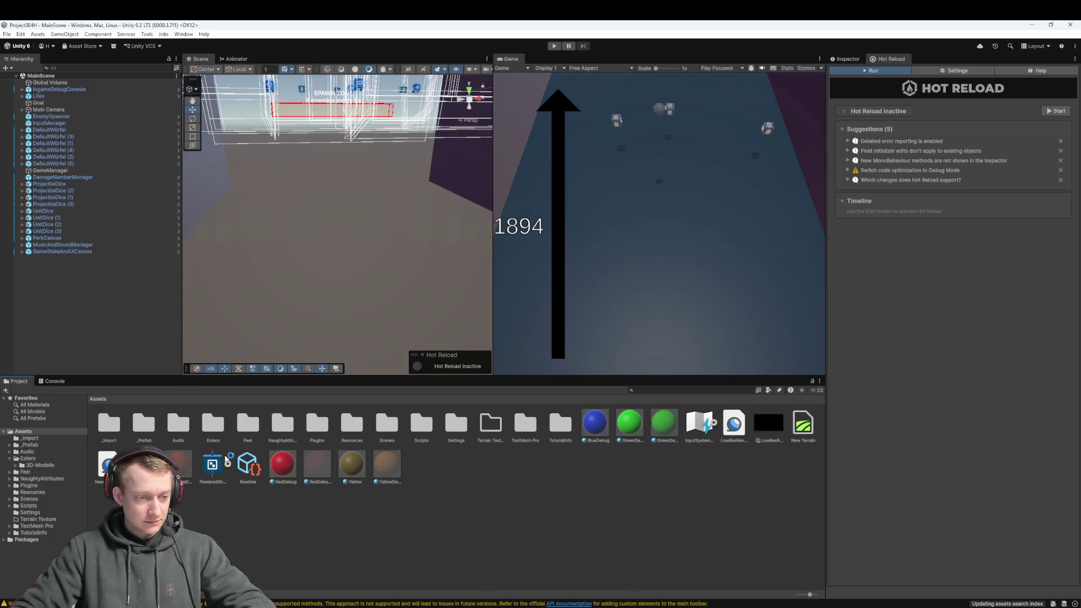
# - Open the Extern/3D-Modelle folder and glance at a model's sub-assets
pyautogui.doubleClick(208, 424)
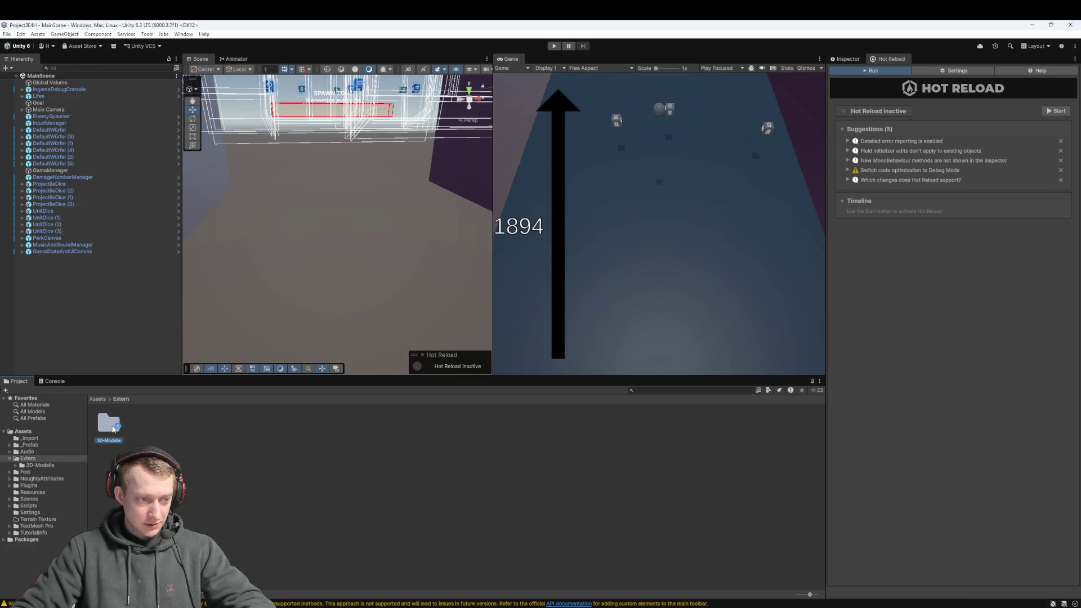
pyautogui.doubleClick(113, 428)
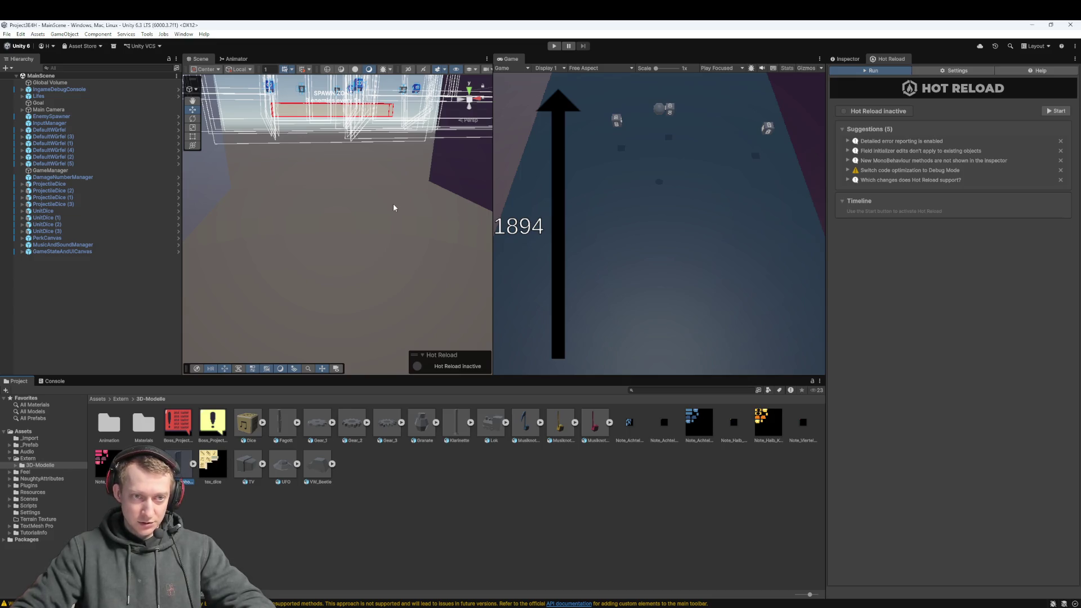
pyautogui.scroll(5, 371, 248)
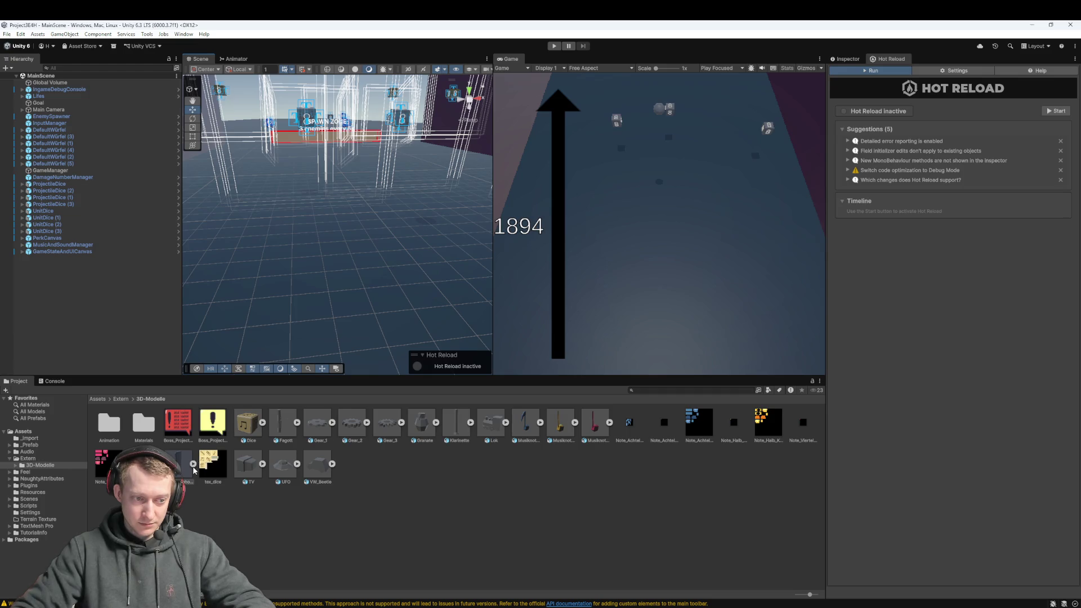
pyautogui.click(193, 464)
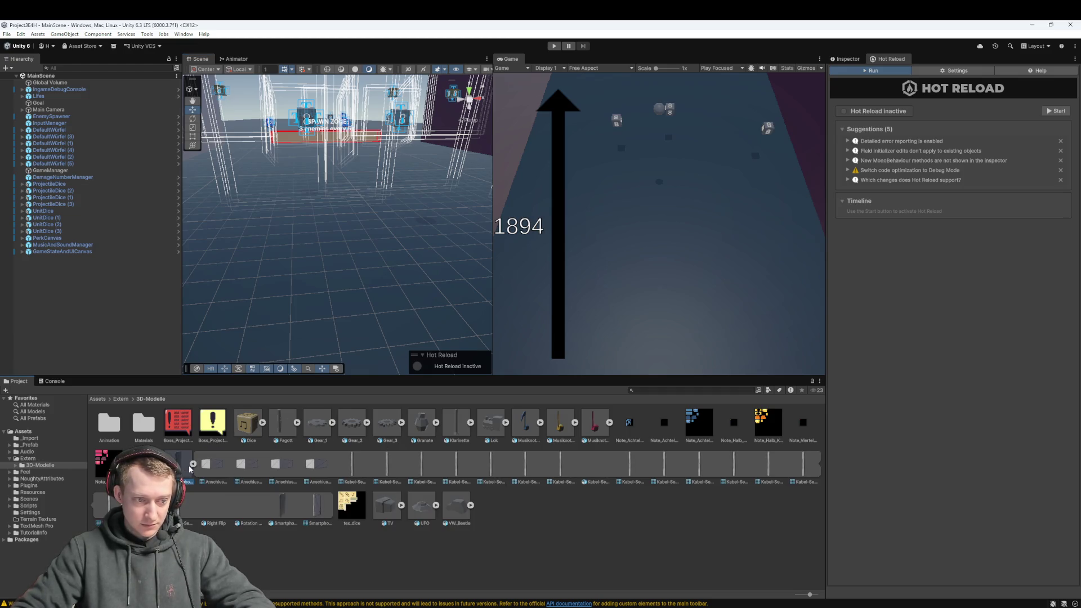
pyautogui.click(193, 464)
# - Inspect Smartphone_Boss's animation import settings and preview, then clear the selection
pyautogui.click(848, 59)
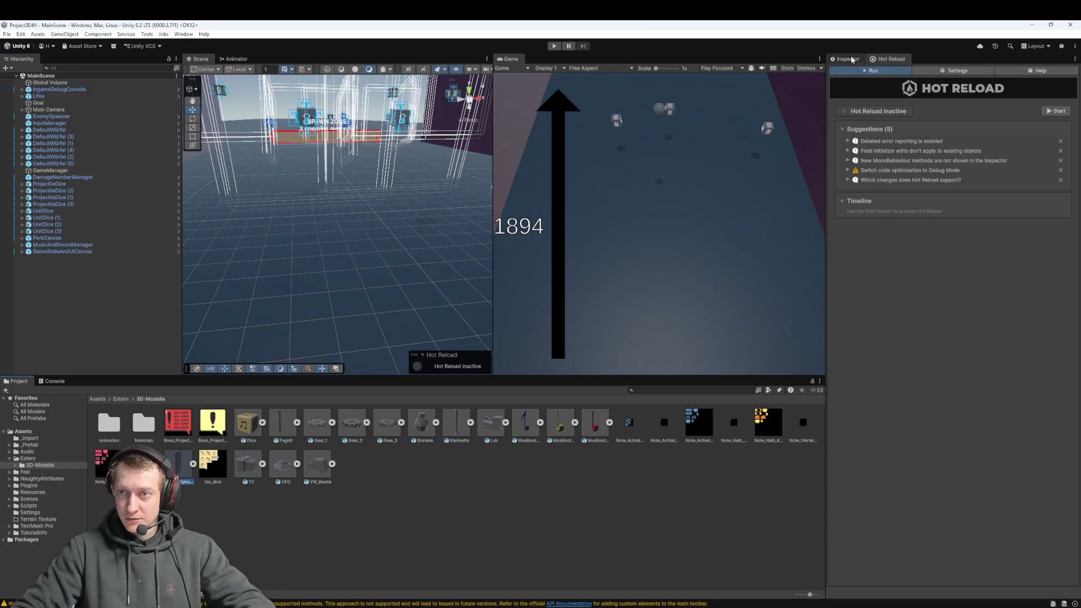
pyautogui.scroll(-2, 924, 315)
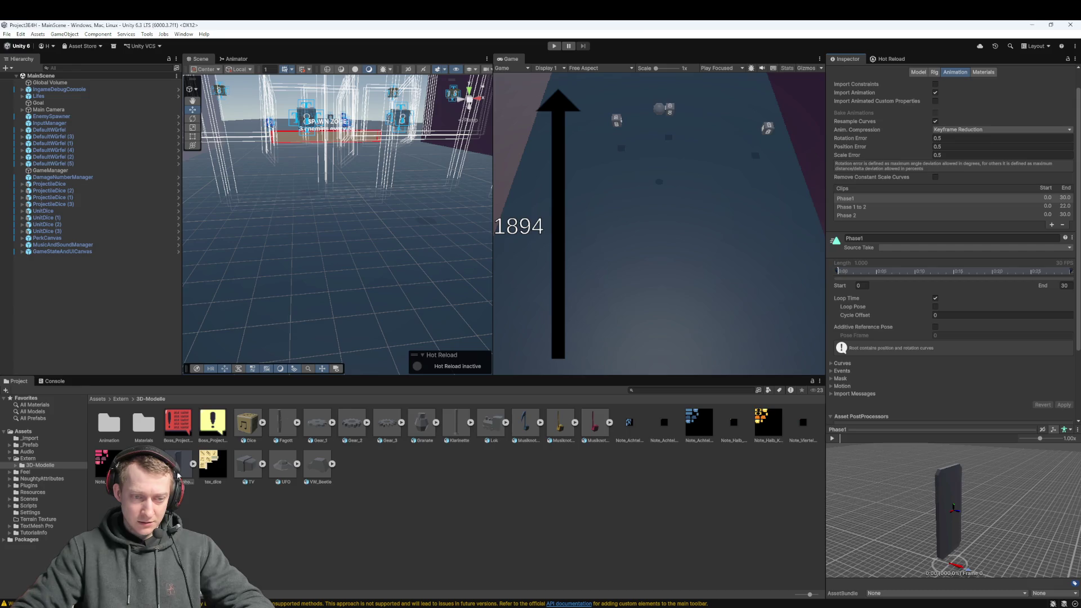
pyautogui.moveTo(931, 528); pyautogui.dragTo(921, 494)
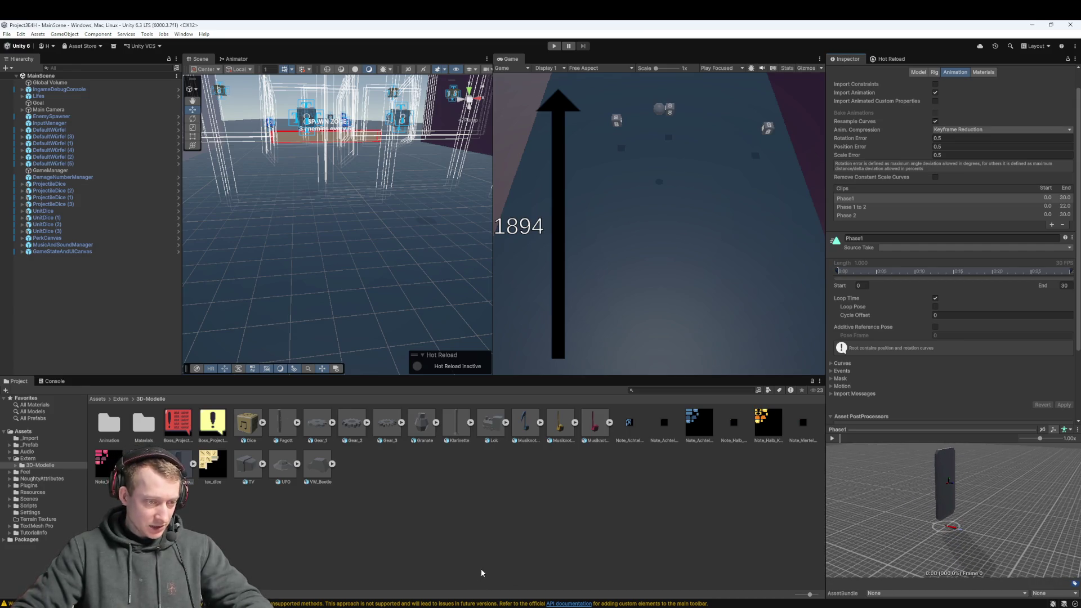
pyautogui.click(221, 535)
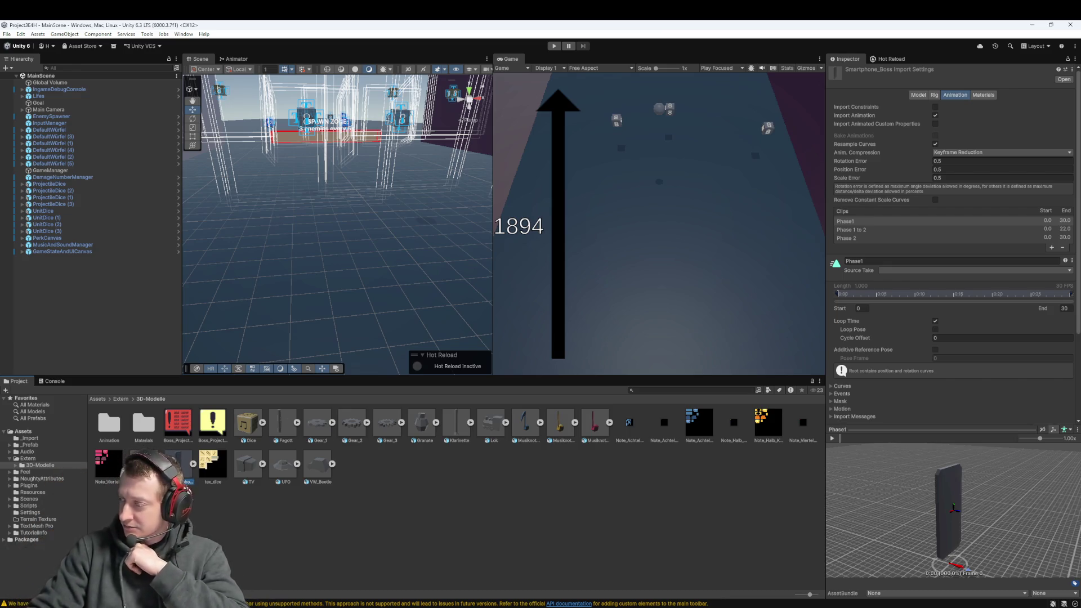
pyautogui.click(191, 523)
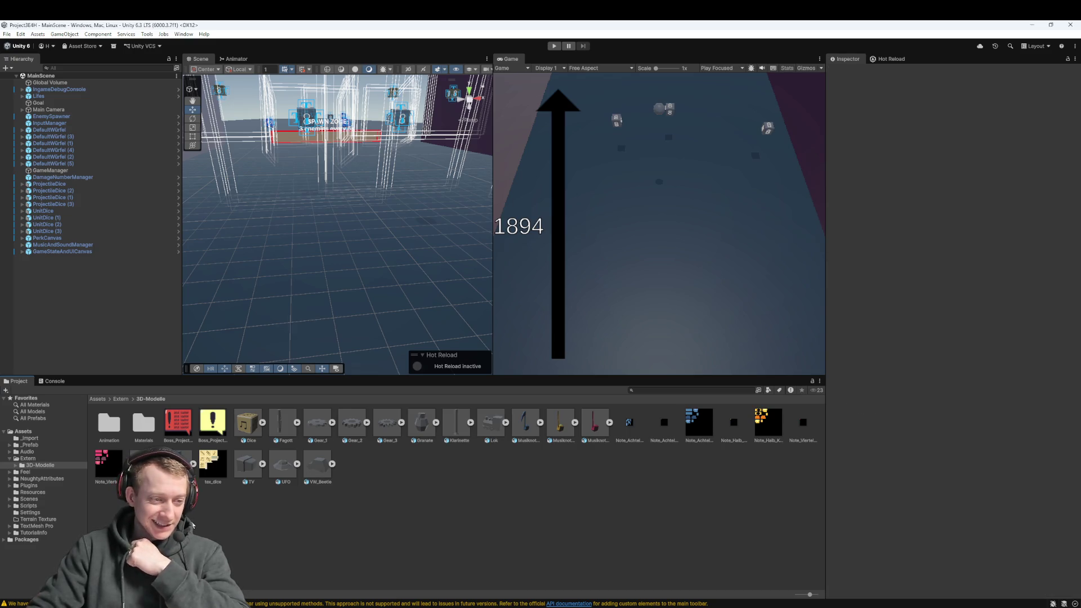
pyautogui.click(169, 463)
pyautogui.click(191, 523)
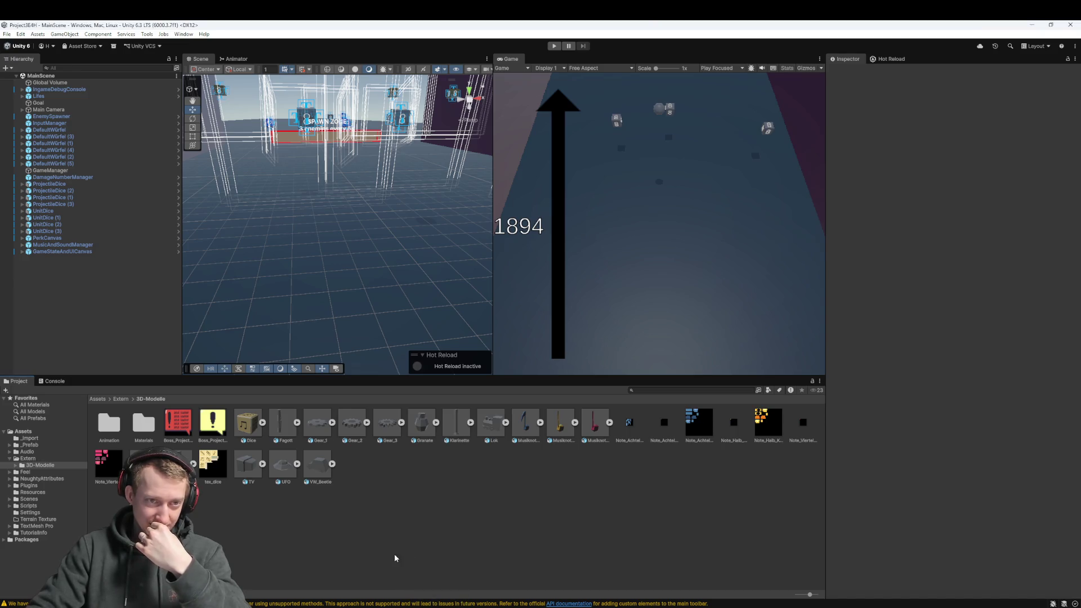
pyautogui.scroll(-10, 296, 251)
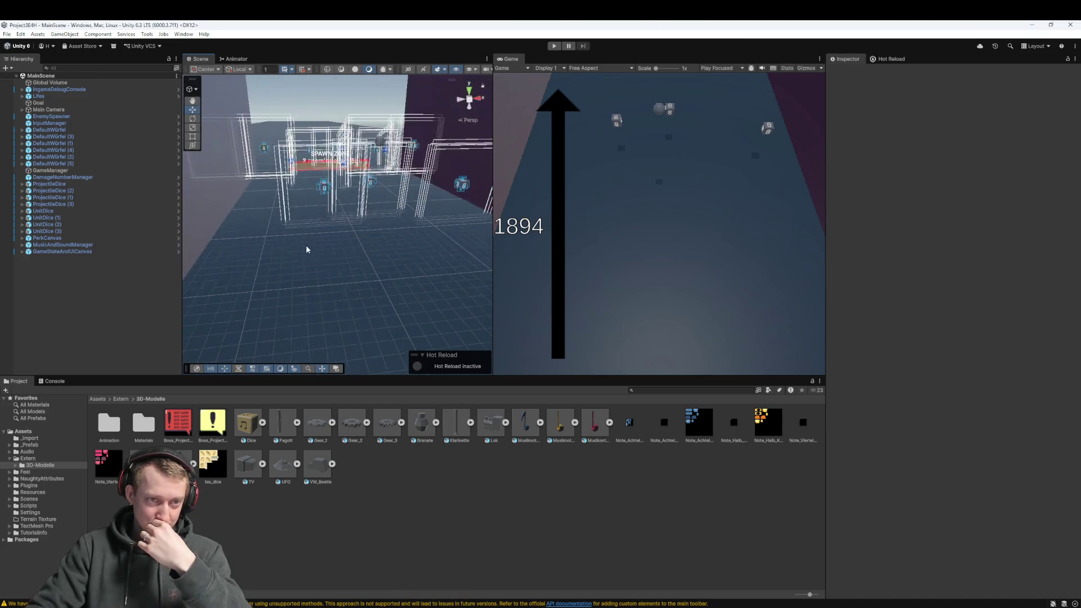
pyautogui.press('w')
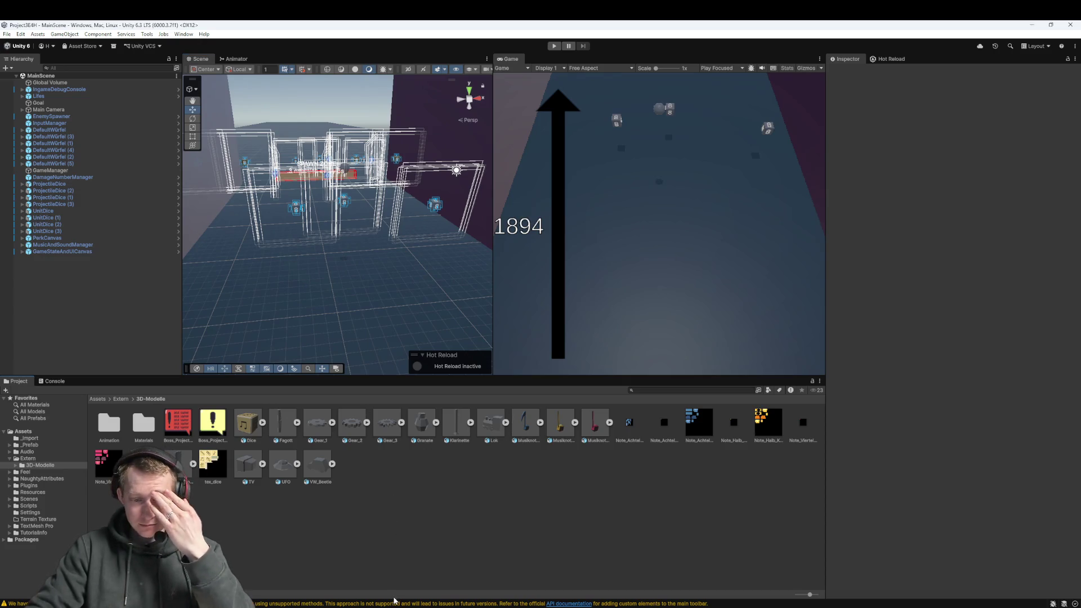
pyautogui.click(319, 586)
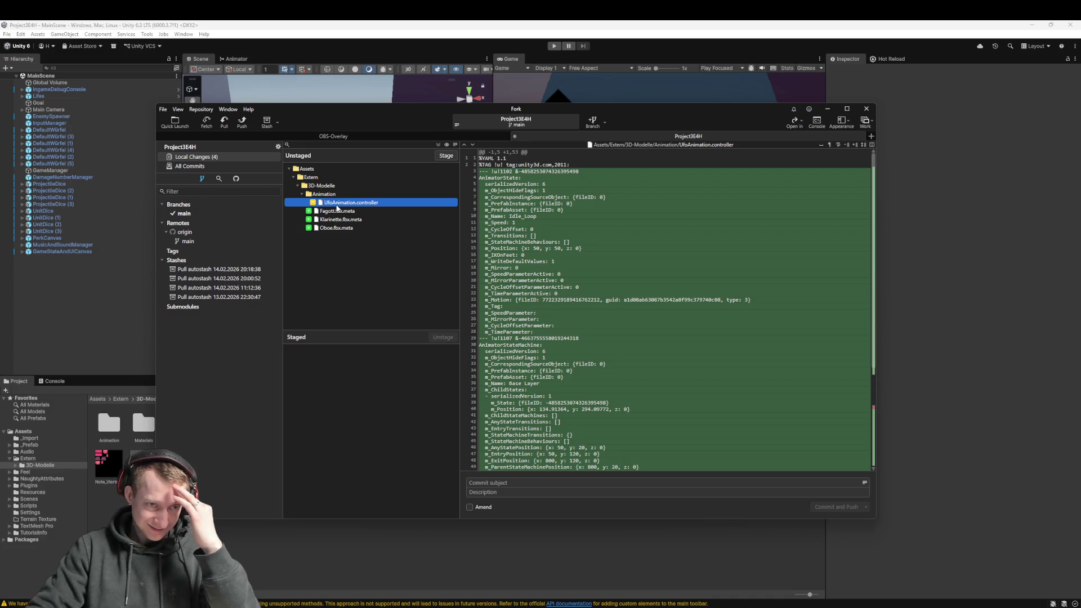
# - Stage all four changed files, commit as 'chore: add meta files' and push to origin main
pyautogui.click(325, 220)
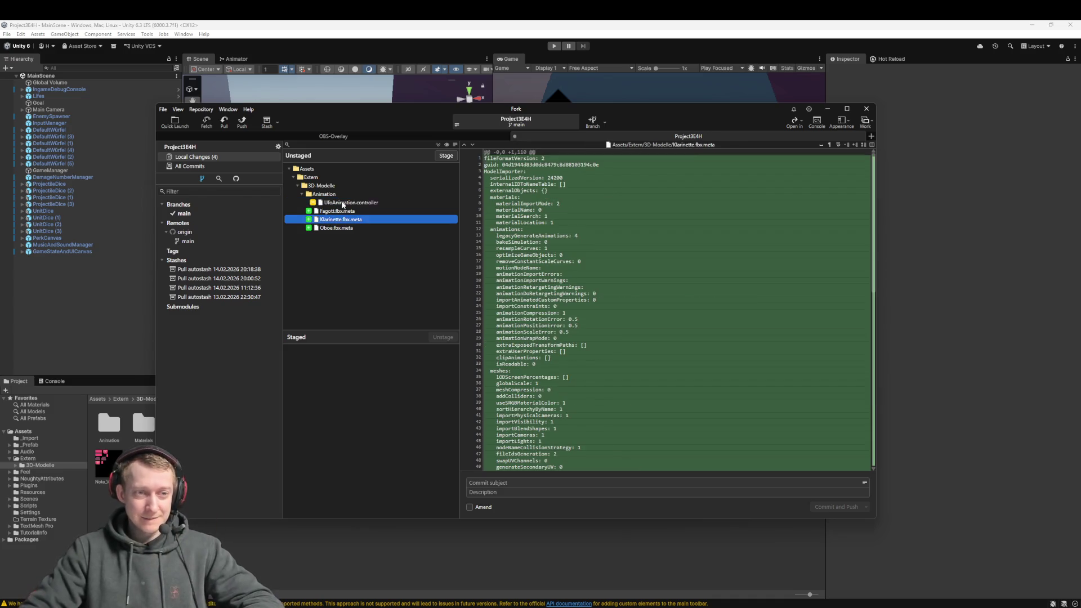
pyautogui.hotkey('ctrl', 'a')
pyautogui.click(343, 207)
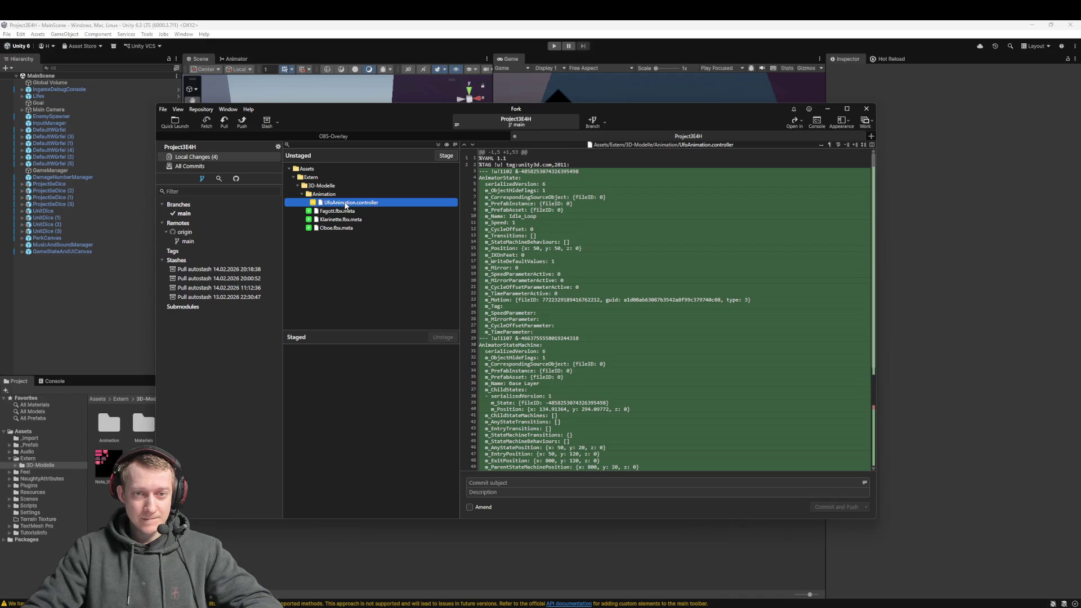
pyautogui.hotkey('ctrl', 'a')
pyautogui.moveTo(346, 205); pyautogui.dragTo(345, 343)
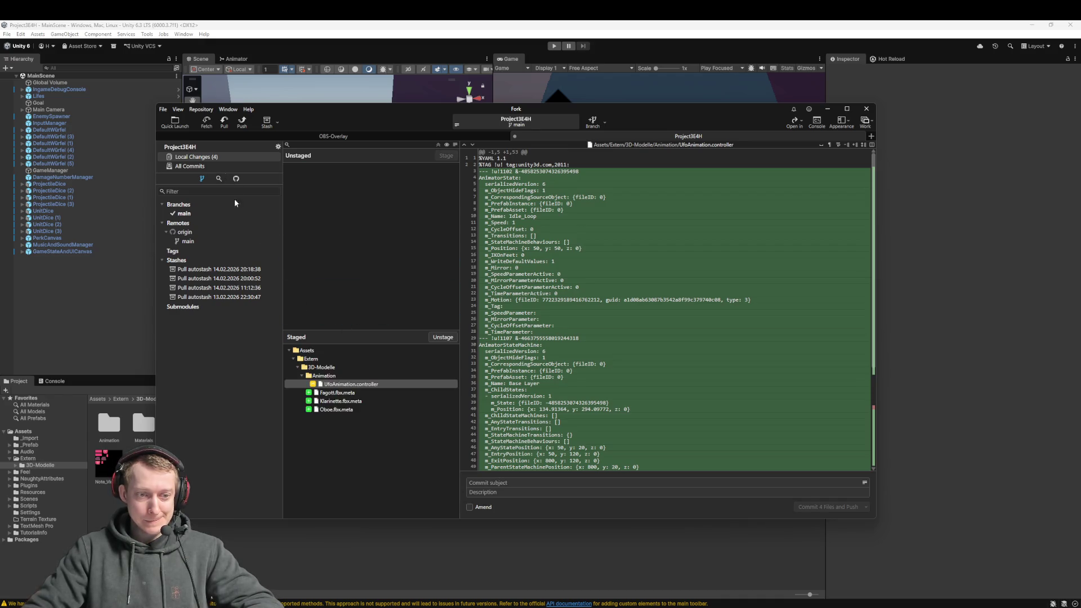
pyautogui.write('chore: add meta file')
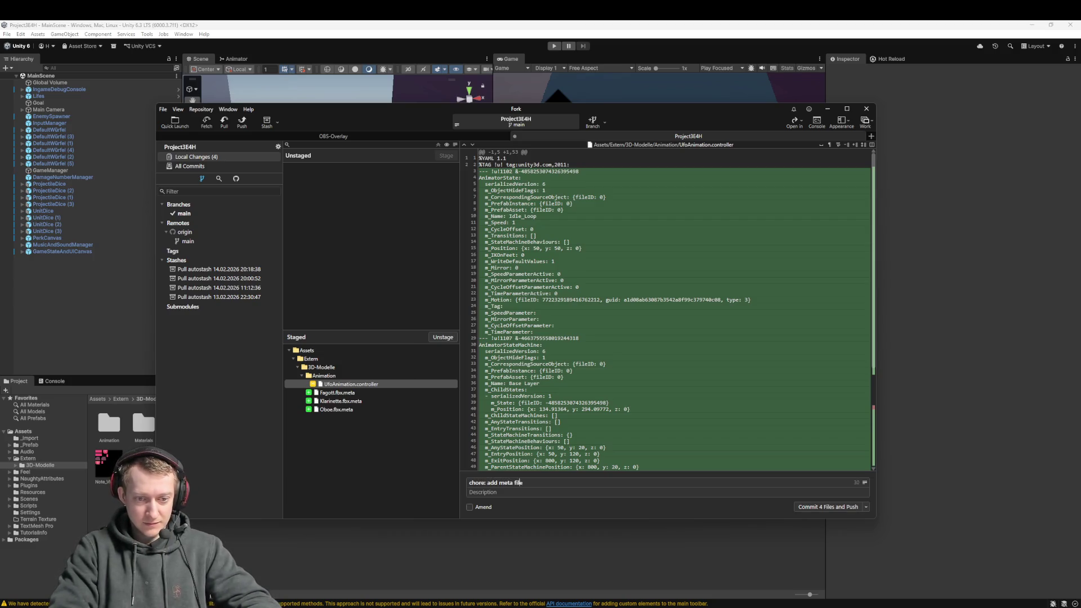
pyautogui.write('s')
pyautogui.click(818, 507)
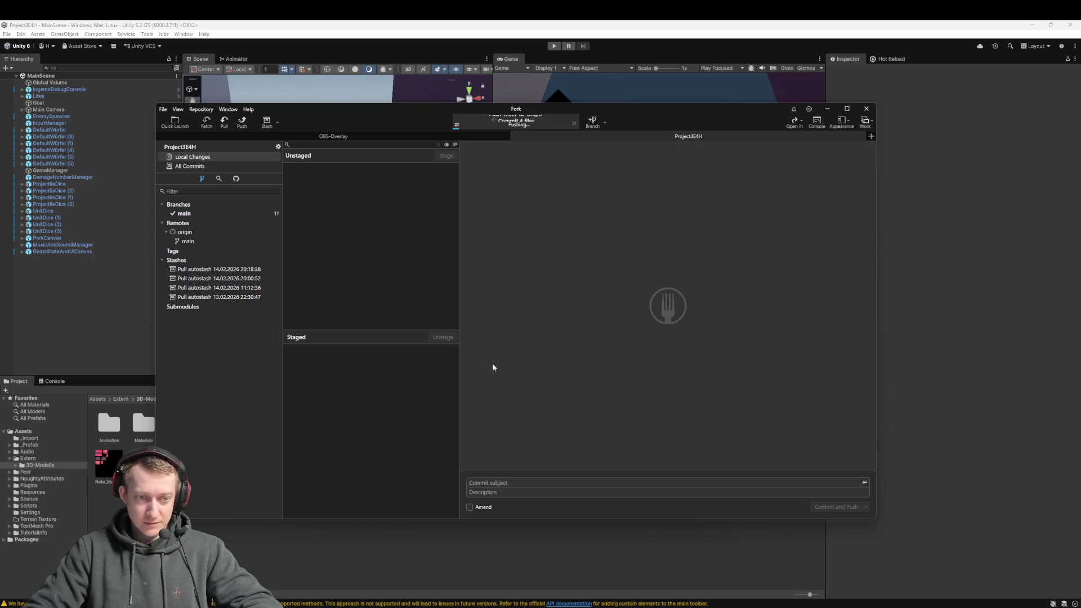
pyautogui.click(300, 32)
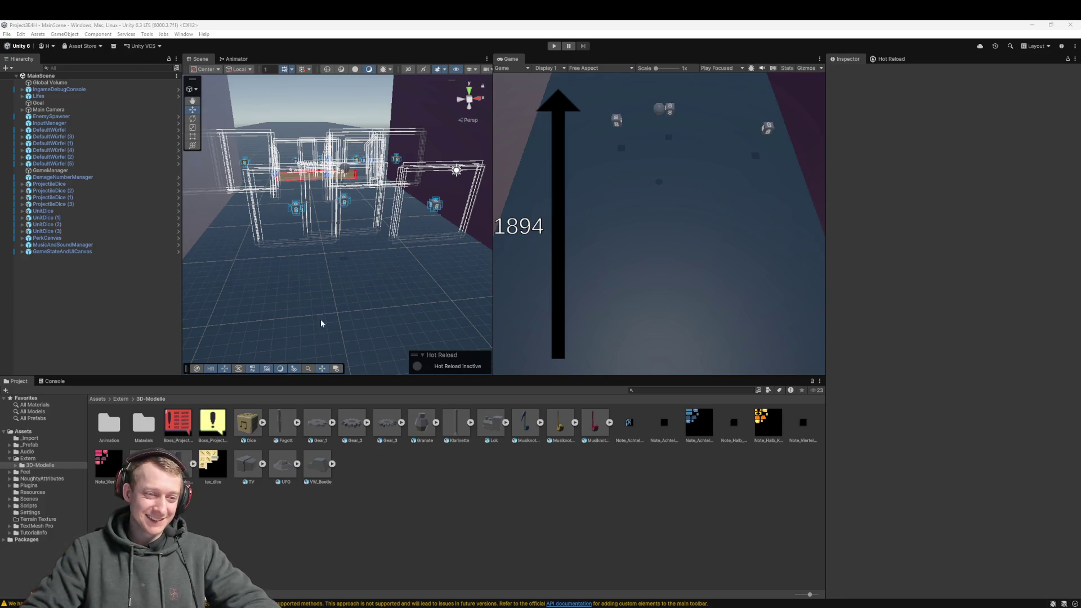
# - Fetch from all remotes in Fork
pyautogui.click(315, 594)
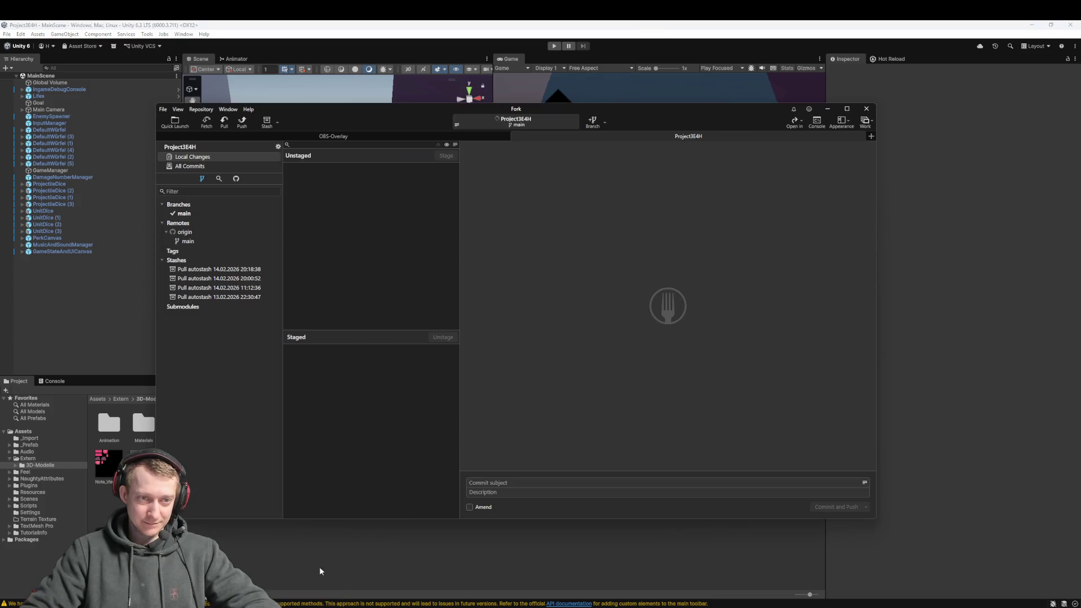
pyautogui.click(206, 122)
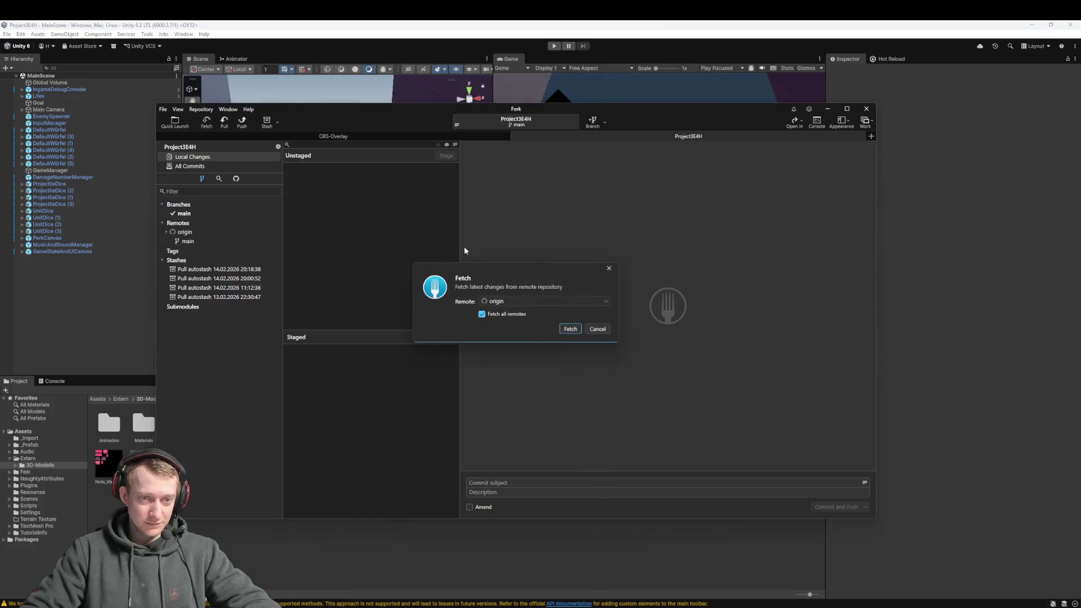
pyautogui.click(571, 329)
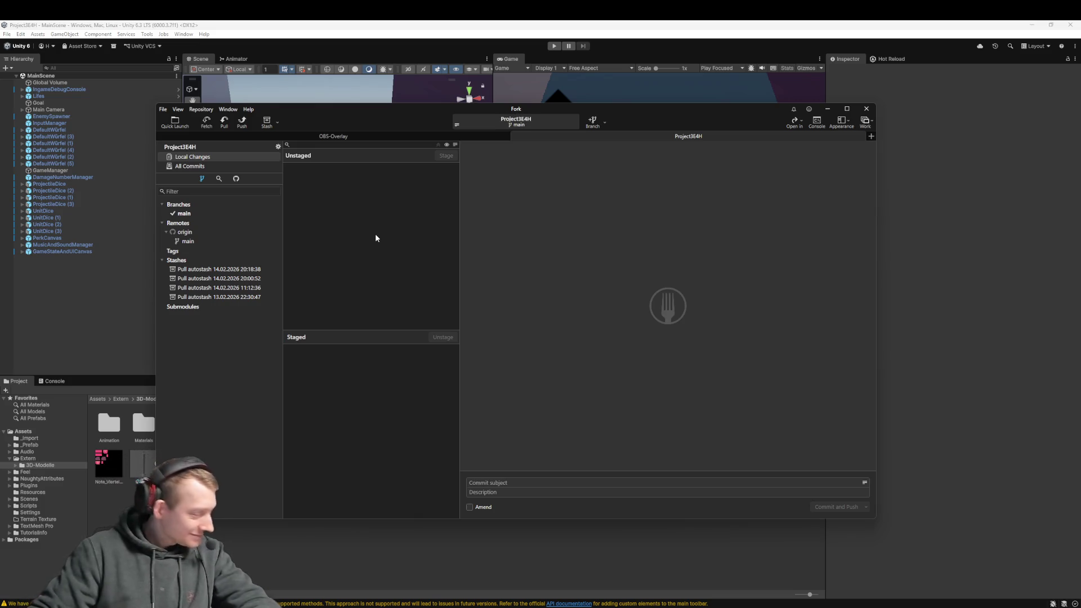
pyautogui.click(207, 122)
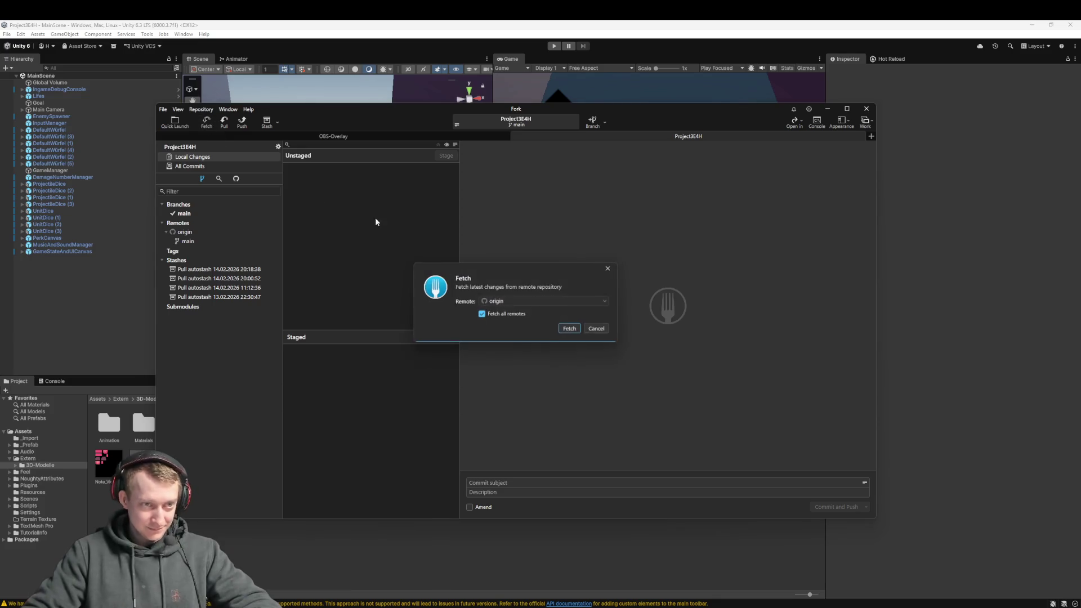
pyautogui.press('Return')
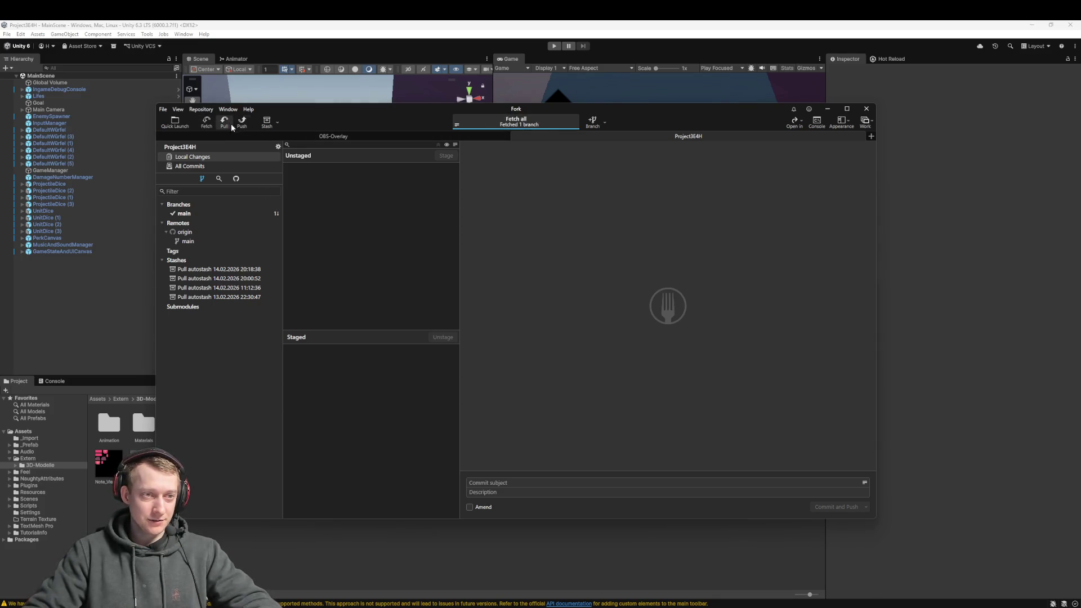
# - Pull origin/main, bringing in 'Neuer Redux Boss FBX hinzugefügt', and review all commits
pyautogui.click(229, 123)
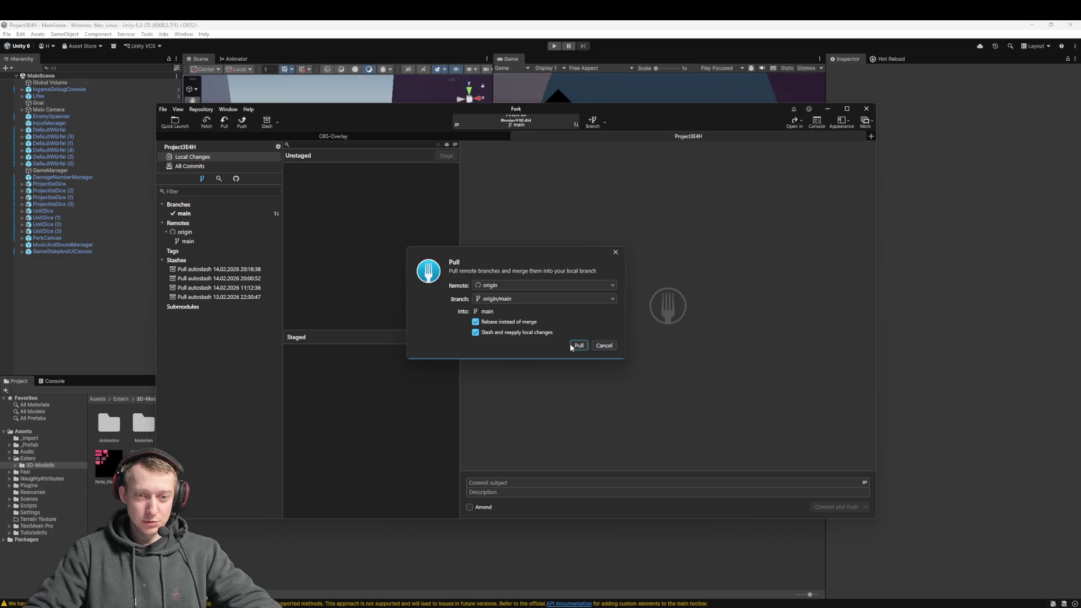
pyautogui.click(579, 345)
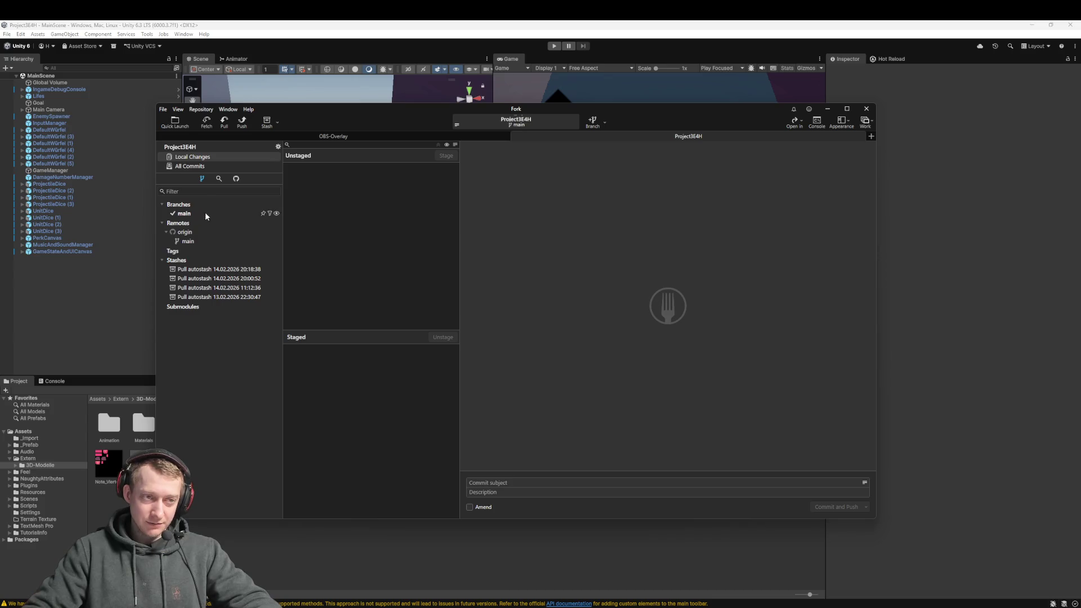
pyautogui.click(218, 166)
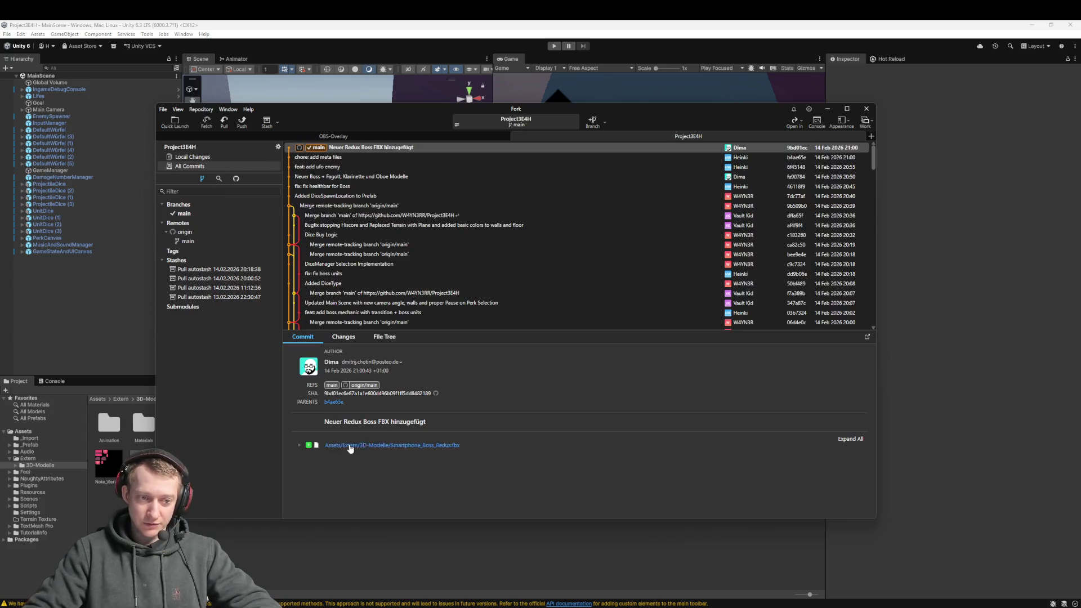
pyautogui.click(418, 563)
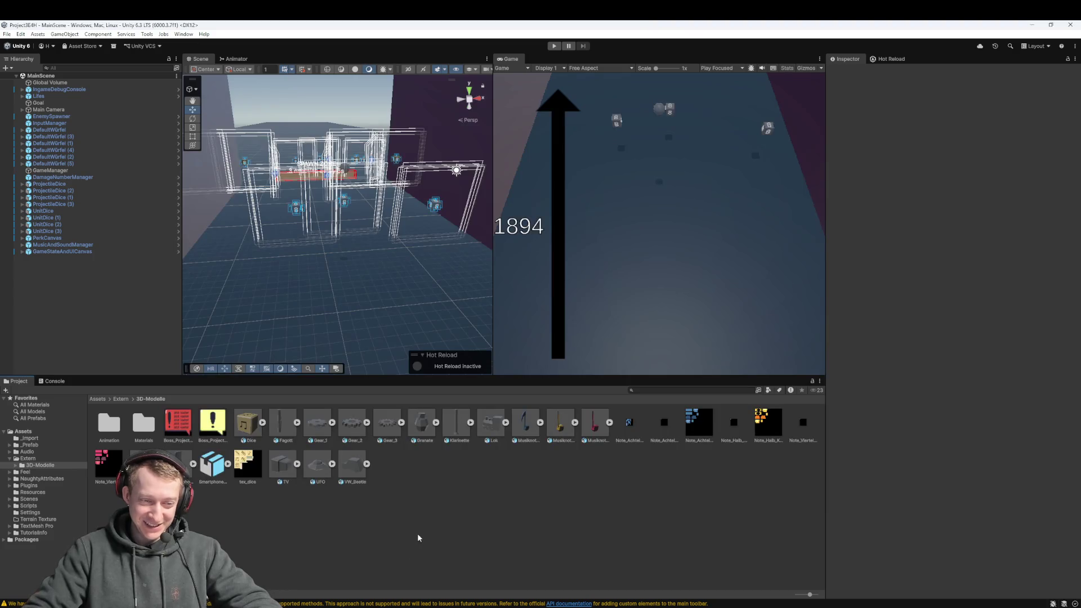
# - Select Smartphone_Boss_Redux and preview its clips, including Stufe 1 zu 2 and Stufe 2
pyautogui.click(215, 464)
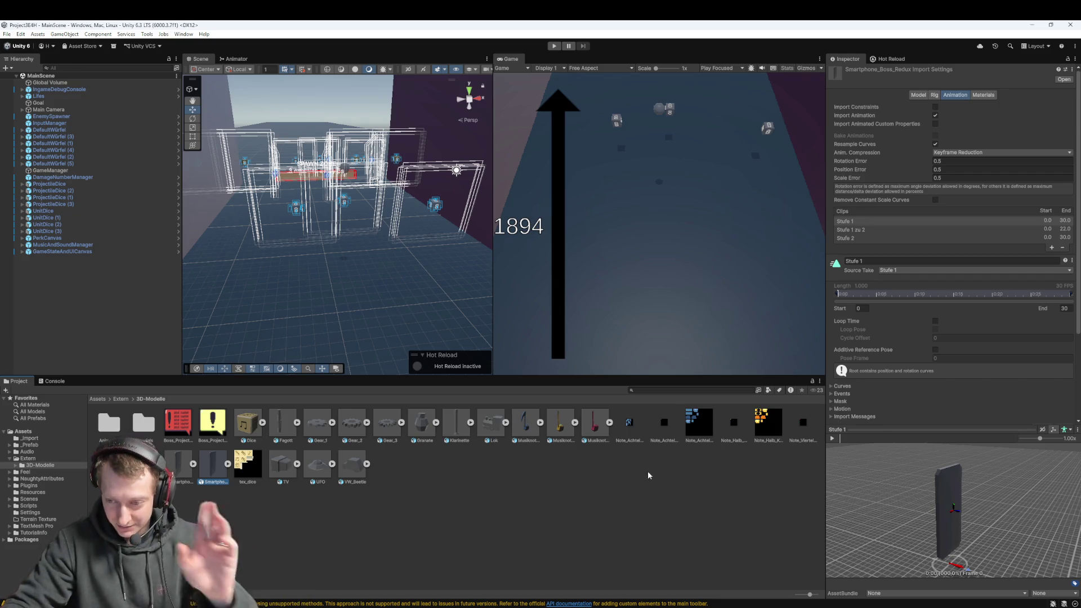
pyautogui.click(831, 439)
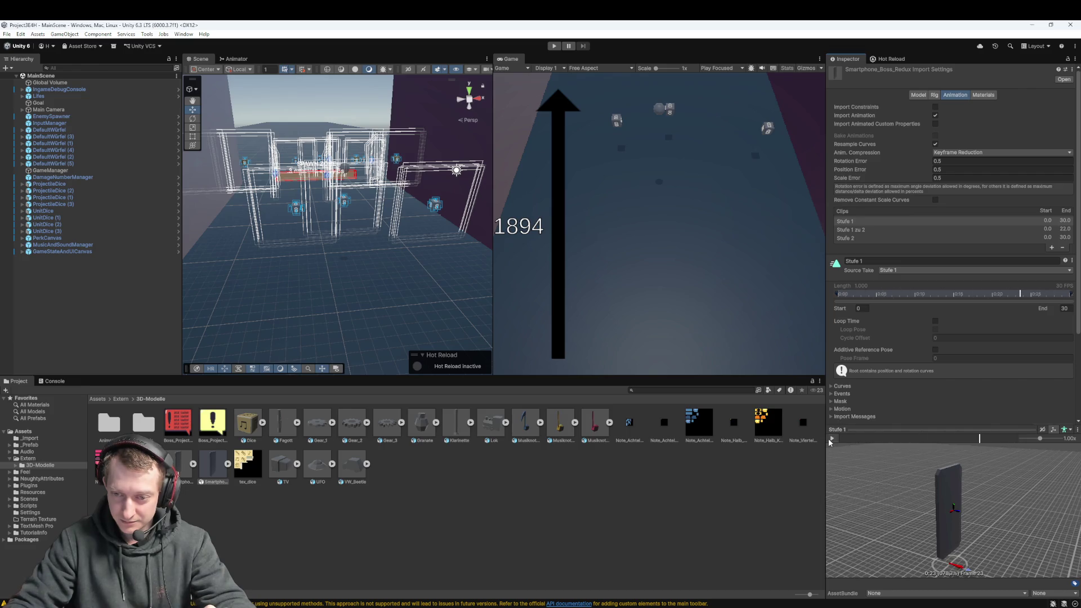
pyautogui.click(866, 230)
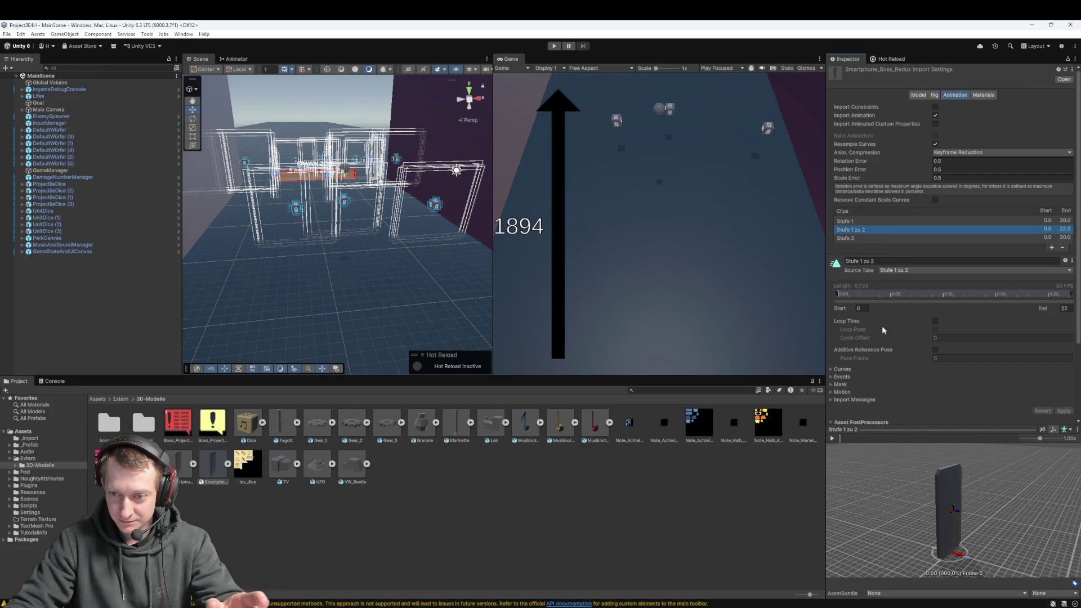
pyautogui.click(832, 439)
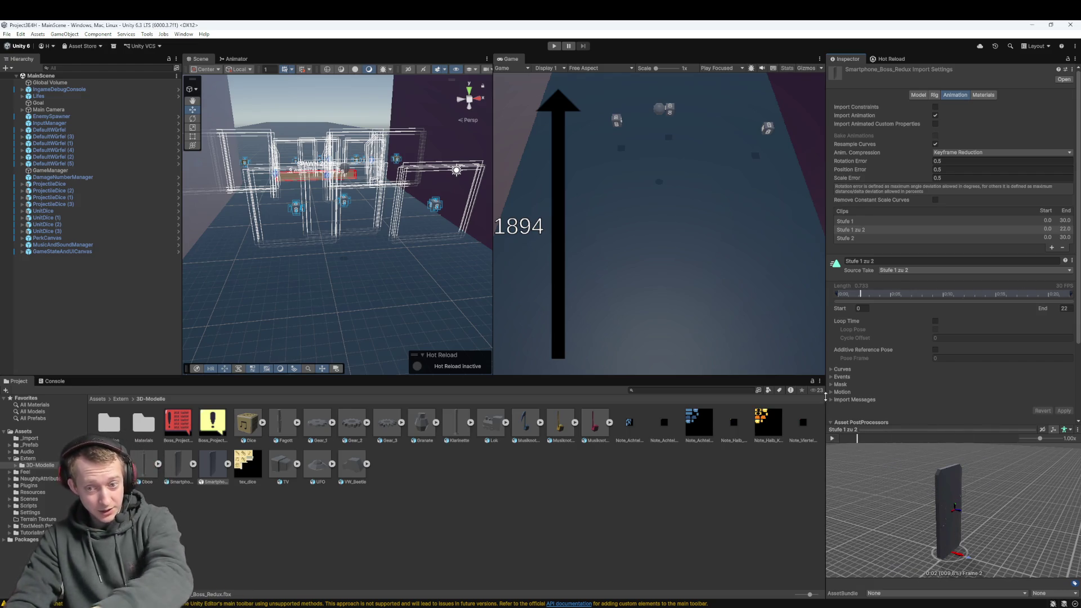
pyautogui.click(876, 237)
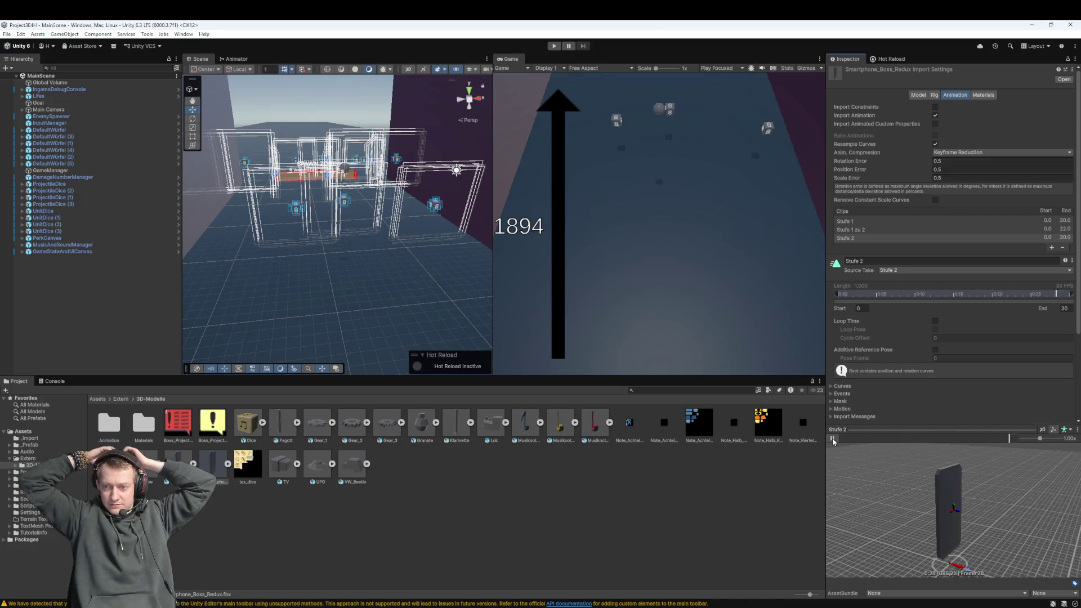
pyautogui.click(833, 439)
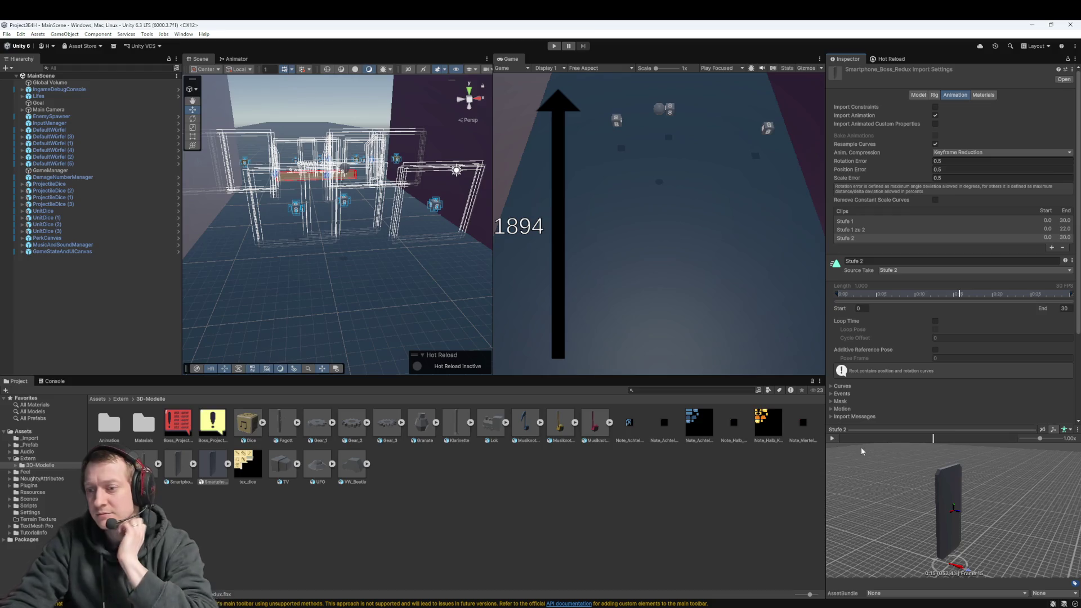
# - Try a humanoid preview model, switch back to the smartphone model, and orbit the preview
pyautogui.click(1068, 430)
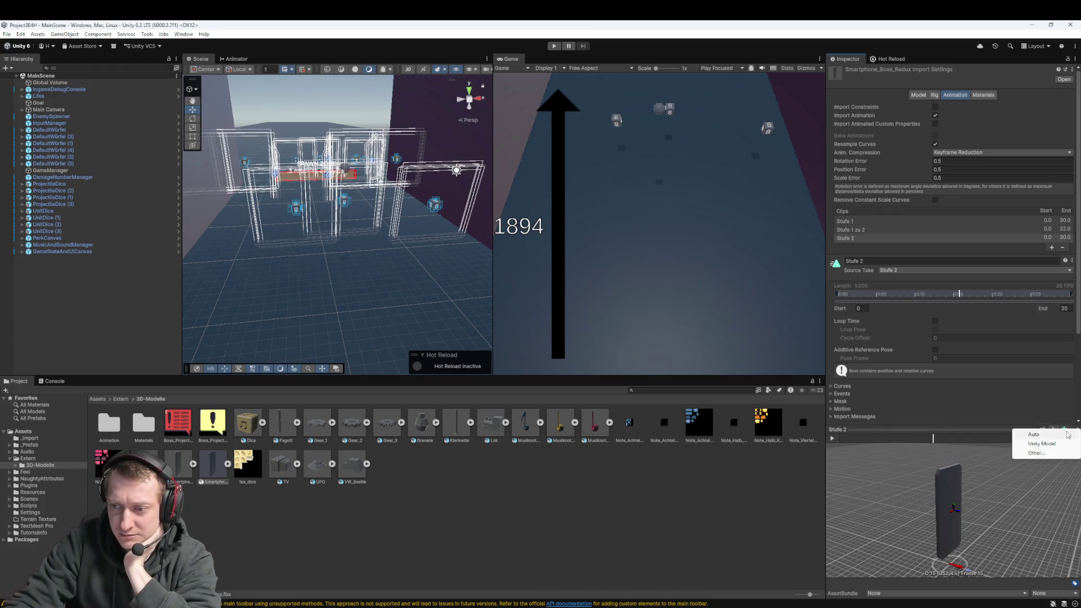
pyautogui.click(1062, 435)
pyautogui.click(1064, 429)
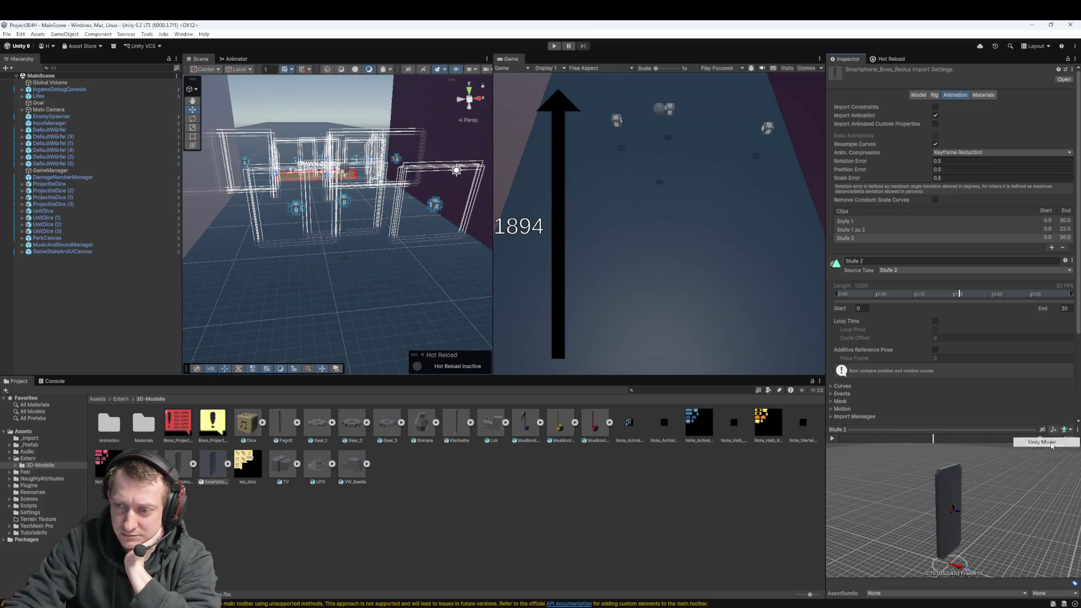
pyautogui.click(1042, 444)
pyautogui.click(1067, 432)
pyautogui.click(1043, 444)
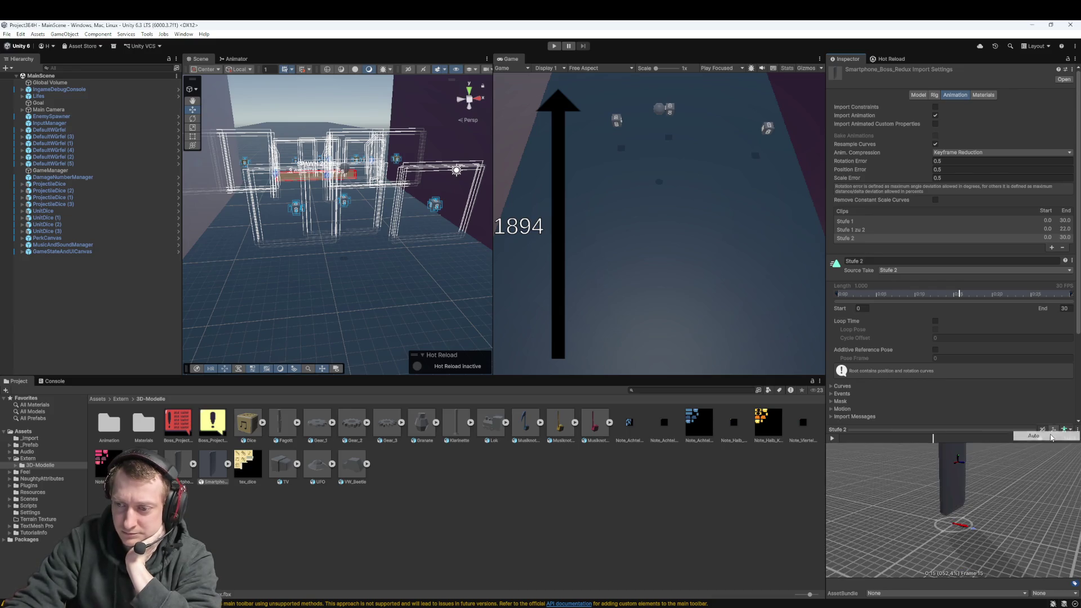
pyautogui.moveTo(974, 501)
pyautogui.mouseDown()
pyautogui.moveTo(889, 516)
pyautogui.moveTo(1021, 487)
pyautogui.moveTo(922, 492)
pyautogui.mouseUp()
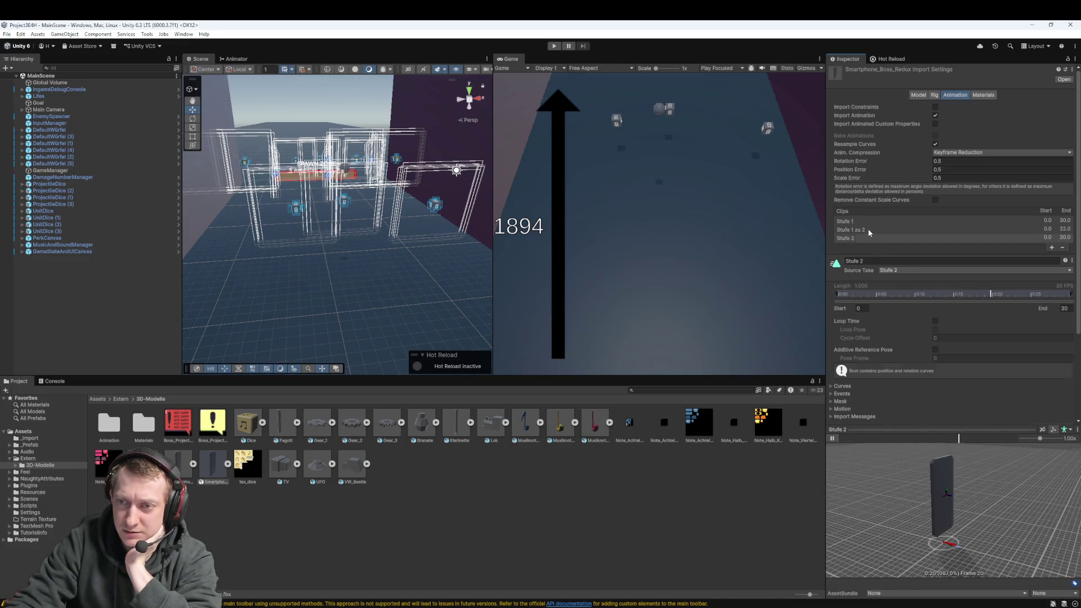
# - Replay the Stufe 1 zu 2 and Stufe 1 clips, then select the original Smartphone_Boss
pyautogui.click(850, 230)
pyautogui.click(833, 438)
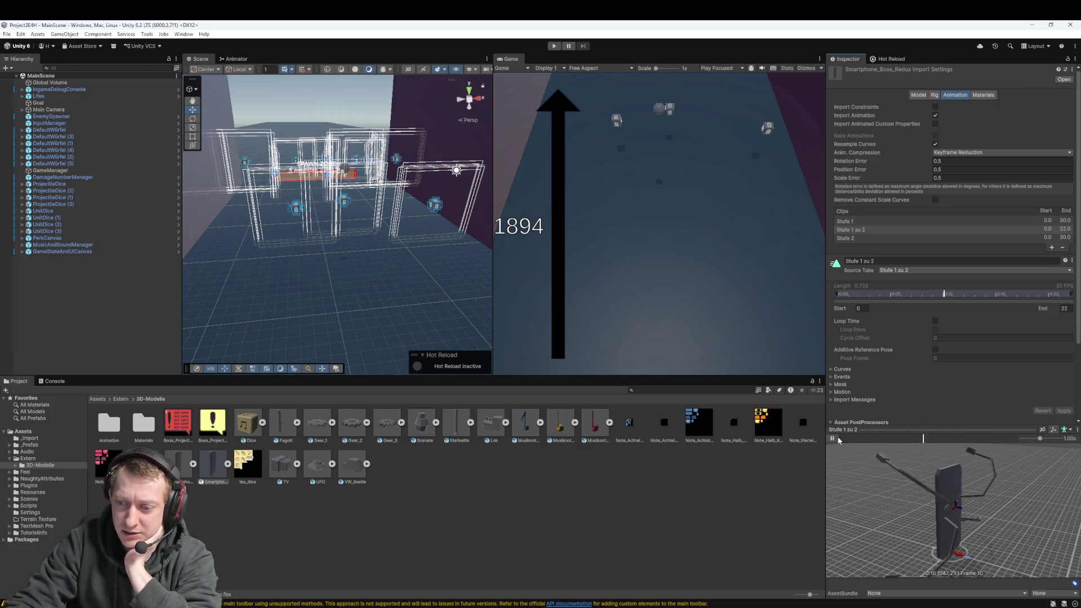
pyautogui.click(832, 439)
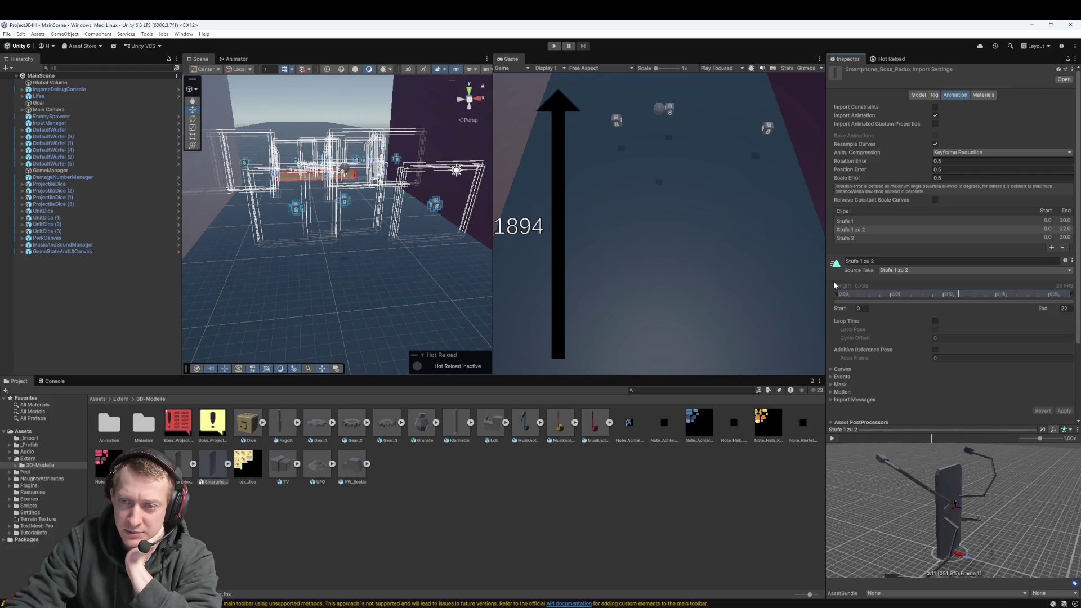
pyautogui.click(846, 222)
pyautogui.click(832, 438)
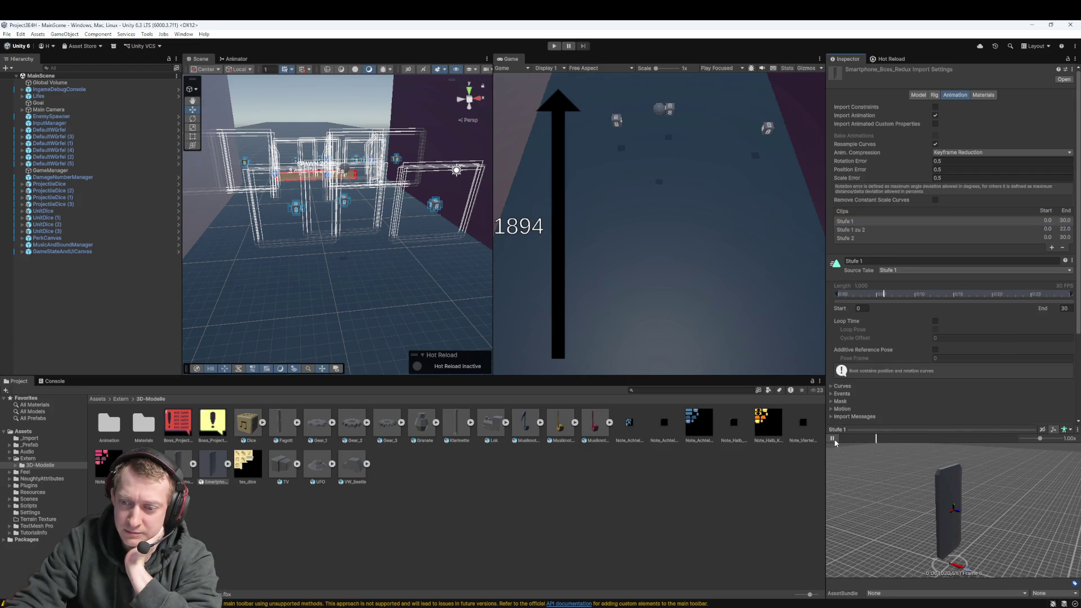
pyautogui.click(178, 467)
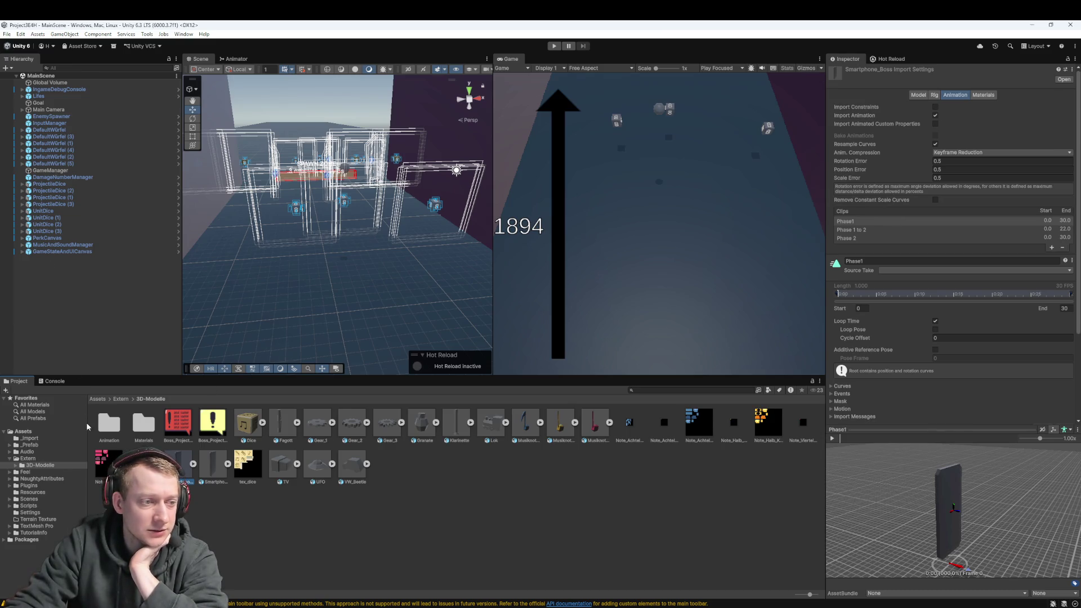
# - Drag the Boss prefab from _Prefab/Enemies into the Scene view and frame it from above
pyautogui.doubleClick(112, 422)
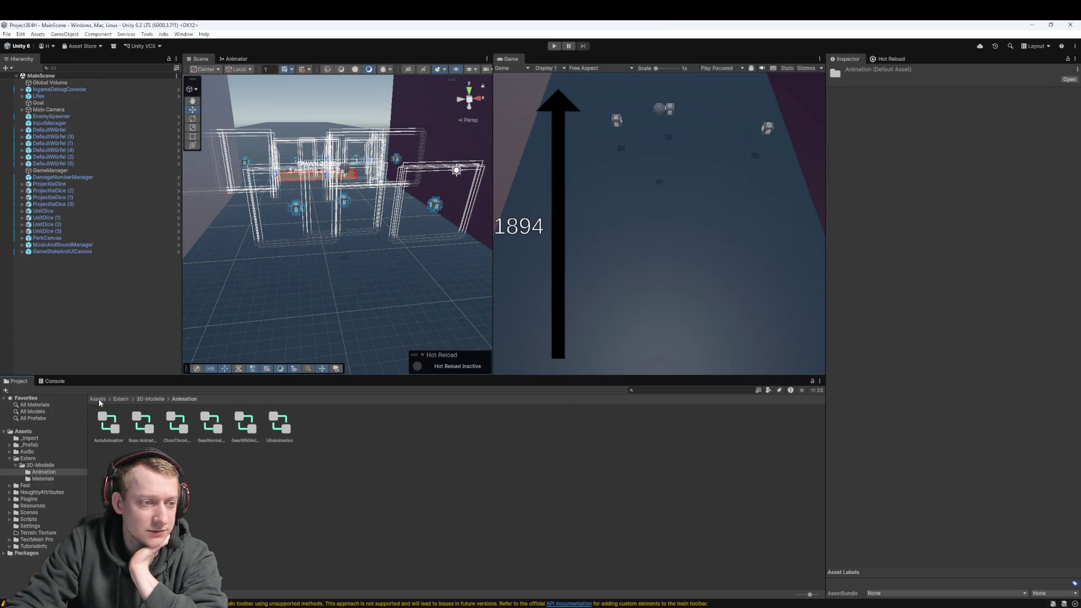
pyautogui.click(99, 399)
pyautogui.doubleClick(143, 422)
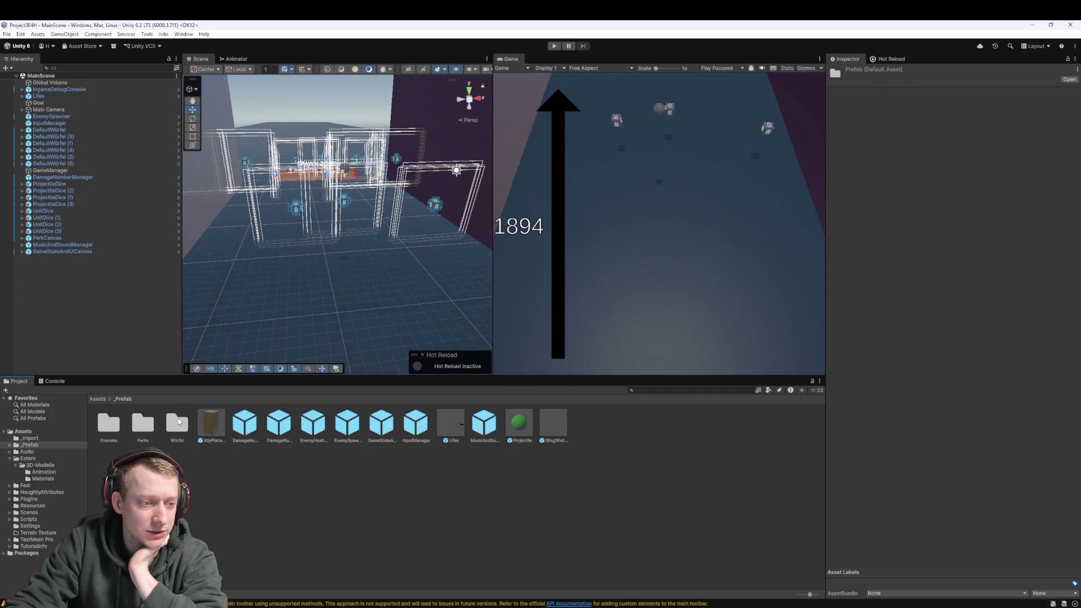
pyautogui.doubleClick(103, 424)
pyautogui.click(115, 424)
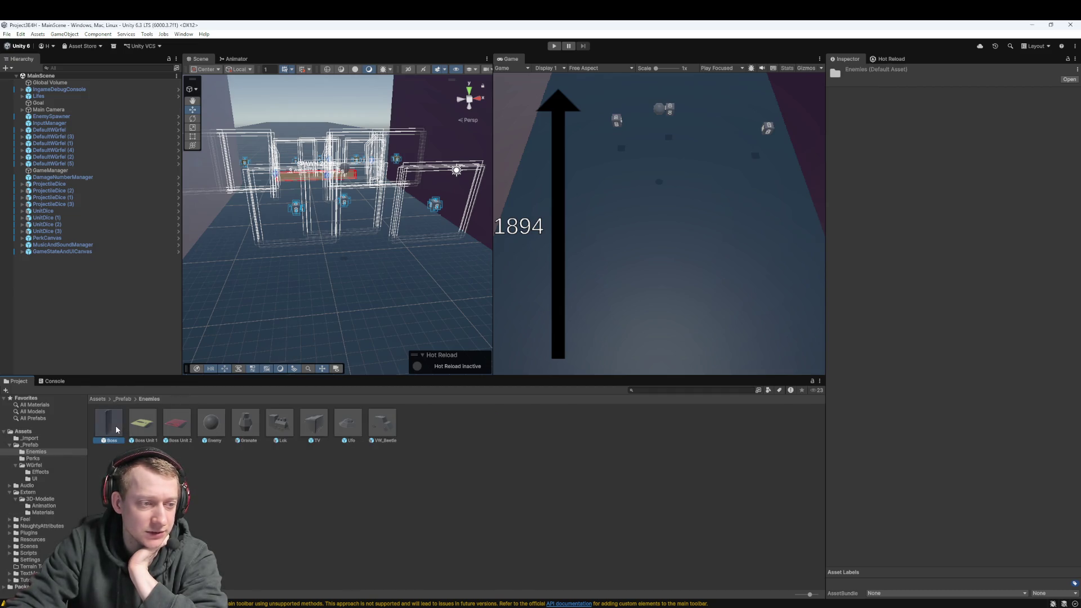
pyautogui.scroll(-5, 949, 254)
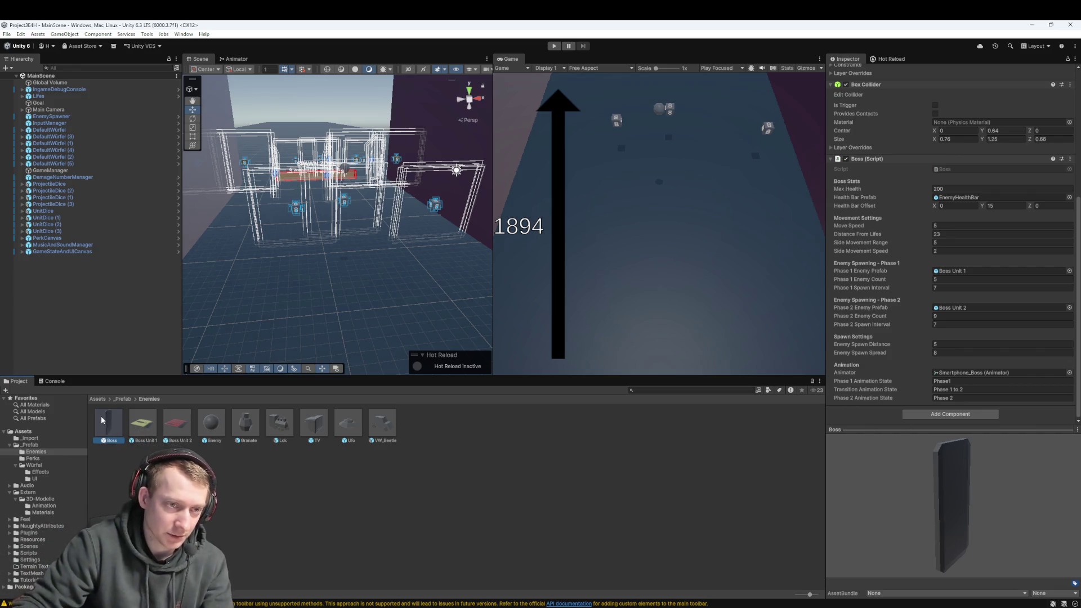
pyautogui.moveTo(100, 416)
pyautogui.mouseDown()
pyautogui.moveTo(264, 270)
pyautogui.moveTo(262, 287)
pyautogui.mouseUp()
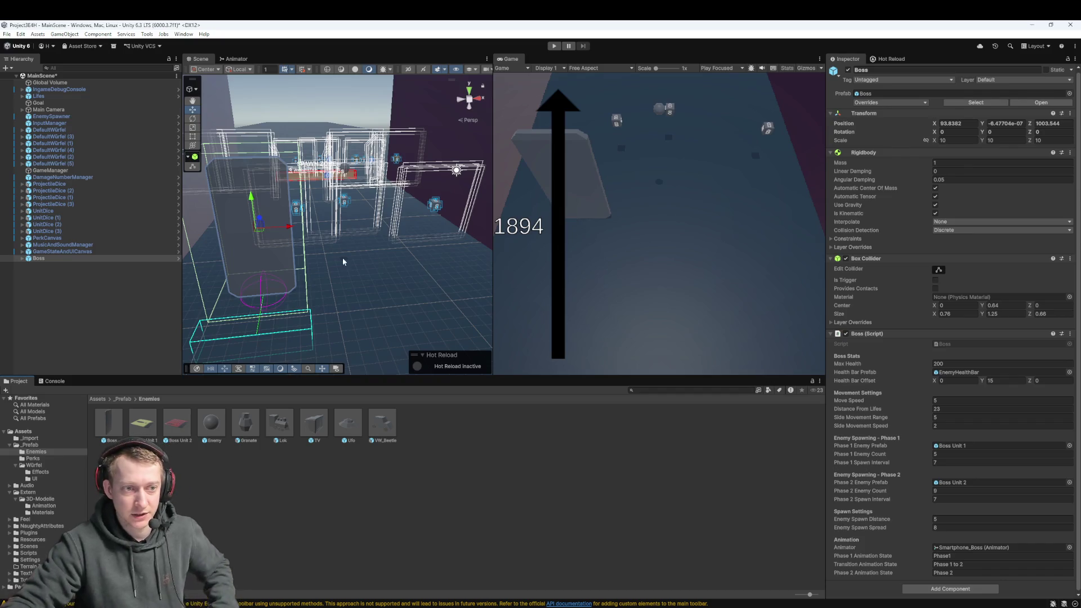
pyautogui.press('f')
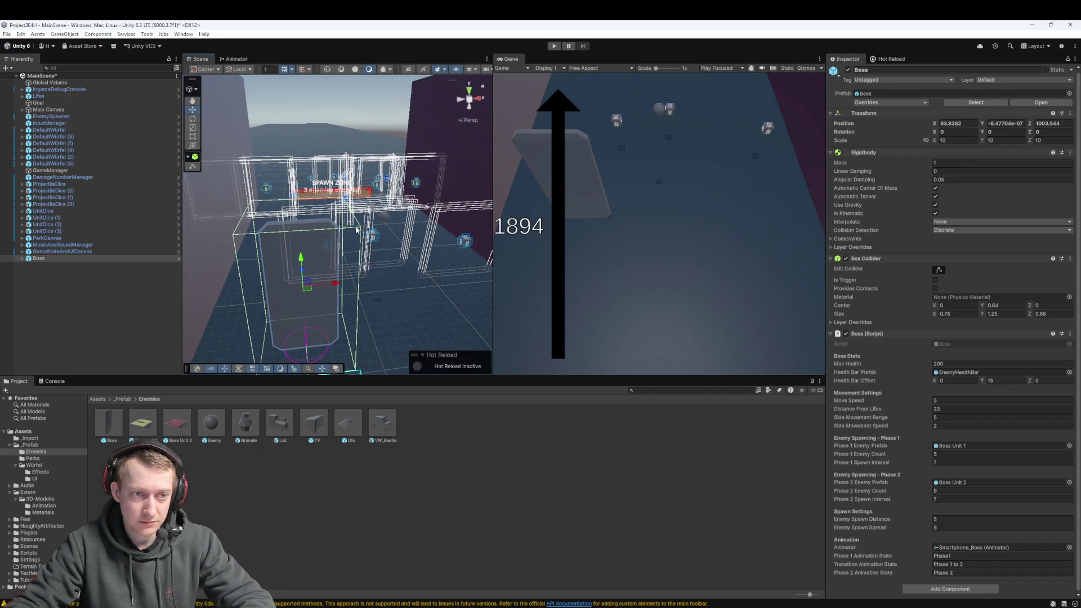
pyautogui.moveTo(356, 229)
pyautogui.mouseDown()
pyautogui.moveTo(330, 283)
pyautogui.moveTo(356, 267)
pyautogui.moveTo(321, 263)
pyautogui.mouseUp()
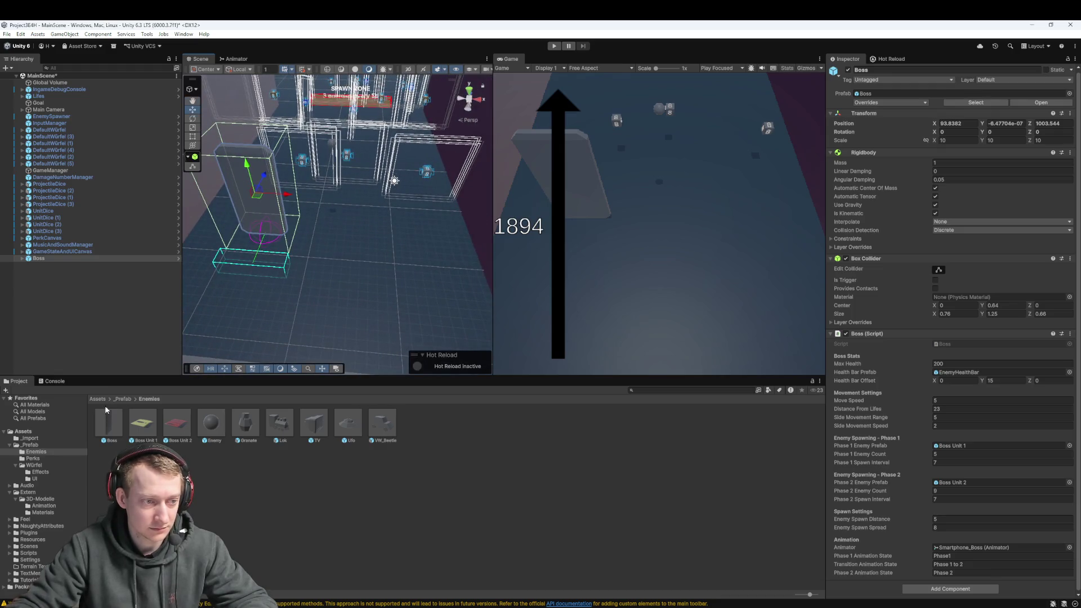
# - Frame the UnitDice and move UnitDice (2) and (3) into the dice row
pyautogui.click(56, 212)
pyautogui.keyDown('shift'); pyautogui.click(62, 230); pyautogui.keyUp('shift')
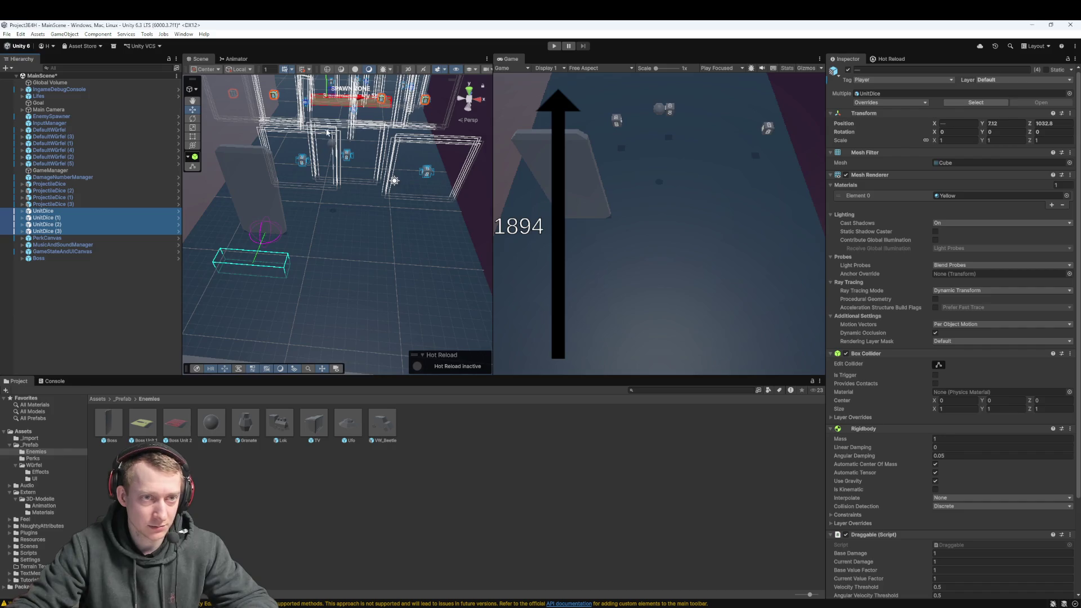
pyautogui.scroll(-5, 324, 131)
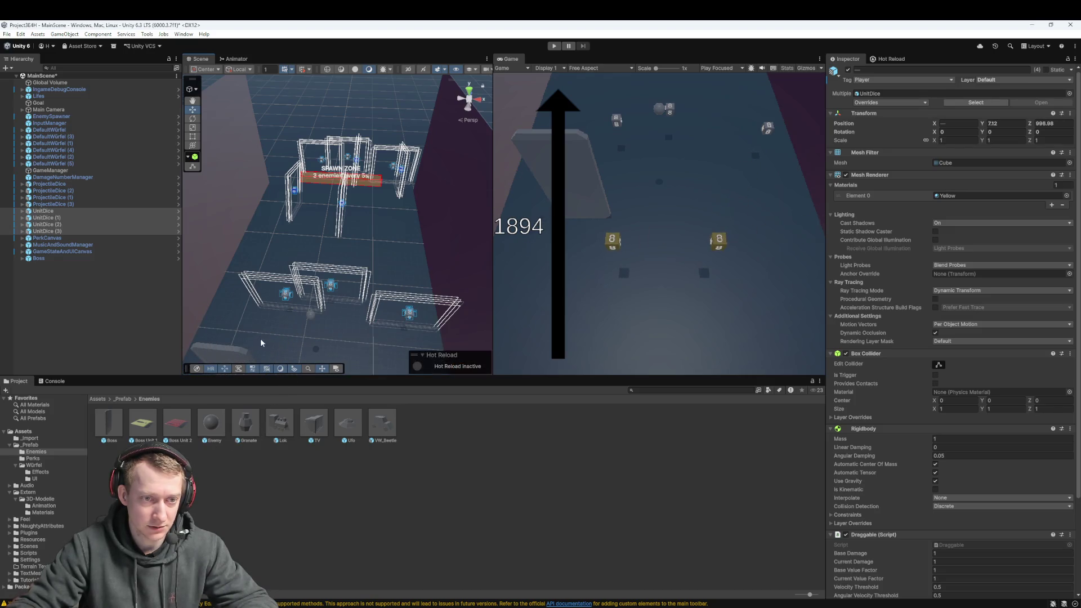
pyautogui.press('f')
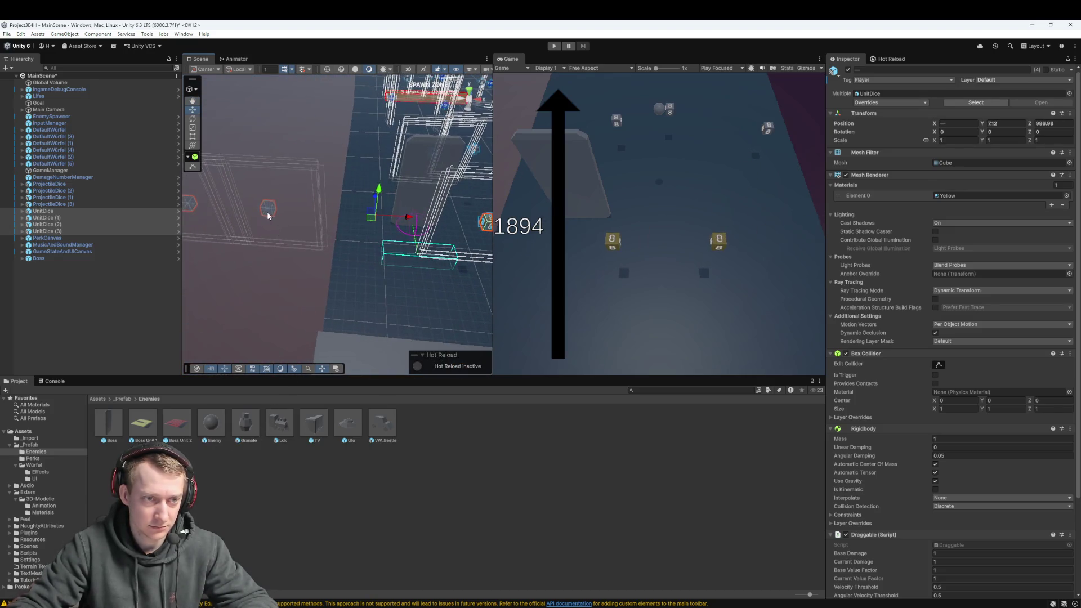
pyautogui.click(66, 211)
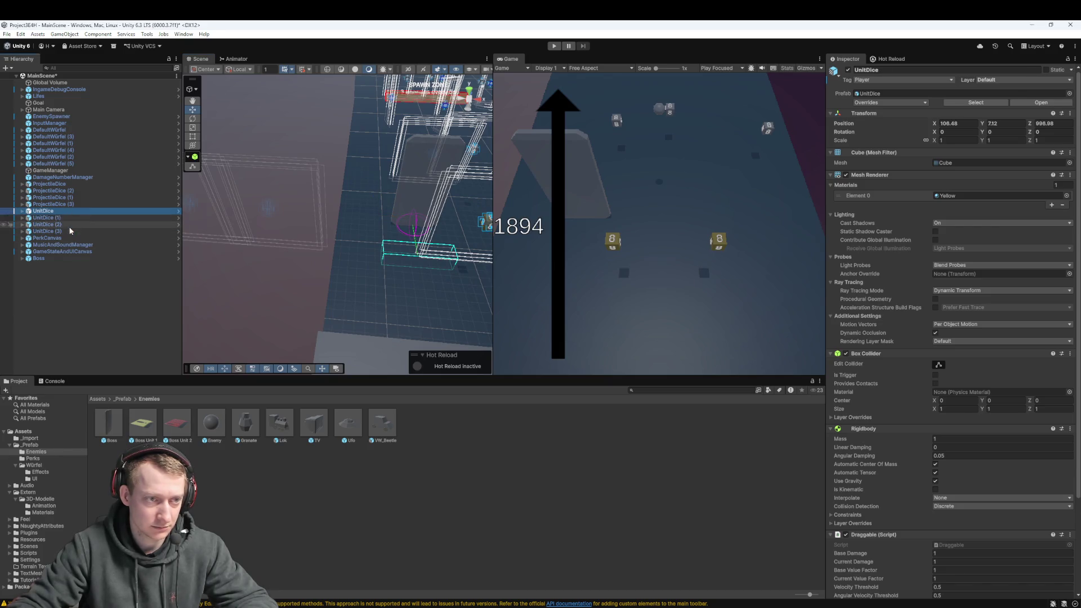
pyautogui.click(70, 231)
pyautogui.keyDown('shift'); pyautogui.click(62, 224); pyautogui.keyUp('shift')
pyautogui.moveTo(251, 216); pyautogui.dragTo(254, 210)
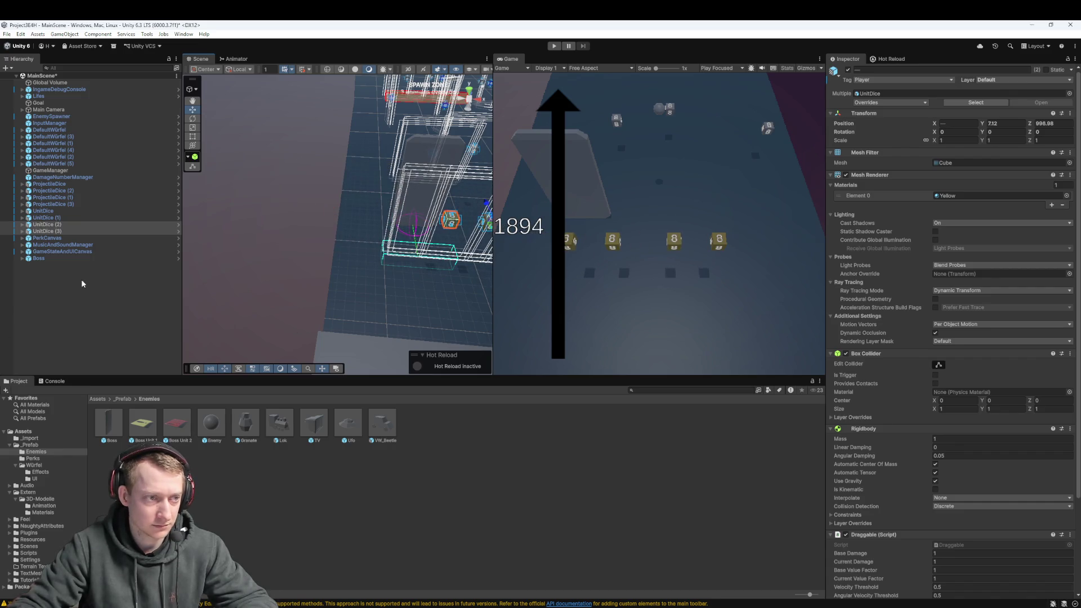
# - Select all four UnitDice together in the Hierarchy
pyautogui.click(79, 218)
pyautogui.keyDown('shift'); pyautogui.click(73, 232); pyautogui.keyUp('shift')
pyautogui.keyDown('ctrl'); pyautogui.click(63, 212); pyautogui.keyUp('ctrl')
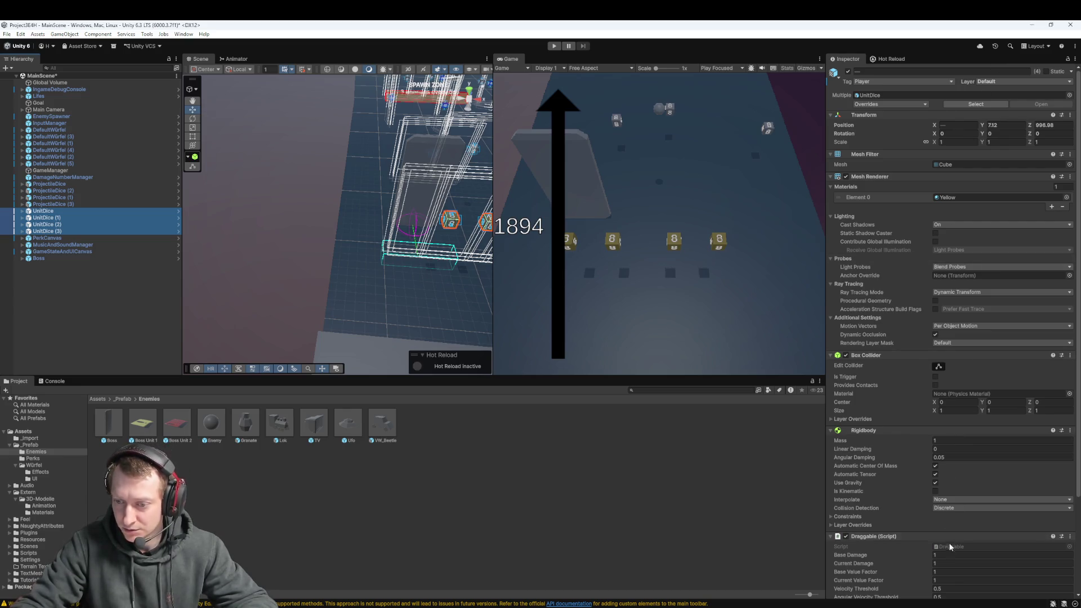
pyautogui.scroll(-2, 950, 546)
pyautogui.click(937, 509)
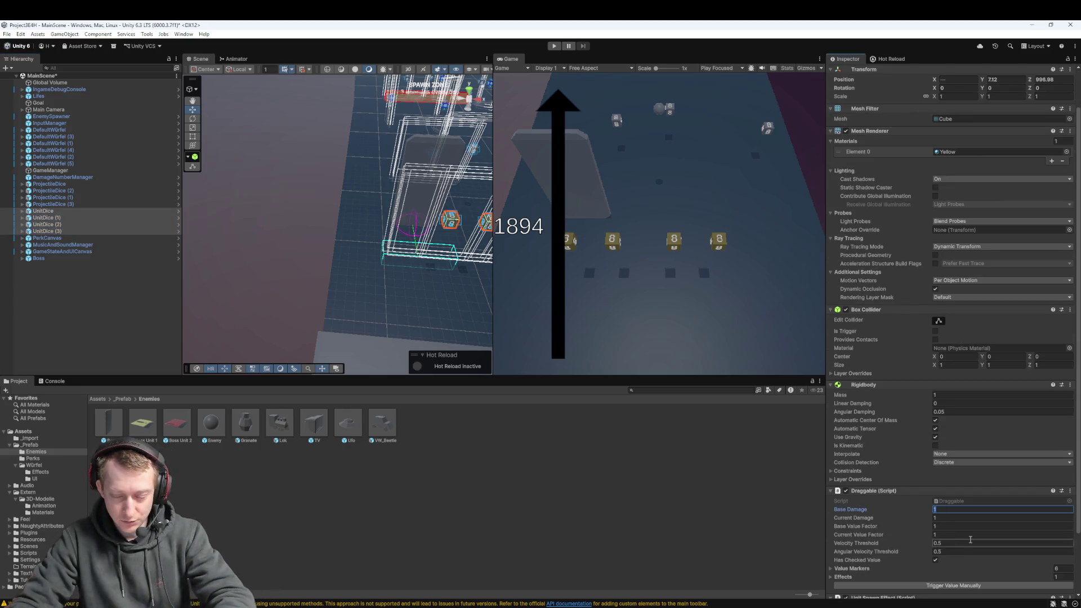
# - Set Base Damage and Current Damage to 50 on the four UnitDice
pyautogui.write('50')
pyautogui.press('Tab')
pyautogui.write('50')
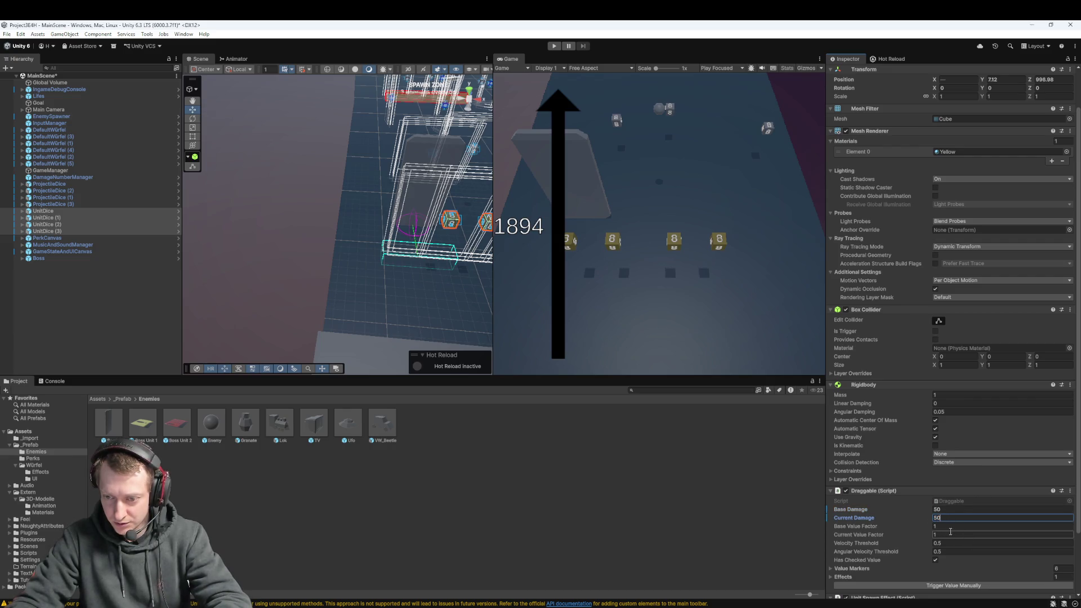
pyautogui.press('Tab')
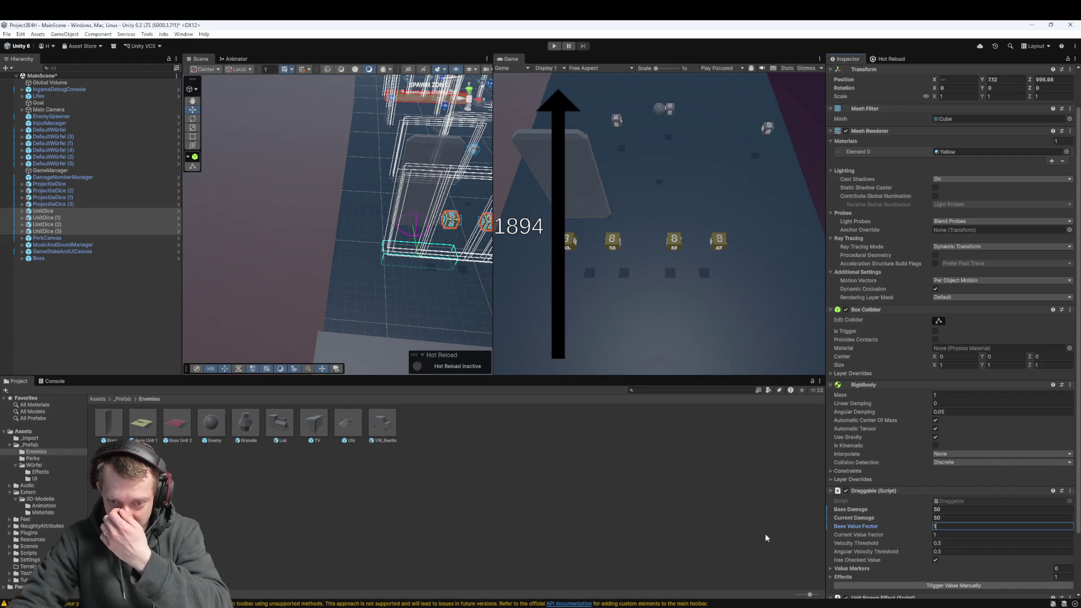
pyautogui.click(670, 521)
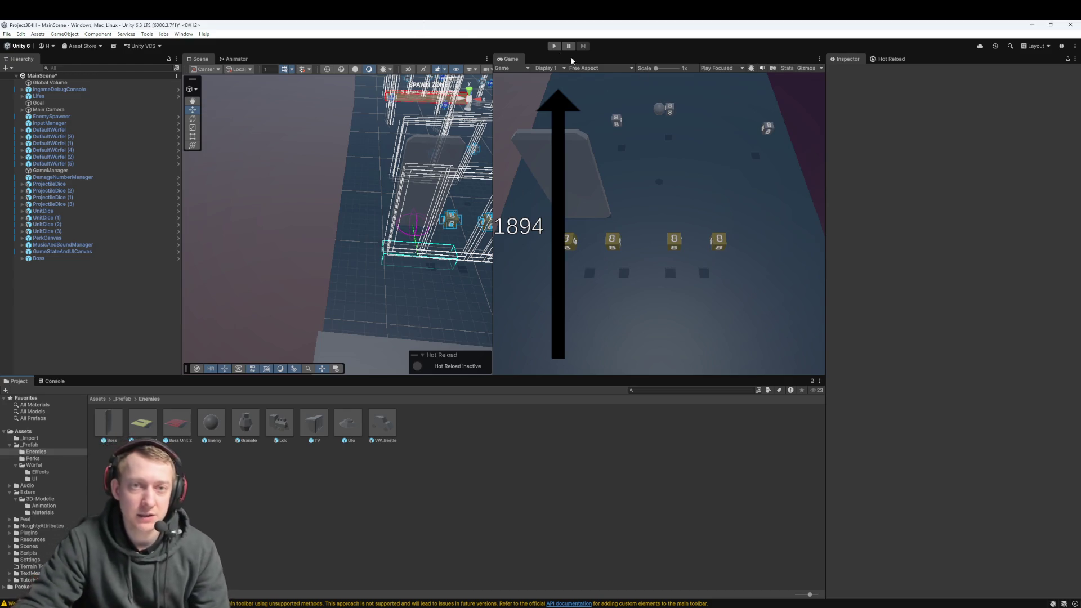
# - Test in play mode by dropping the 2 dice unit onto the yellow placeholder
pyautogui.click(555, 47)
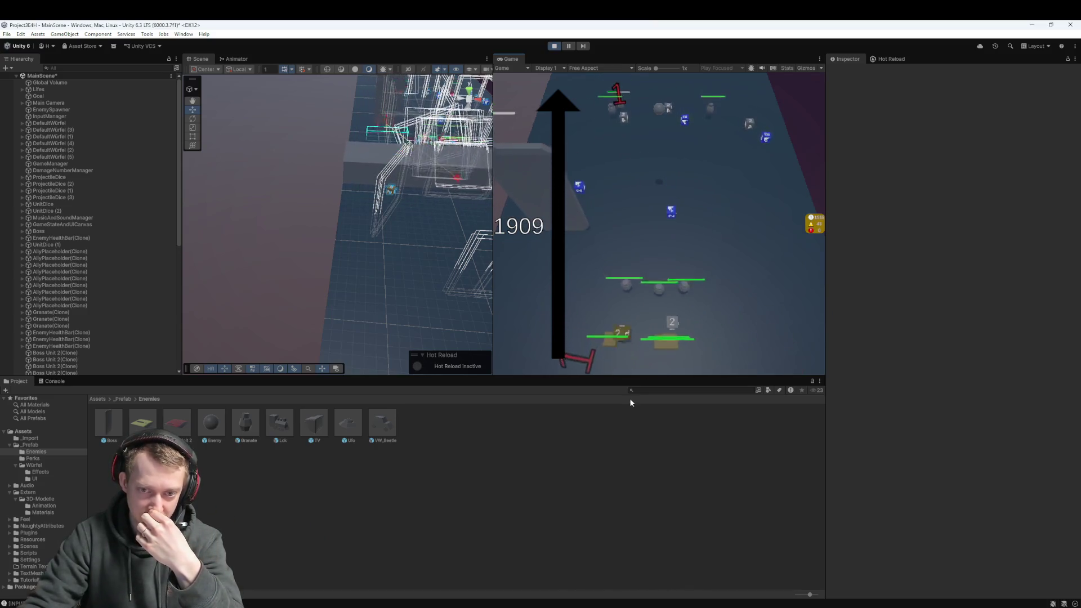
pyautogui.moveTo(622, 325); pyautogui.dragTo(618, 361)
pyautogui.click(556, 47)
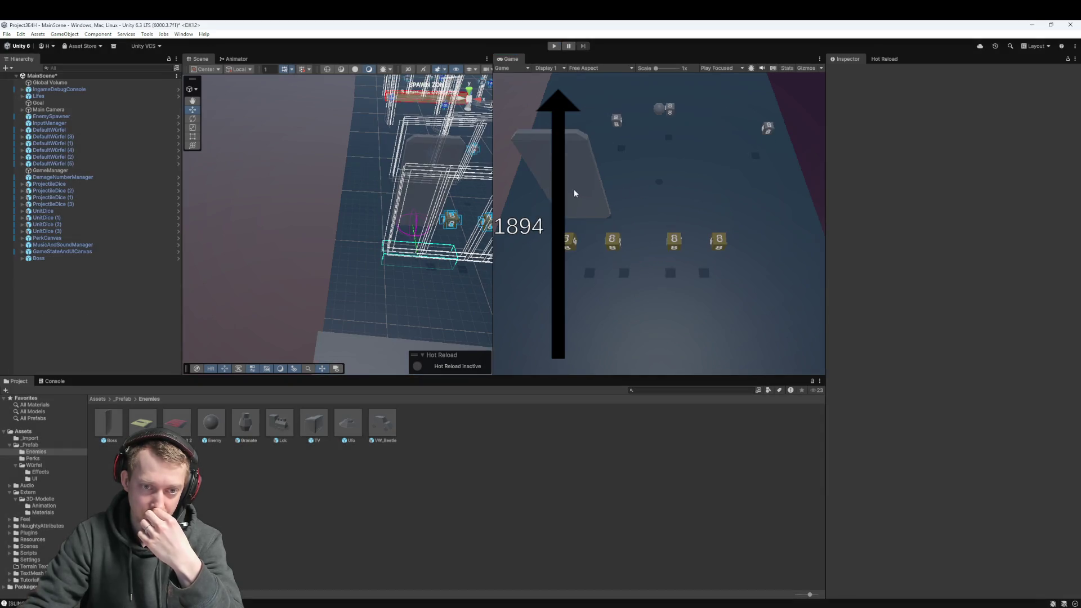
# - Delete the Boss object from the scene
pyautogui.click(97, 261)
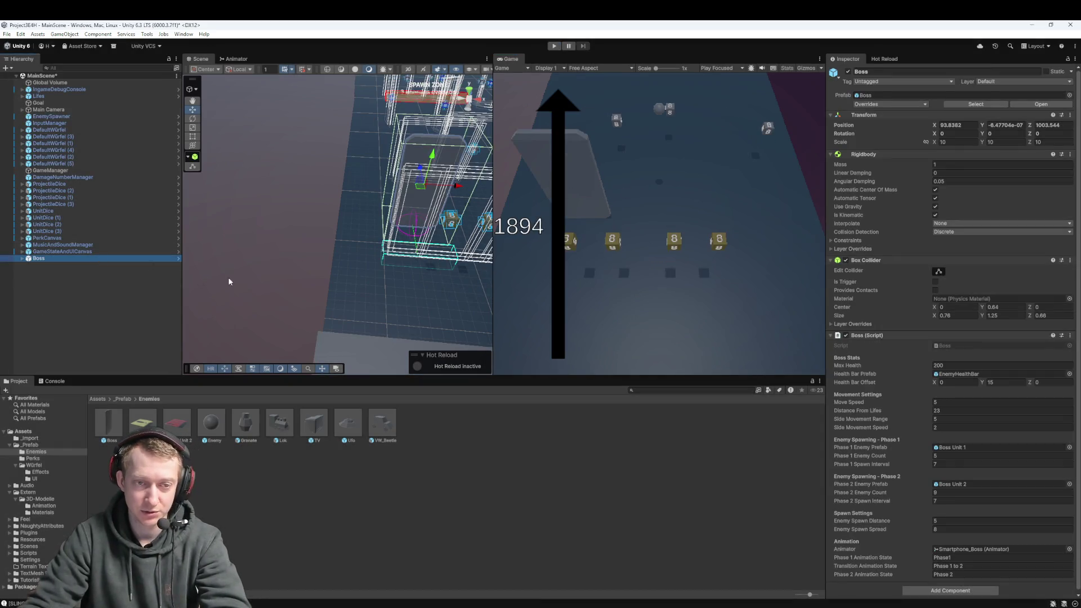
pyautogui.press('Delete')
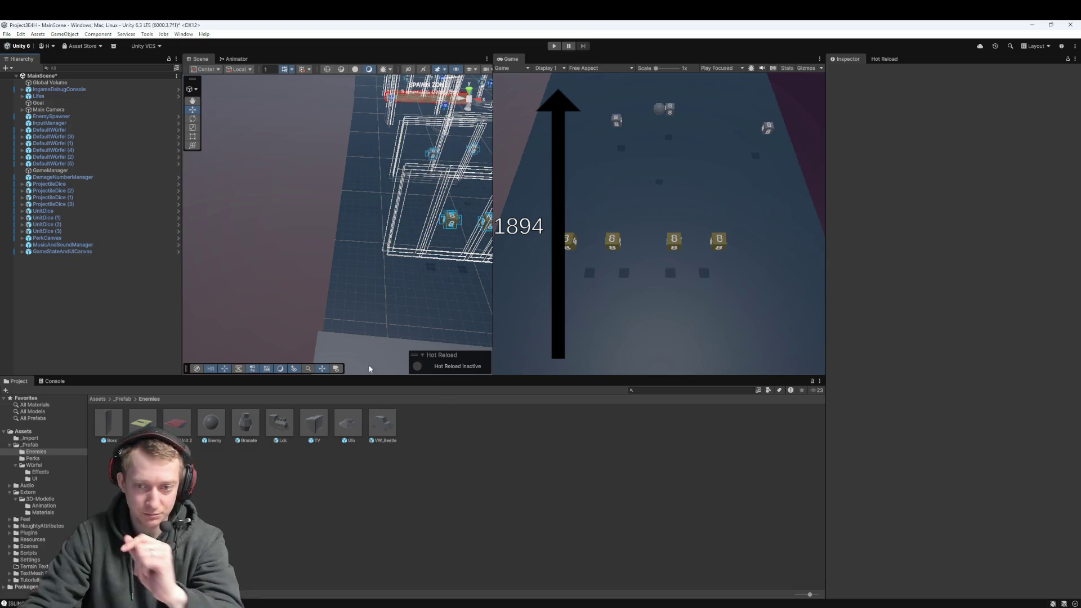
pyautogui.hotkey('alt', 'Tab')
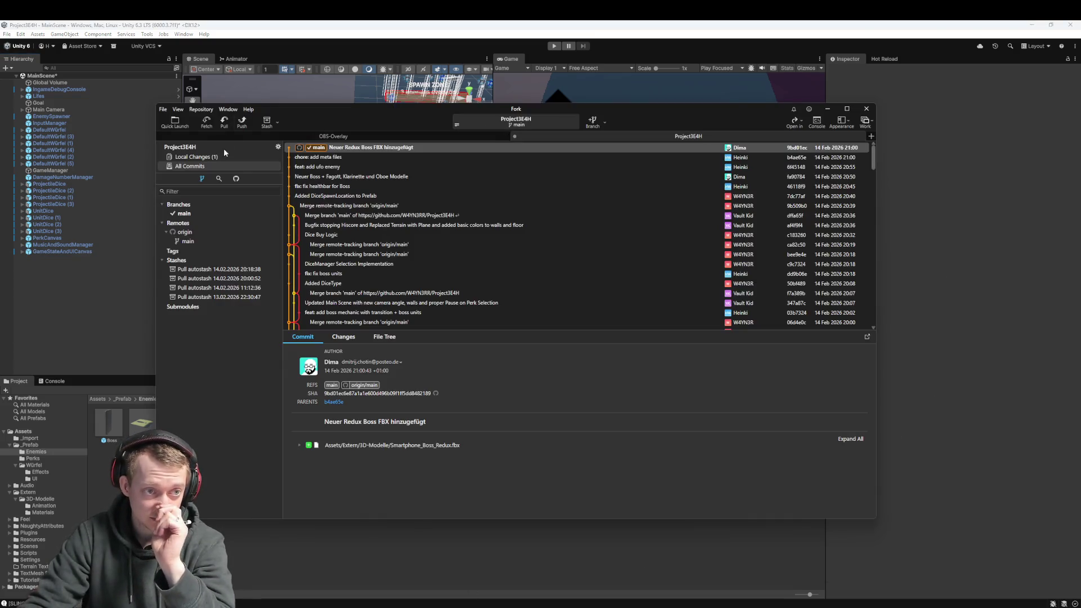
# - Discard the Smartphone_Boss_Redux.fbx.meta change in Fork's Local Changes, then go back to Unity
pyautogui.click(188, 157)
pyautogui.rightClick(332, 198)
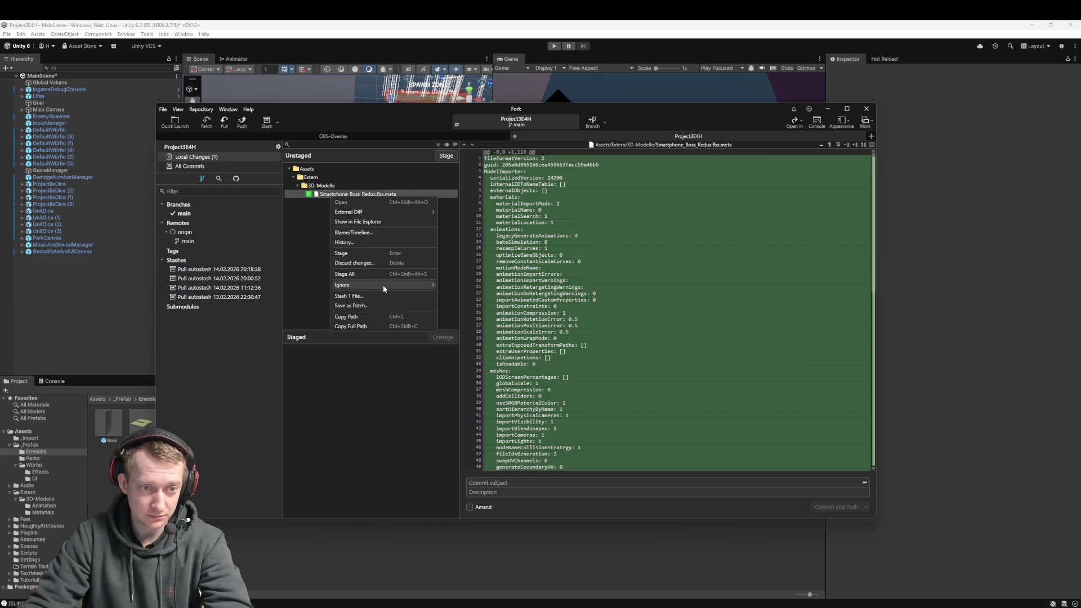
pyautogui.click(372, 263)
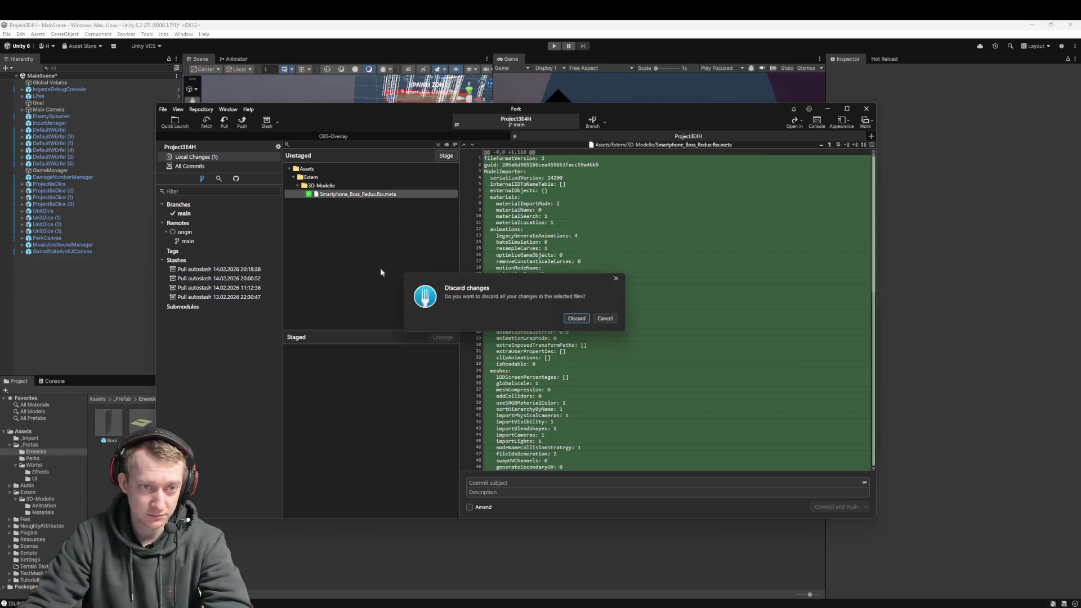
pyautogui.click(583, 318)
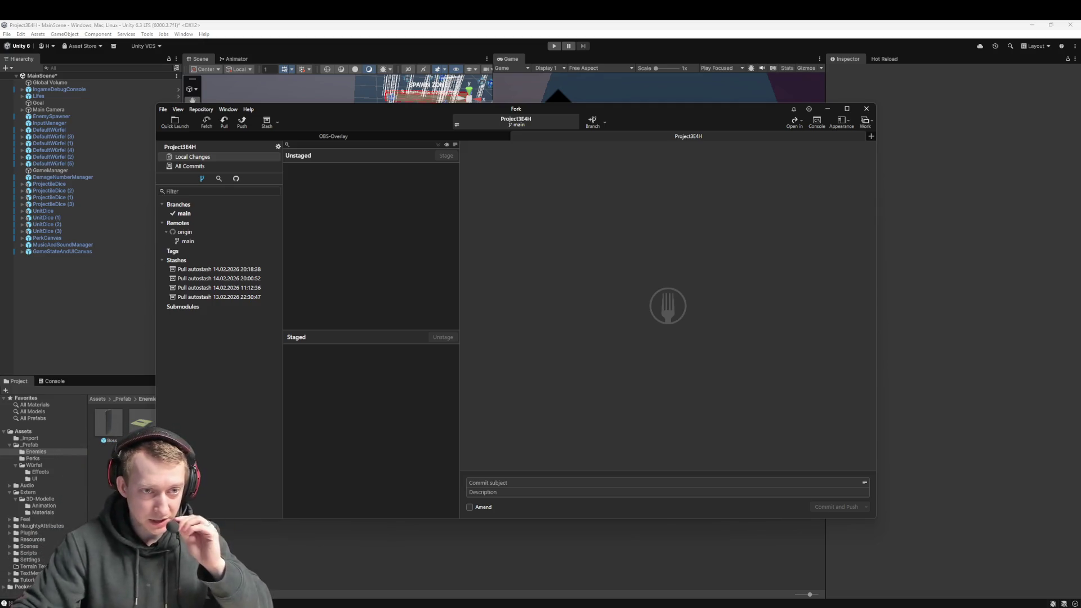
pyautogui.click(119, 399)
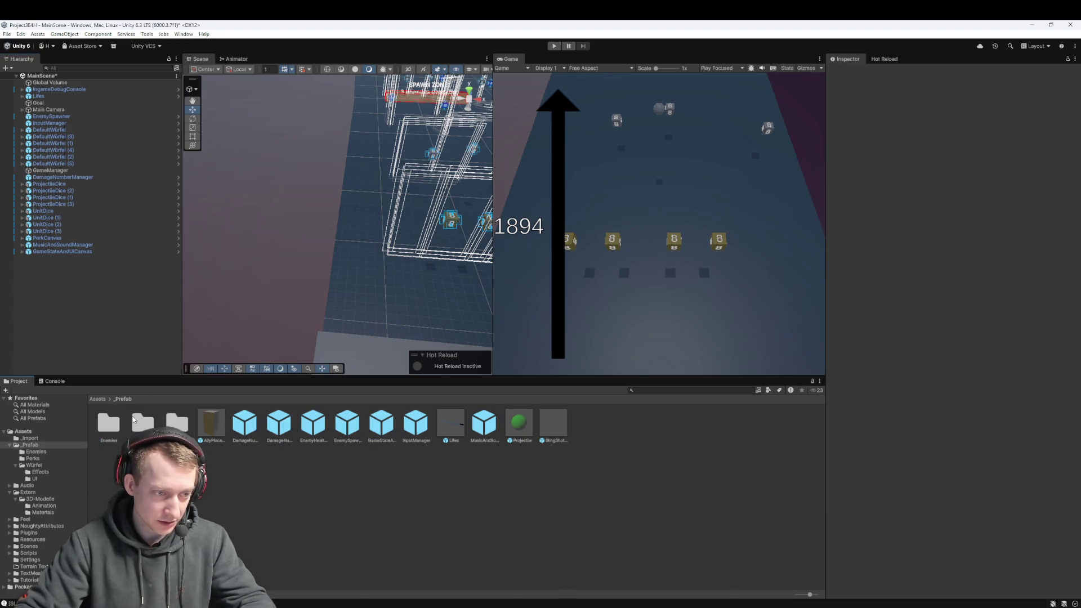
# - Browse from Assets into Extern > 3D-Modelle in the Project panel
pyautogui.click(103, 399)
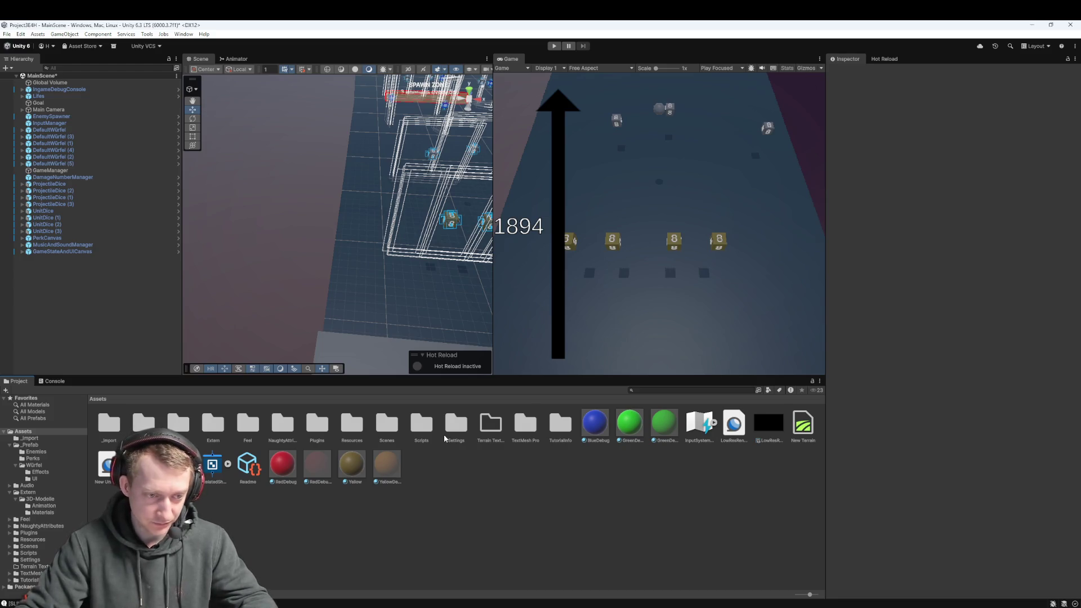
pyautogui.doubleClick(221, 427)
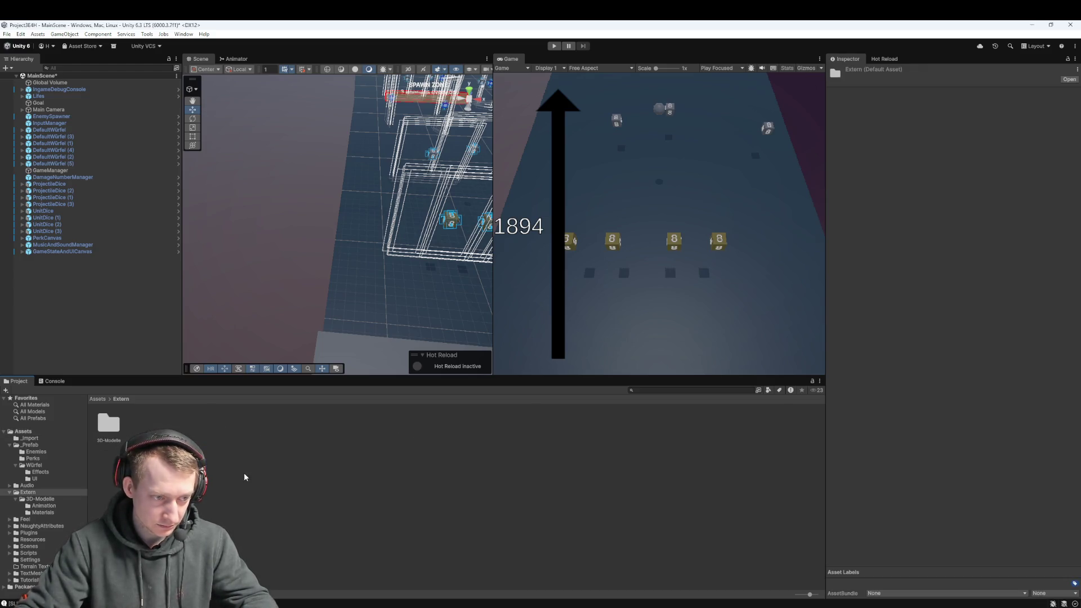
pyautogui.doubleClick(110, 425)
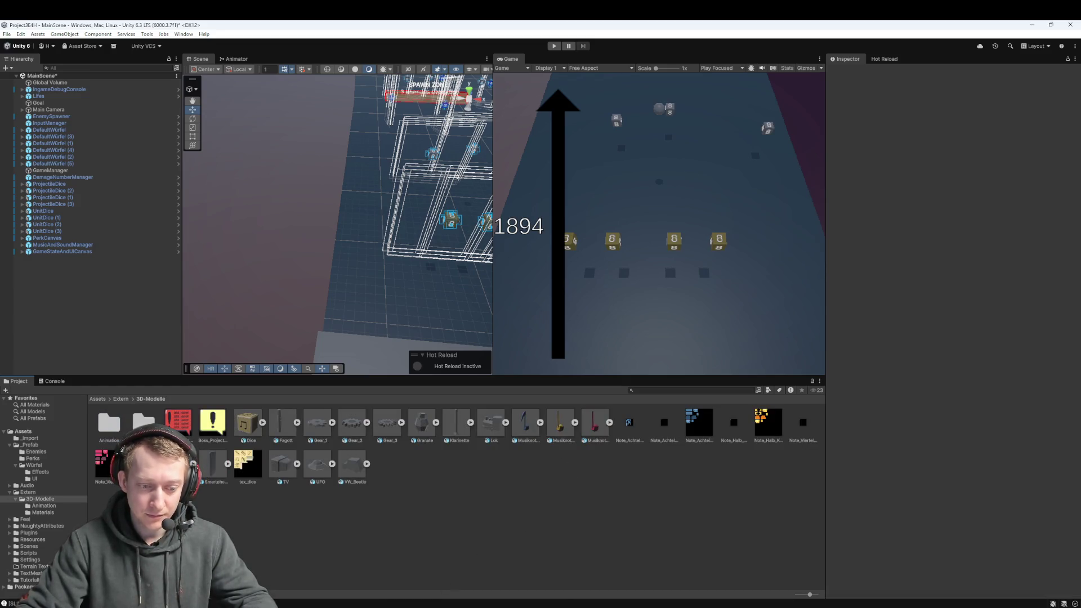
pyautogui.hotkey('alt', 'Tab')
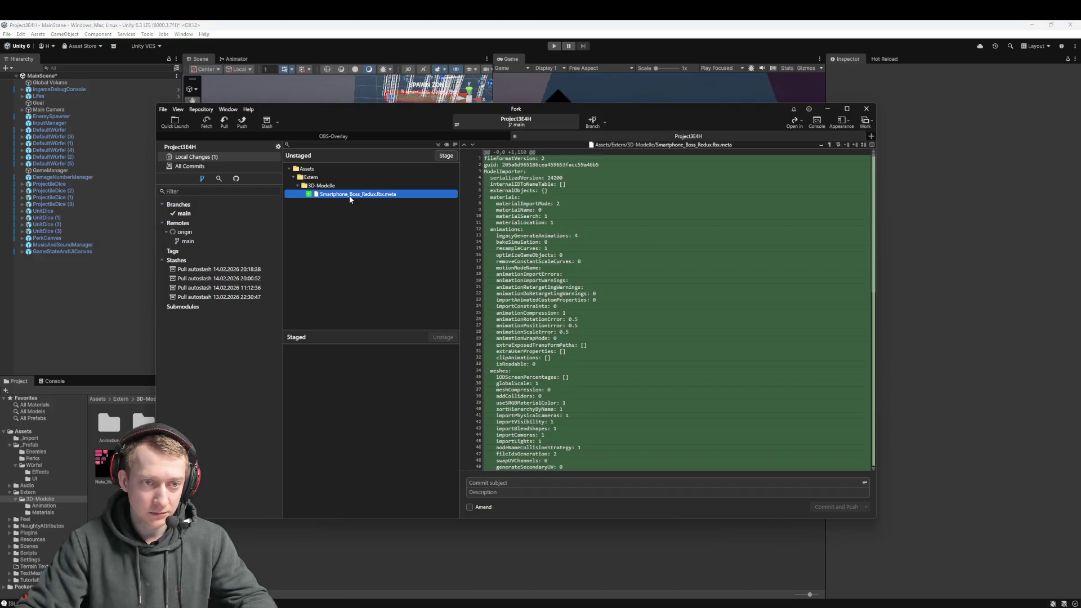
# - Discard the Smartphone_Boss_Redux.fbx.meta change again in Fork and move the window aside
pyautogui.rightClick(351, 195)
pyautogui.click(396, 265)
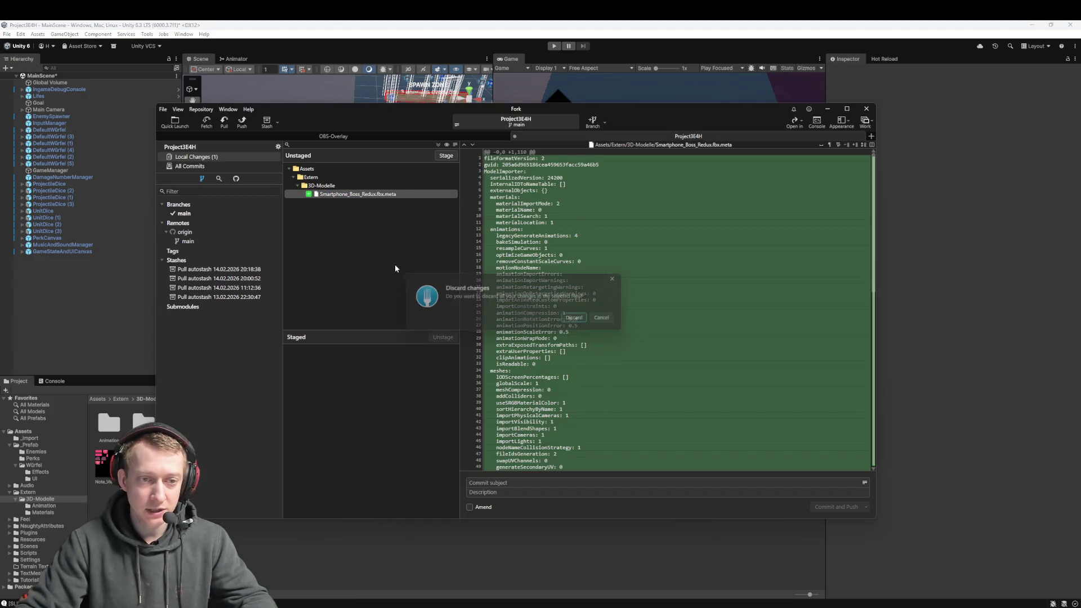
pyautogui.click(580, 317)
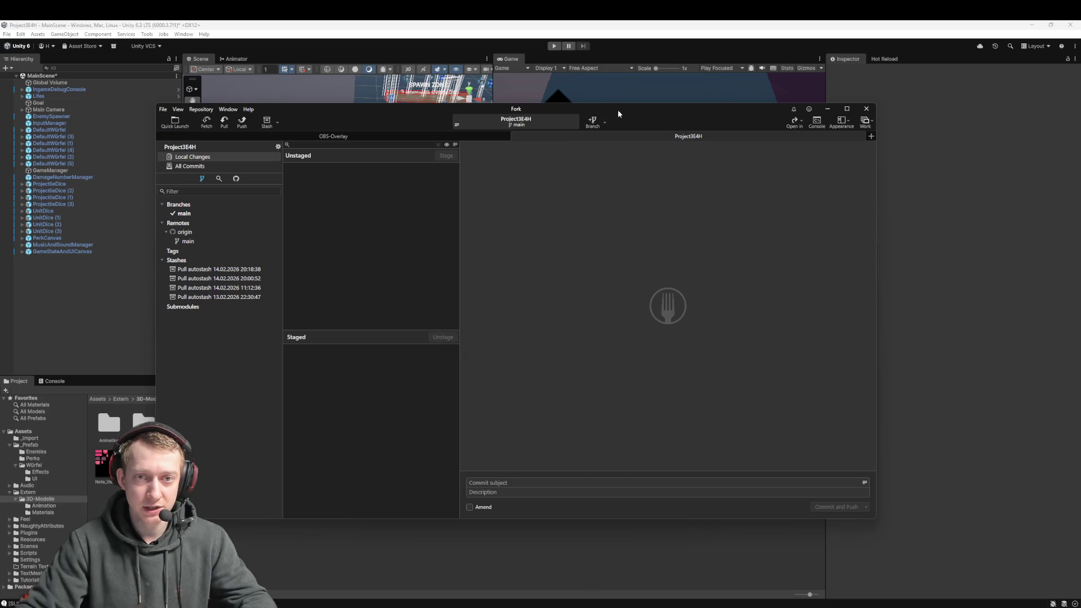
pyautogui.moveTo(617, 109)
pyautogui.mouseDown()
pyautogui.moveTo(603, 67)
pyautogui.moveTo(870, 63)
pyautogui.moveTo(734, 118)
pyautogui.moveTo(515, 484)
pyautogui.moveTo(532, 484)
pyautogui.moveTo(625, 88)
pyautogui.moveTo(590, 80)
pyautogui.mouseUp()
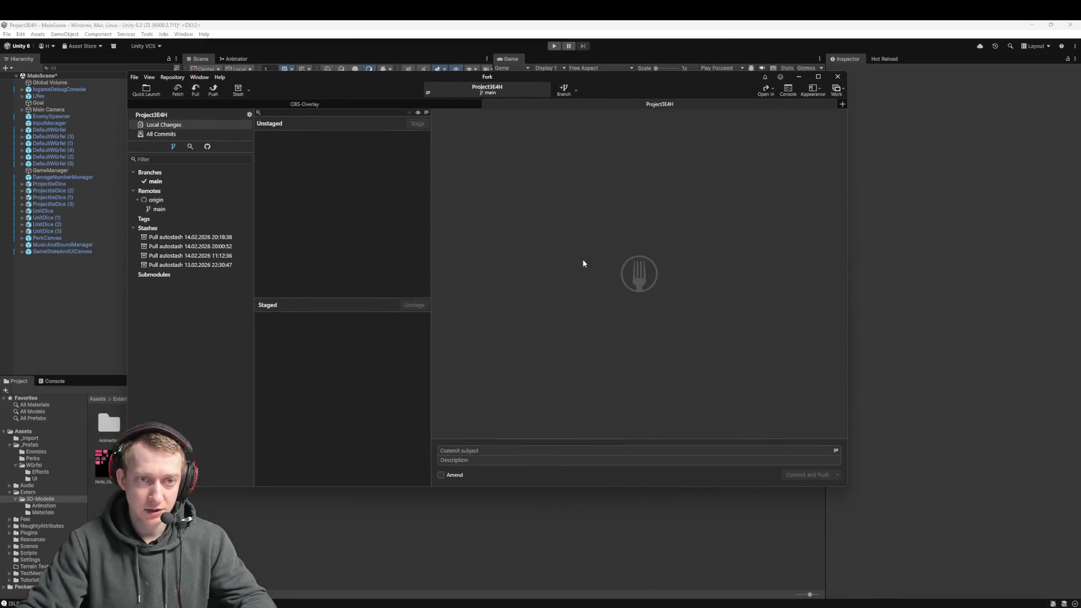
pyautogui.click(474, 552)
pyautogui.click(523, 431)
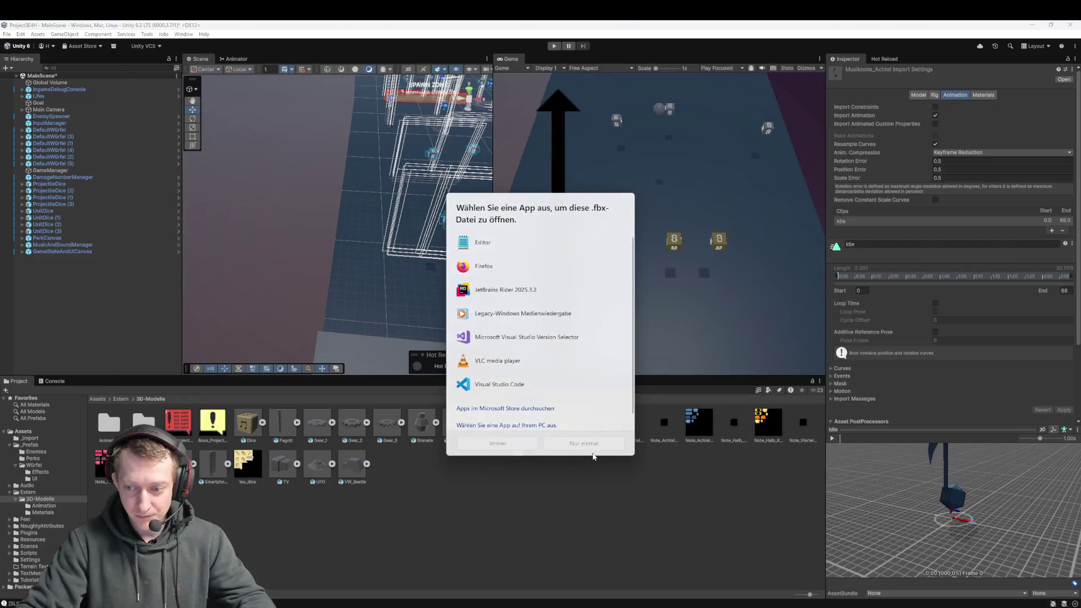
pyautogui.press('Escape')
pyautogui.click(560, 428)
pyautogui.click(586, 432)
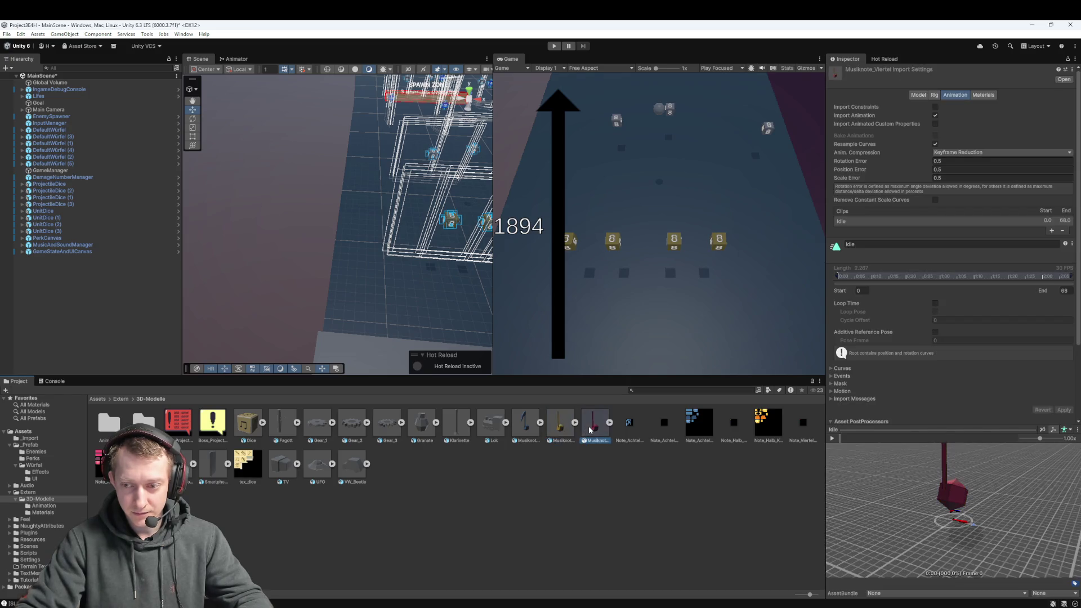
pyautogui.click(525, 425)
pyautogui.moveTo(923, 507)
pyautogui.mouseDown()
pyautogui.moveTo(894, 525)
pyautogui.moveTo(881, 511)
pyautogui.mouseUp()
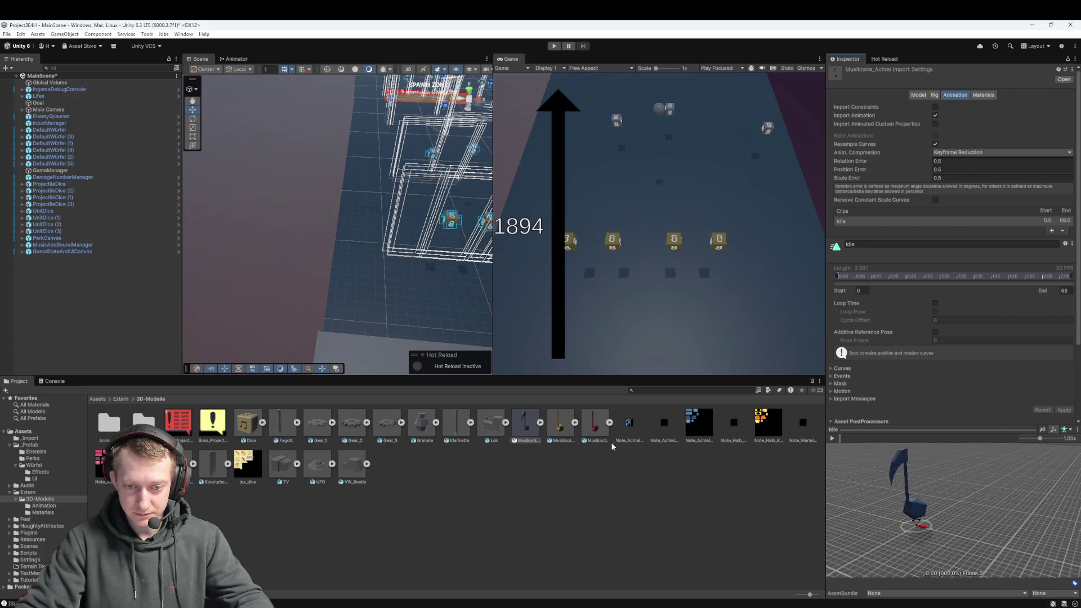
pyautogui.press('Right')
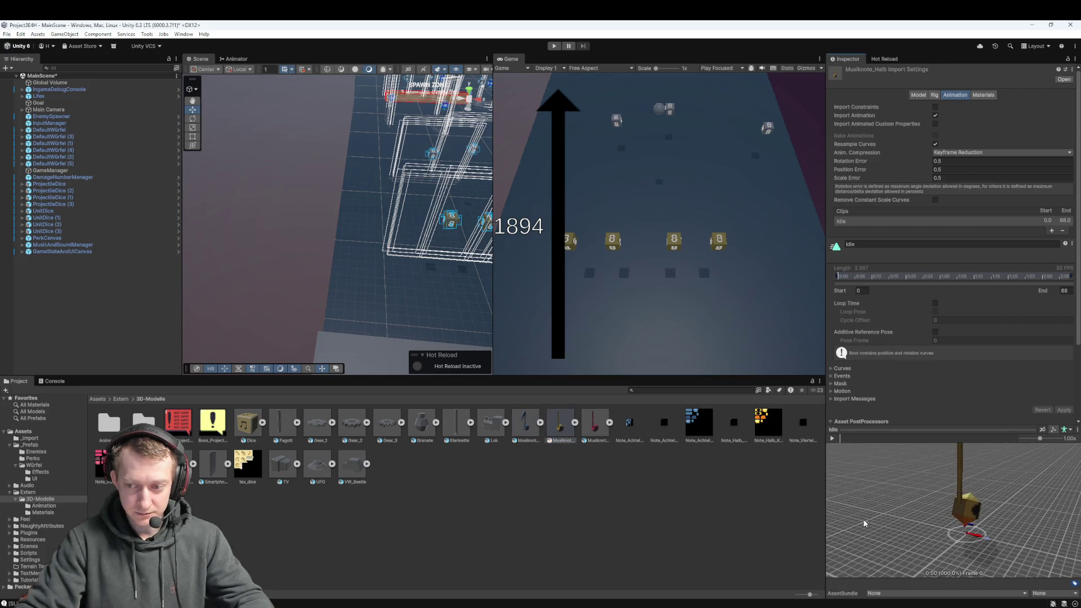
pyautogui.press('Right')
pyautogui.moveTo(901, 518); pyautogui.dragTo(938, 532)
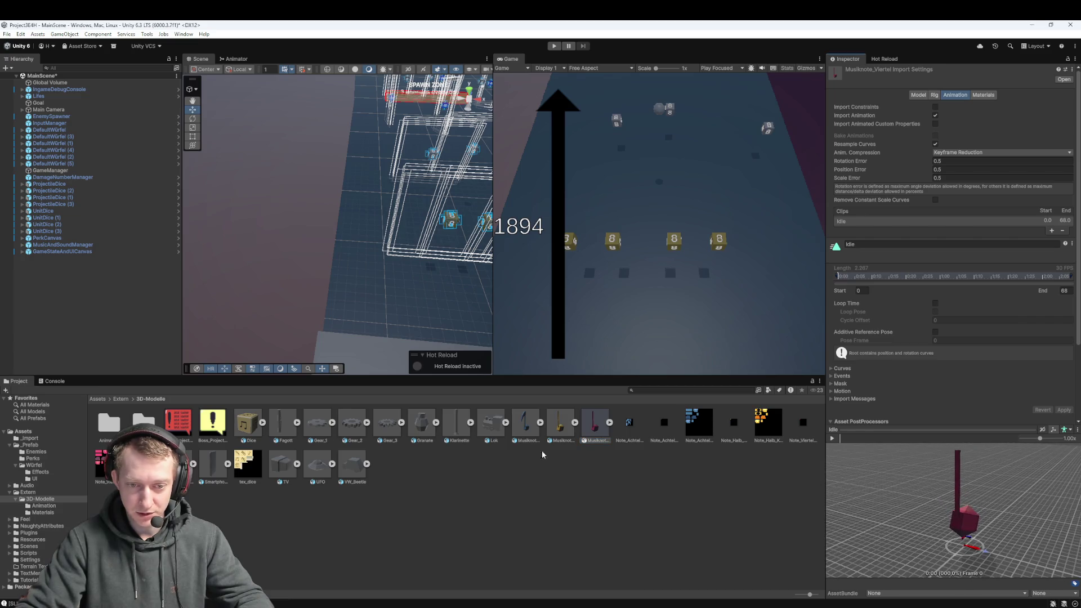
pyautogui.click(534, 485)
pyautogui.click(528, 417)
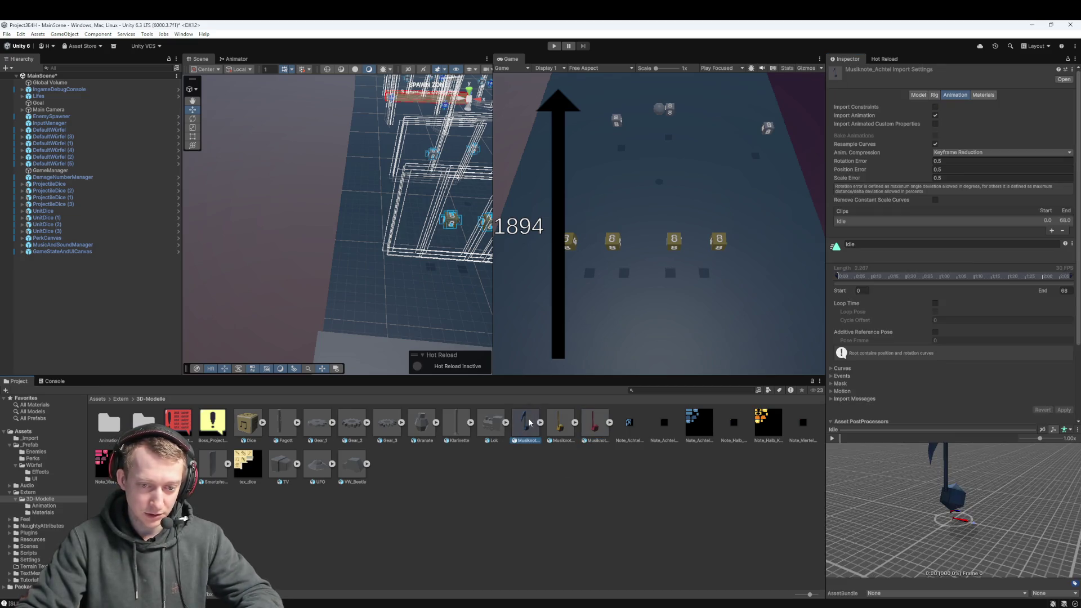
# - Create an empty GameObject in the Hierarchy named 'Allied Note'
pyautogui.click(58, 285)
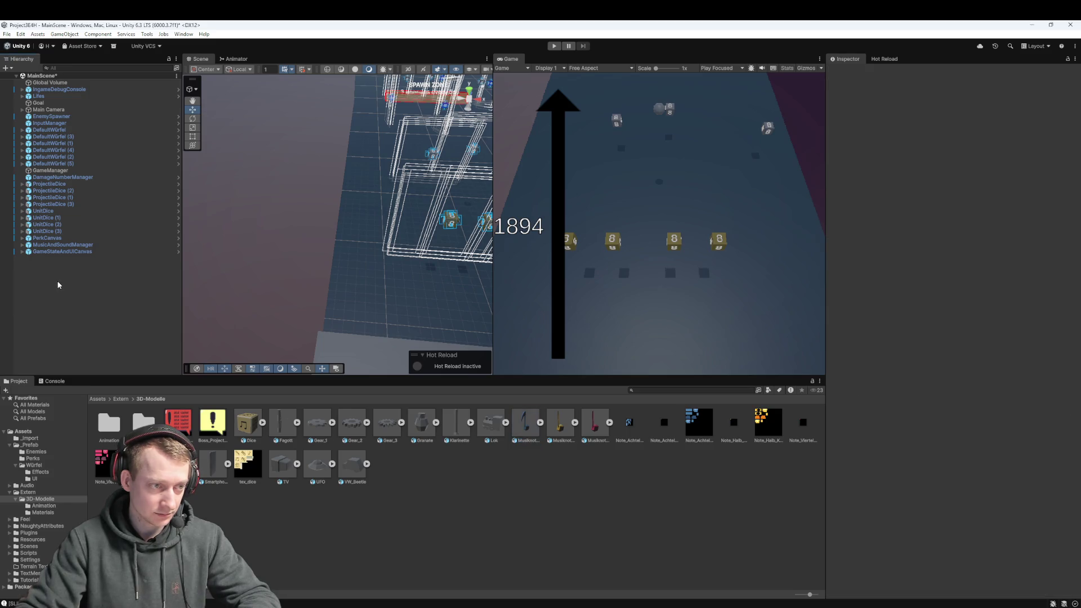
pyautogui.rightClick(77, 300)
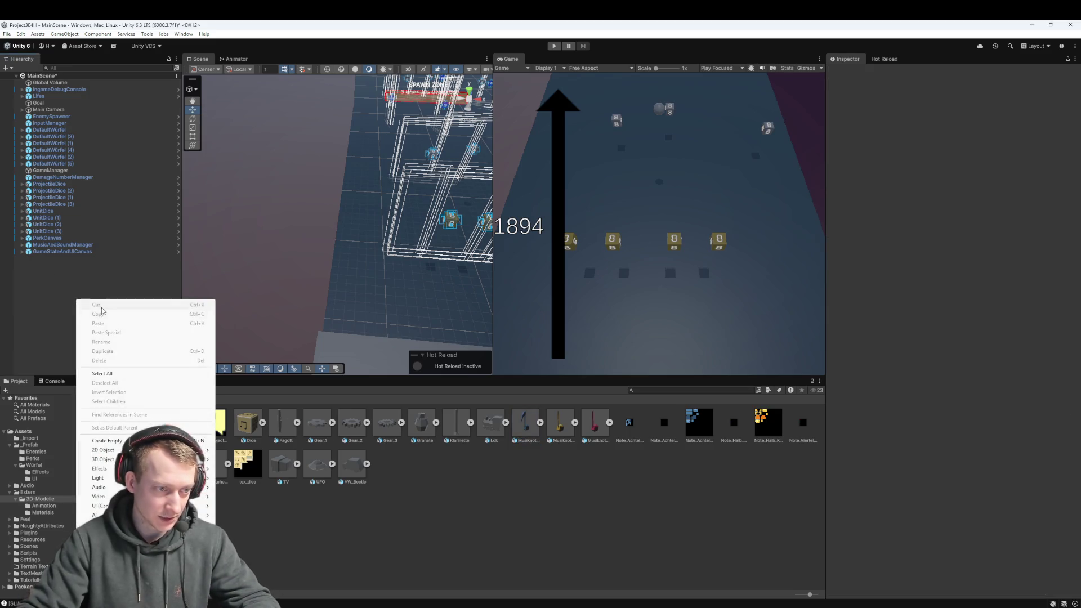
pyautogui.moveTo(121, 450)
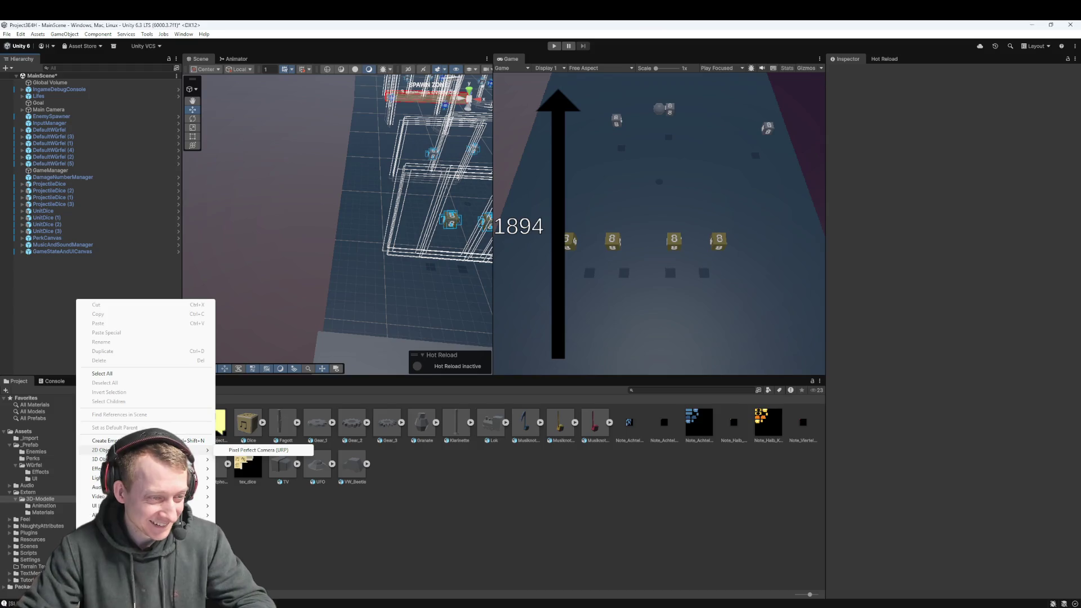
pyautogui.click(107, 441)
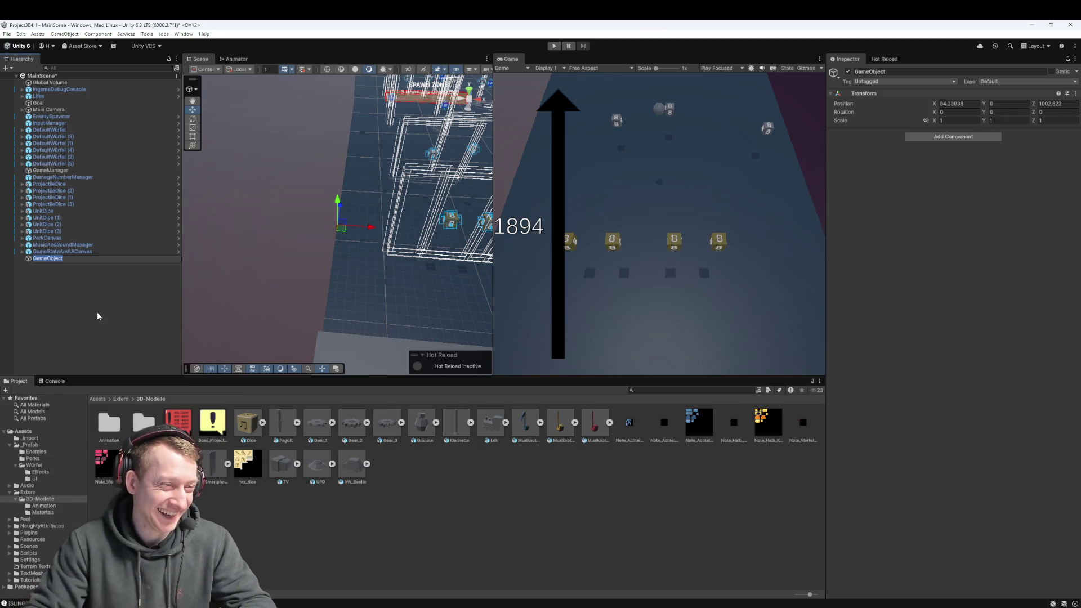
pyautogui.write('Al')
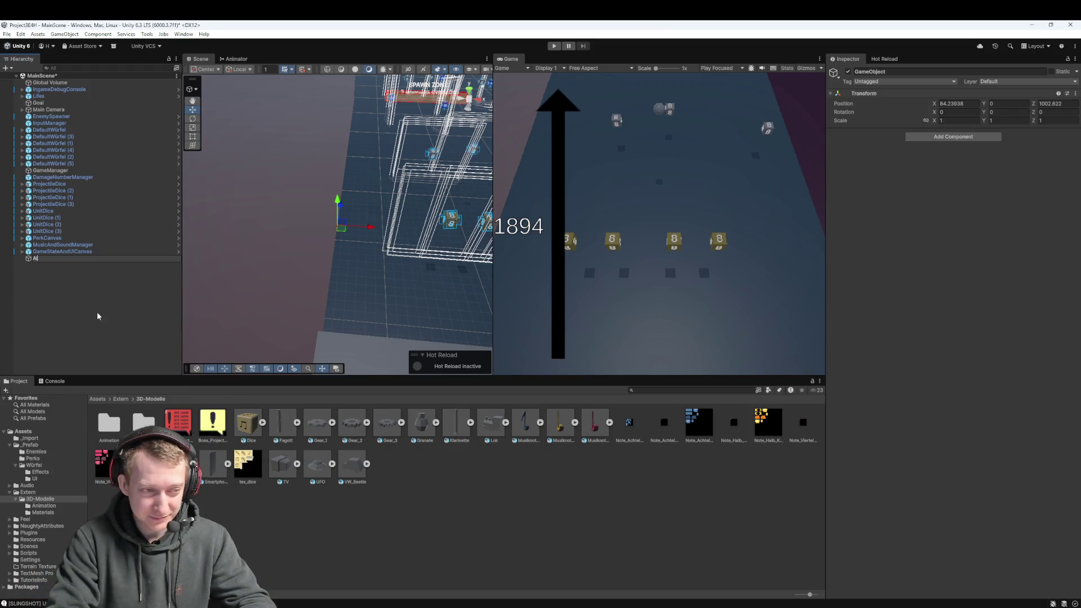
pyautogui.write('lied Note')
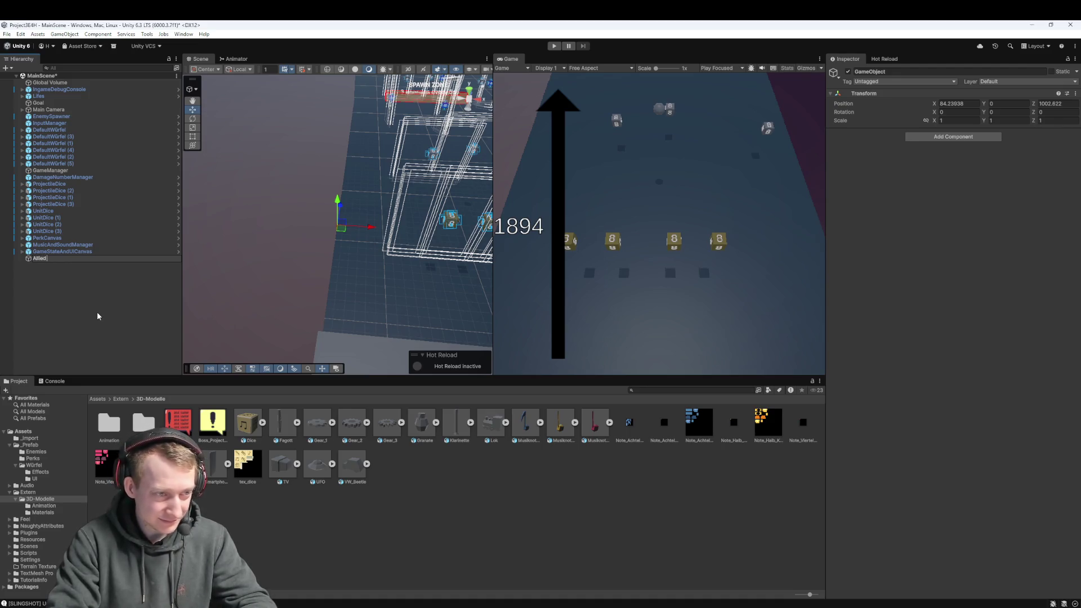
pyautogui.press('Return')
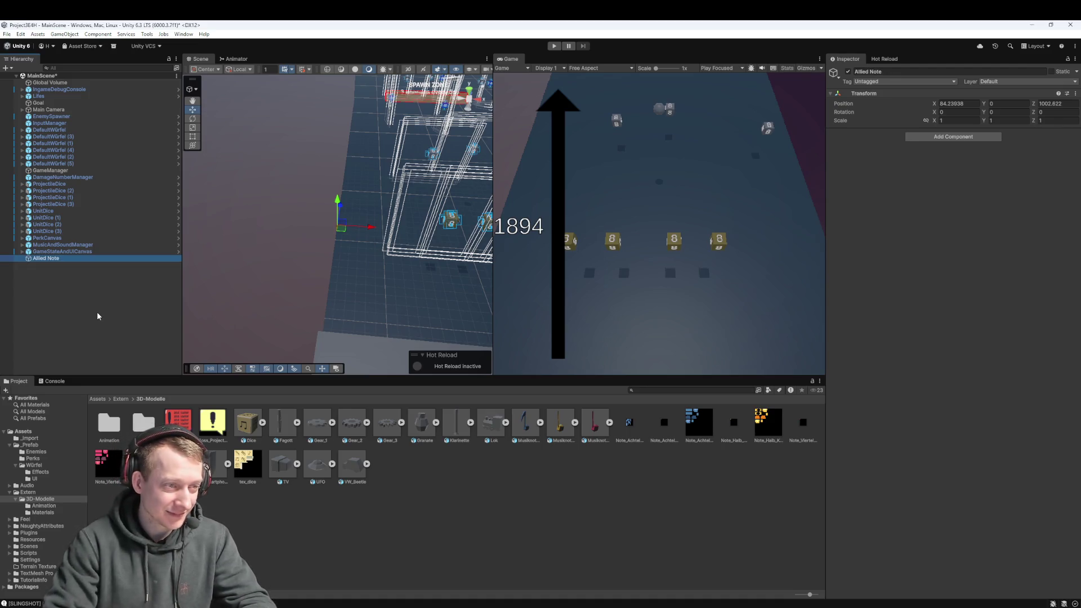
pyautogui.moveTo(546, 441); pyautogui.dragTo(86, 280)
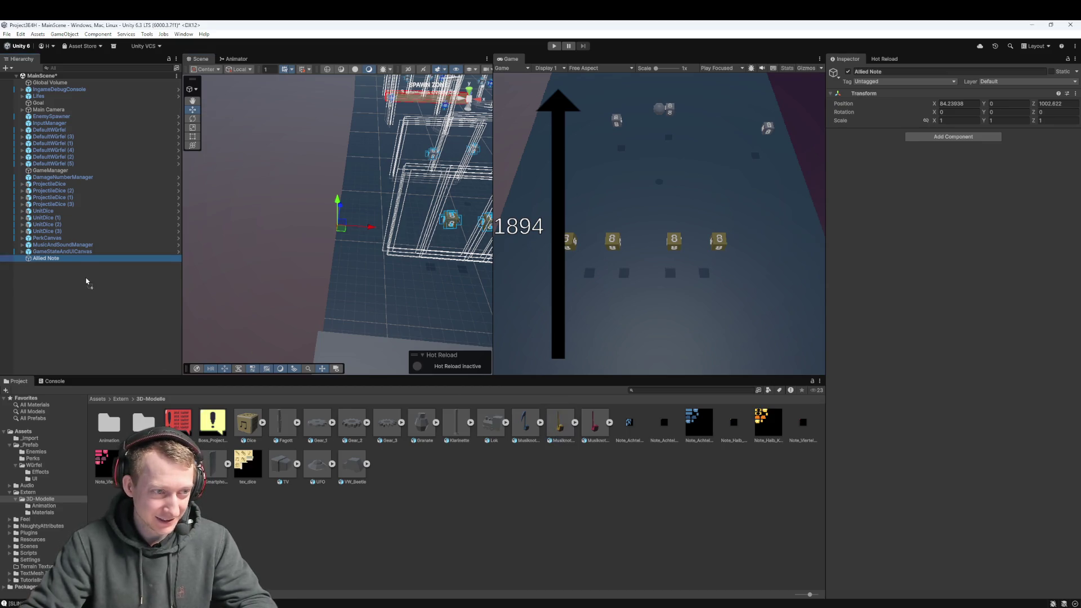
# - Nest a Musiknote_Achtel instance under Allied Note and zero its X and Z position
pyautogui.click(521, 428)
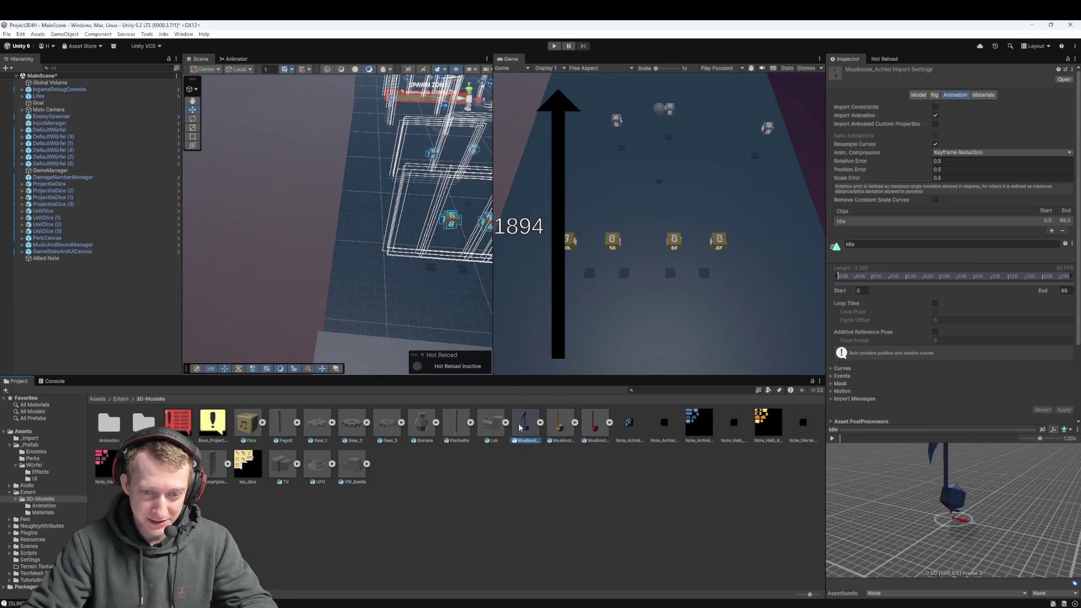
pyautogui.moveTo(56, 260); pyautogui.dragTo(56, 261)
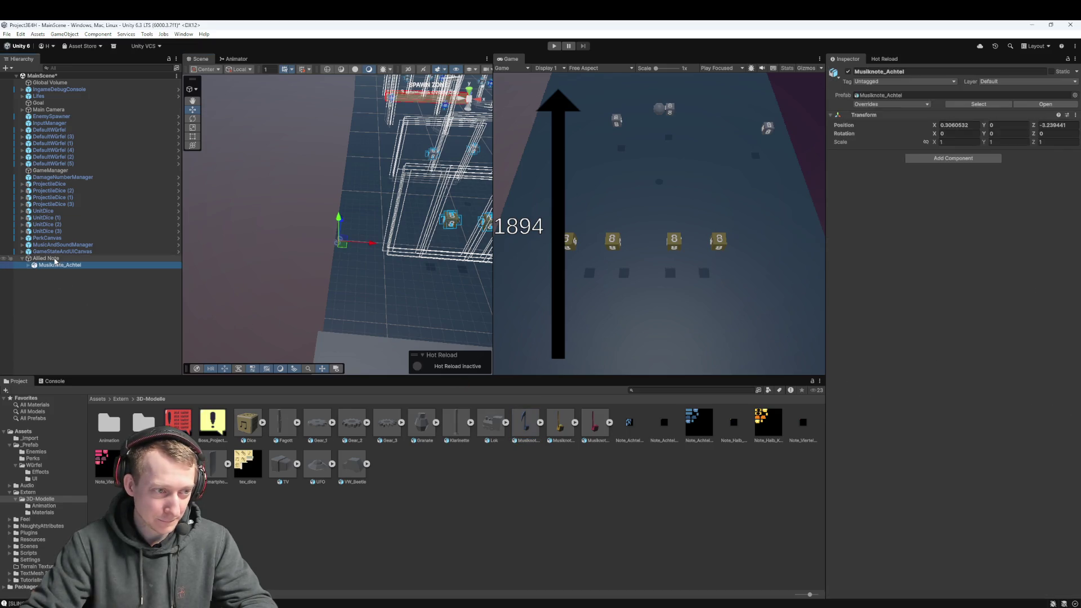
pyautogui.click(45, 259)
pyautogui.click(45, 265)
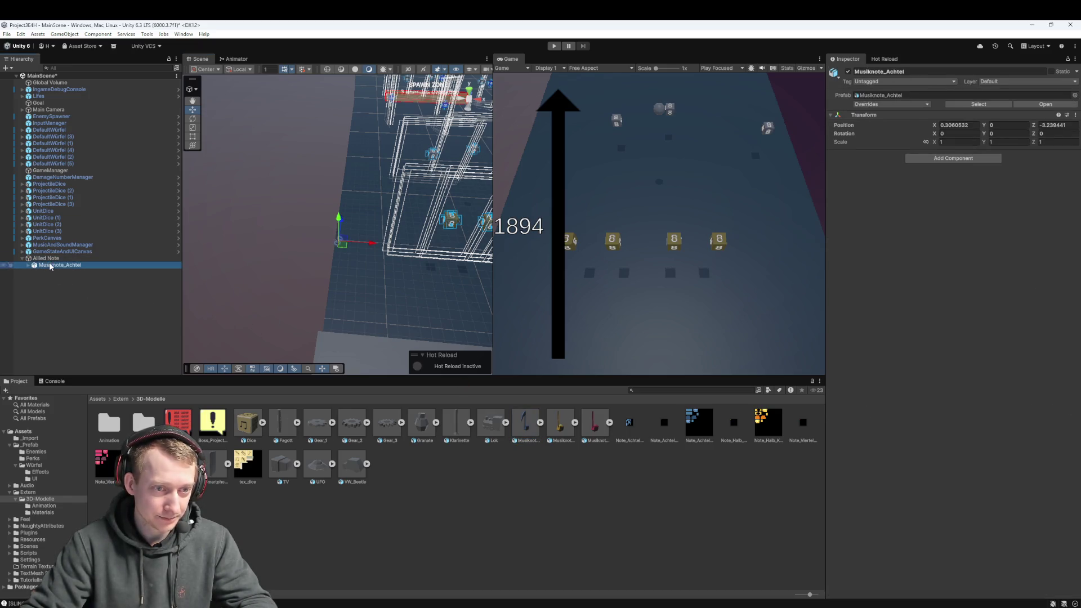
pyautogui.click(947, 125)
pyautogui.write('0')
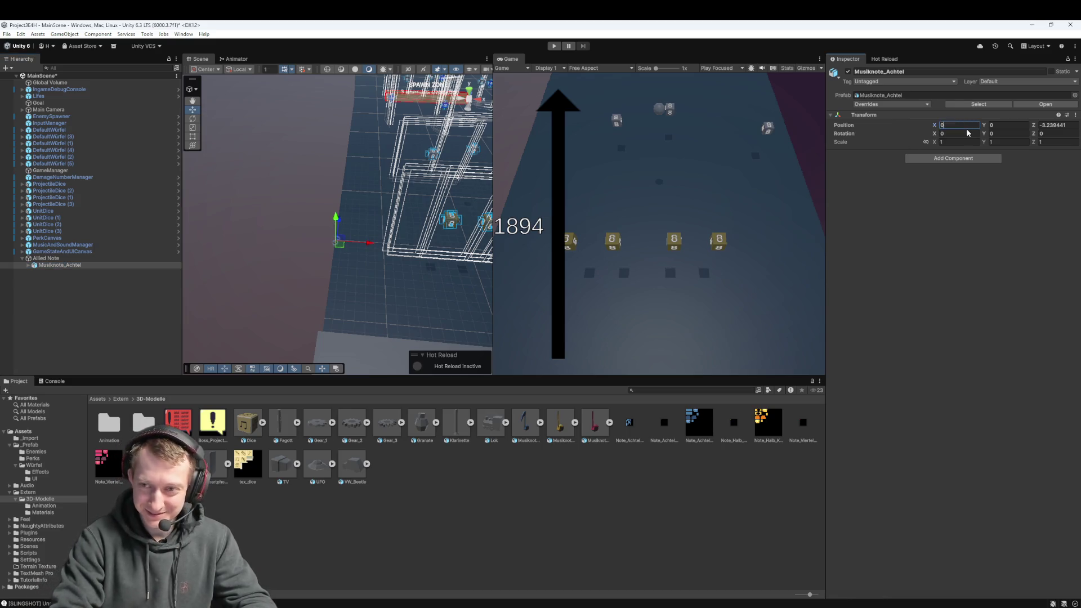
pyautogui.press('Tab')
pyautogui.press('Tab')
pyautogui.write('0')
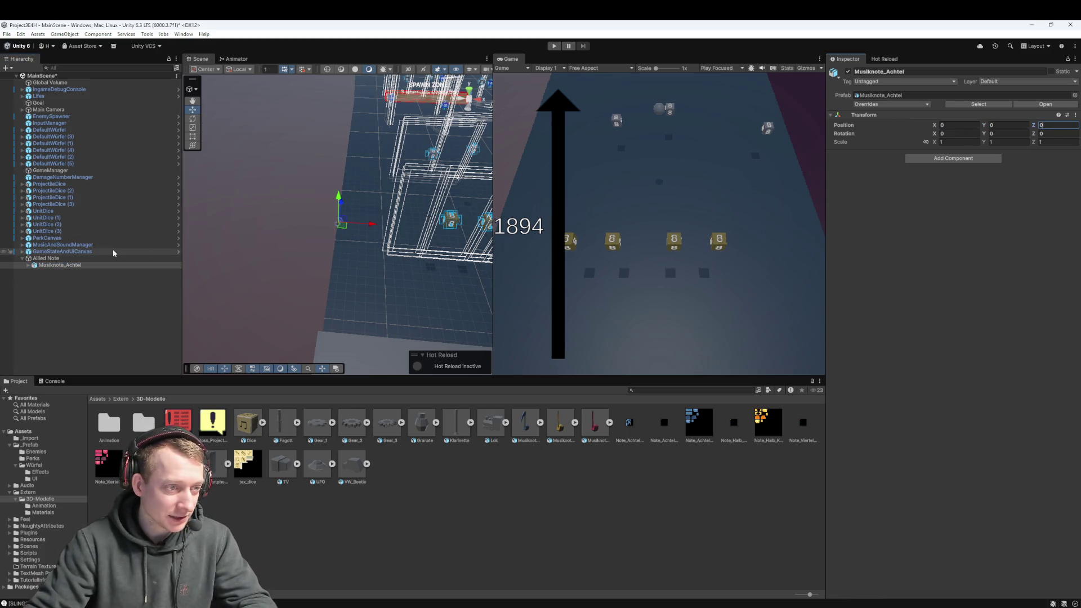
pyautogui.click(83, 264)
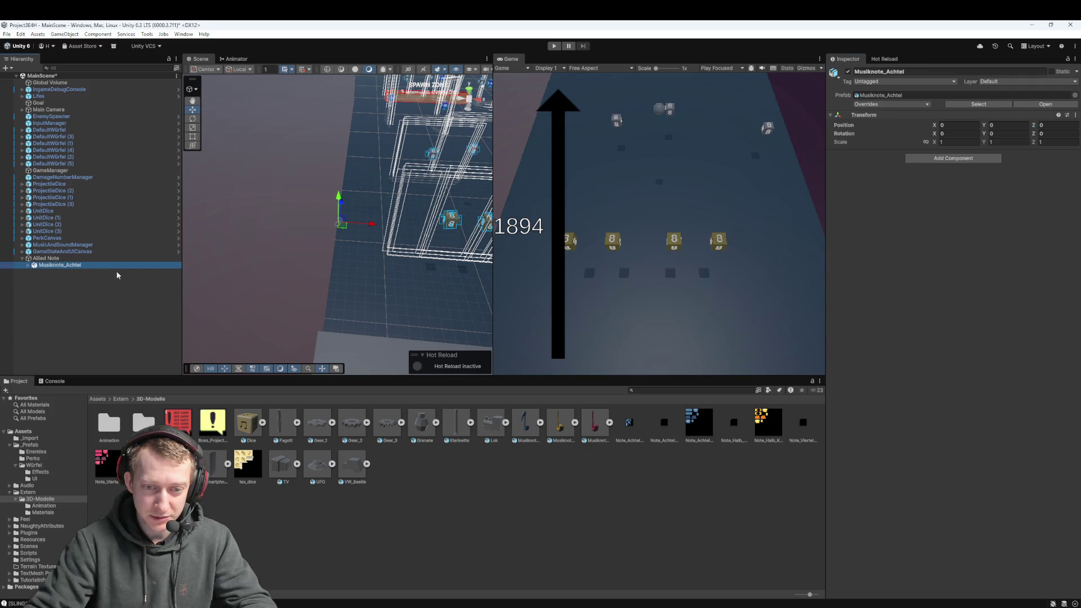
# - Preview the note model's idle animation, then delete the Allied Note object
pyautogui.click(527, 424)
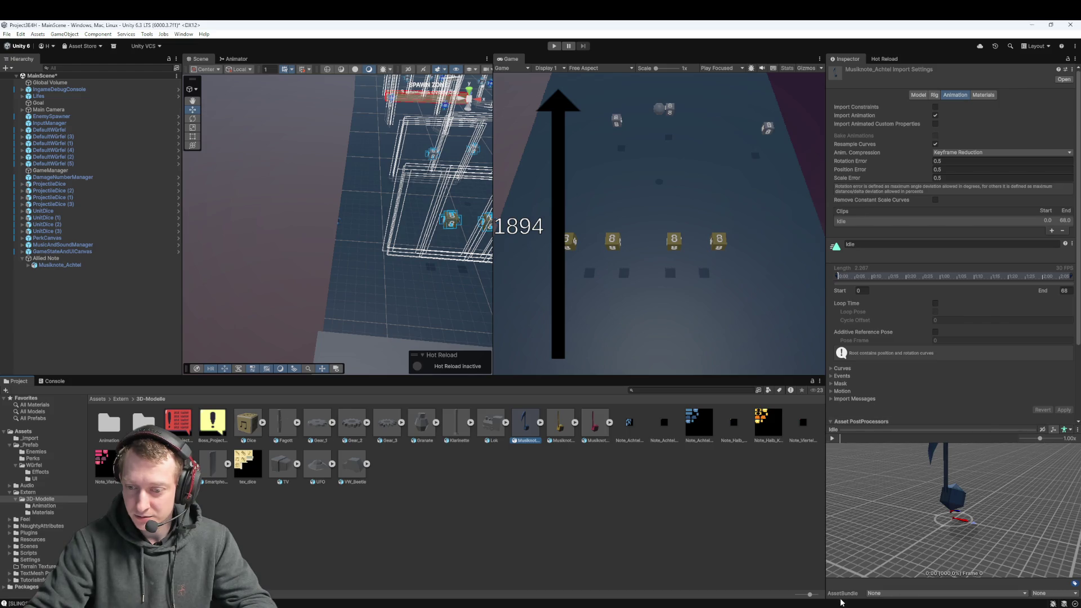
pyautogui.click(833, 438)
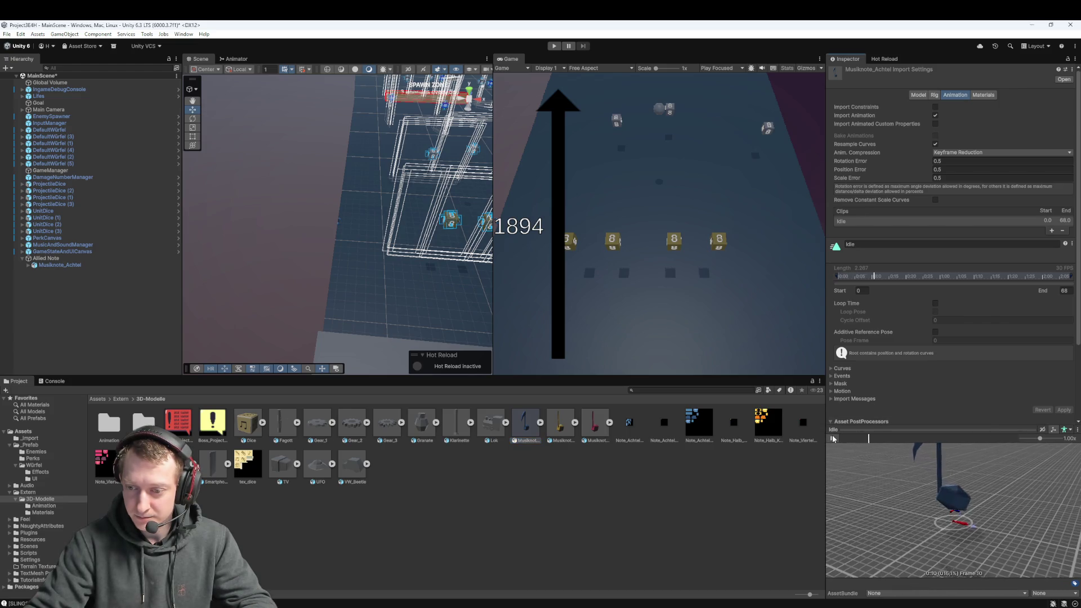
pyautogui.click(504, 475)
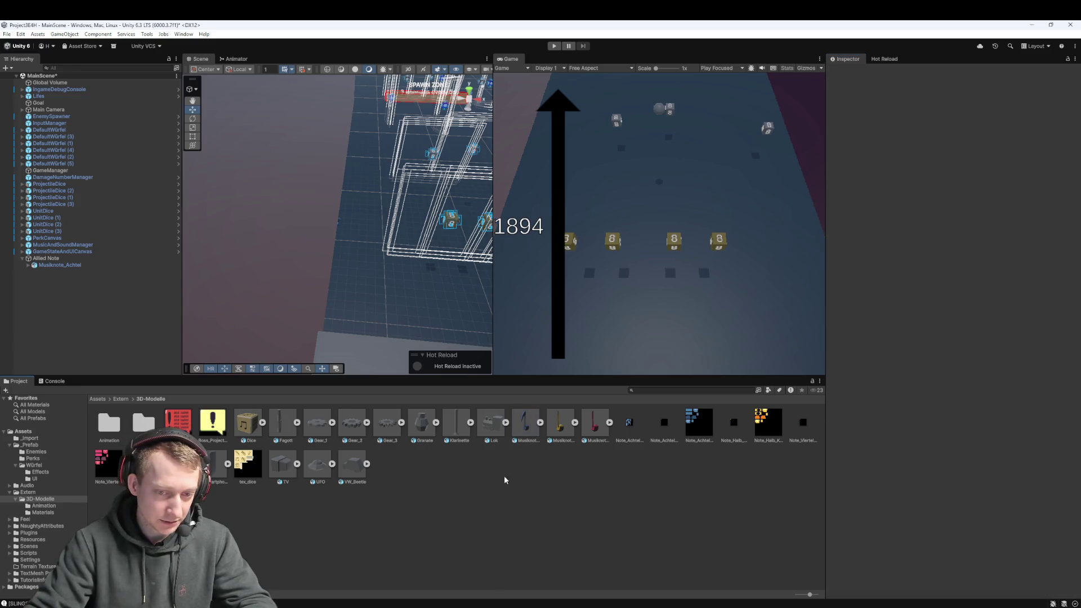
pyautogui.click(56, 259)
pyautogui.press('Delete')
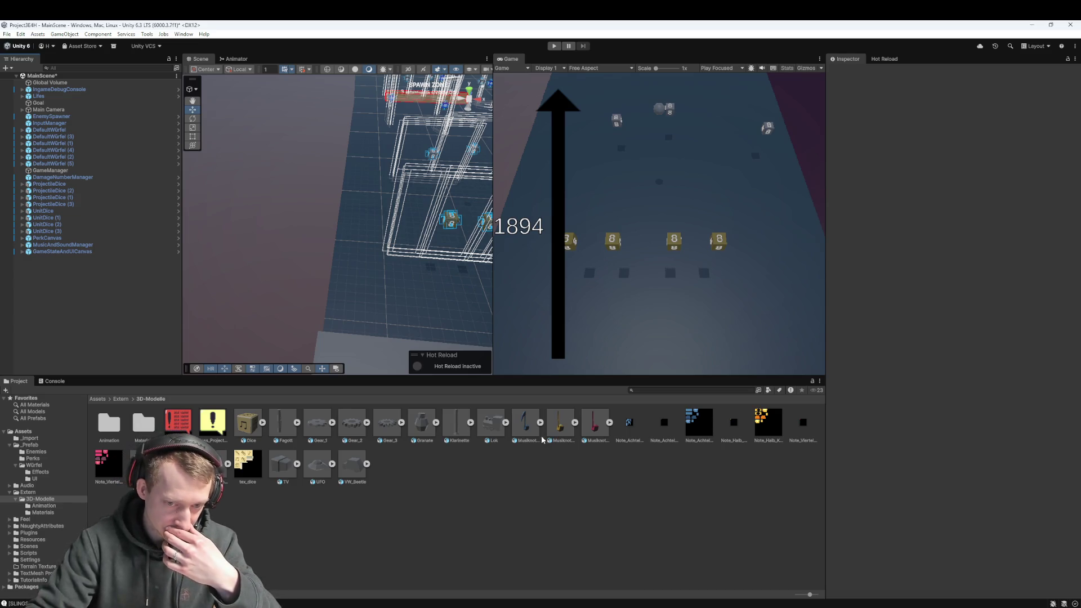
# - Drag the Musiknote_Achtel model asset, then open the Animation folder
pyautogui.click(535, 440)
pyautogui.moveTo(526, 428)
pyautogui.mouseDown()
pyautogui.moveTo(202, 275)
pyautogui.moveTo(418, 395)
pyautogui.mouseUp()
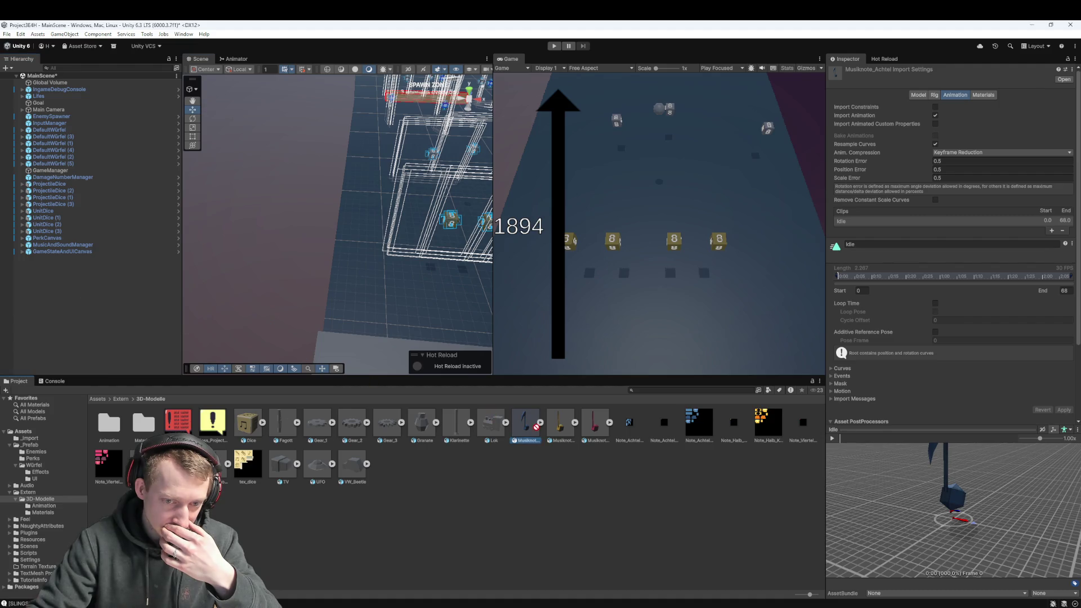
pyautogui.moveTo(536, 428); pyautogui.dragTo(536, 428)
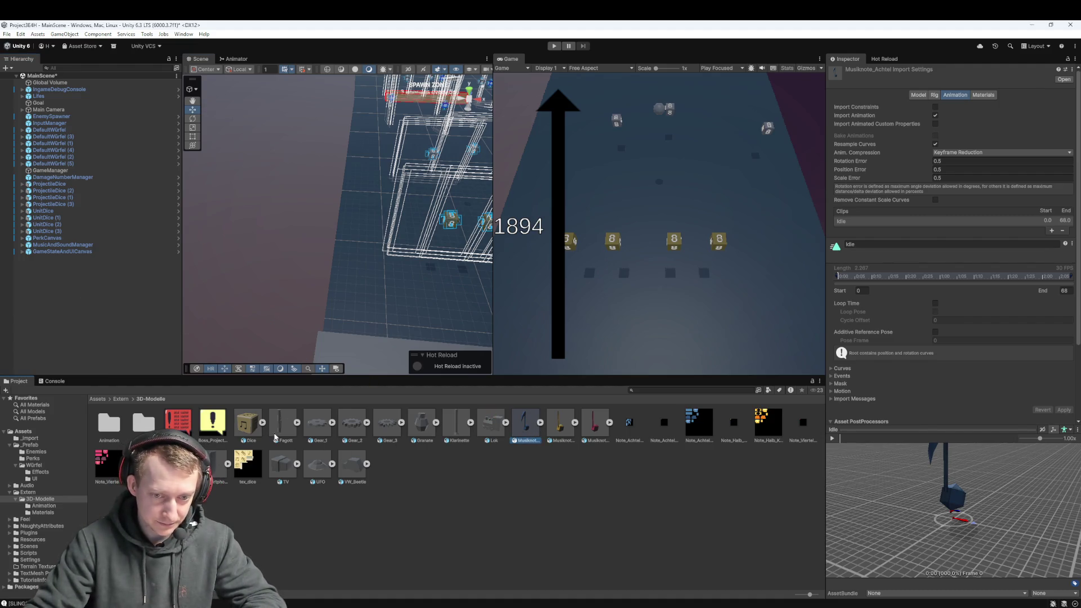
pyautogui.click(109, 423)
pyautogui.doubleClick(109, 423)
# - Create a new folder named 'Allies' inside _Prefab
pyautogui.click(121, 399)
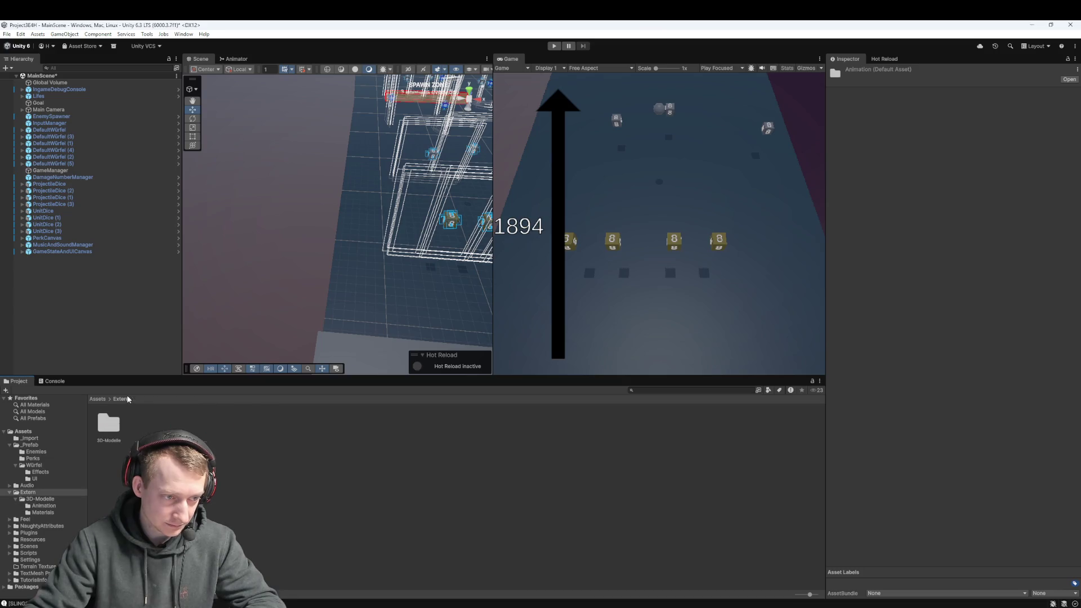
pyautogui.click(98, 398)
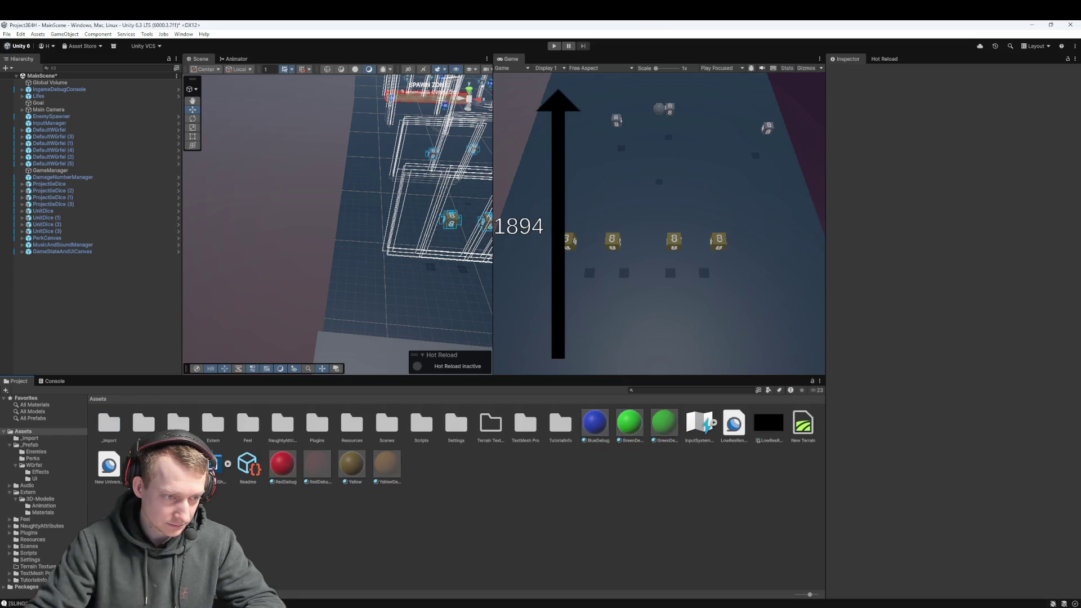
pyautogui.doubleClick(143, 424)
pyautogui.rightClick(174, 458)
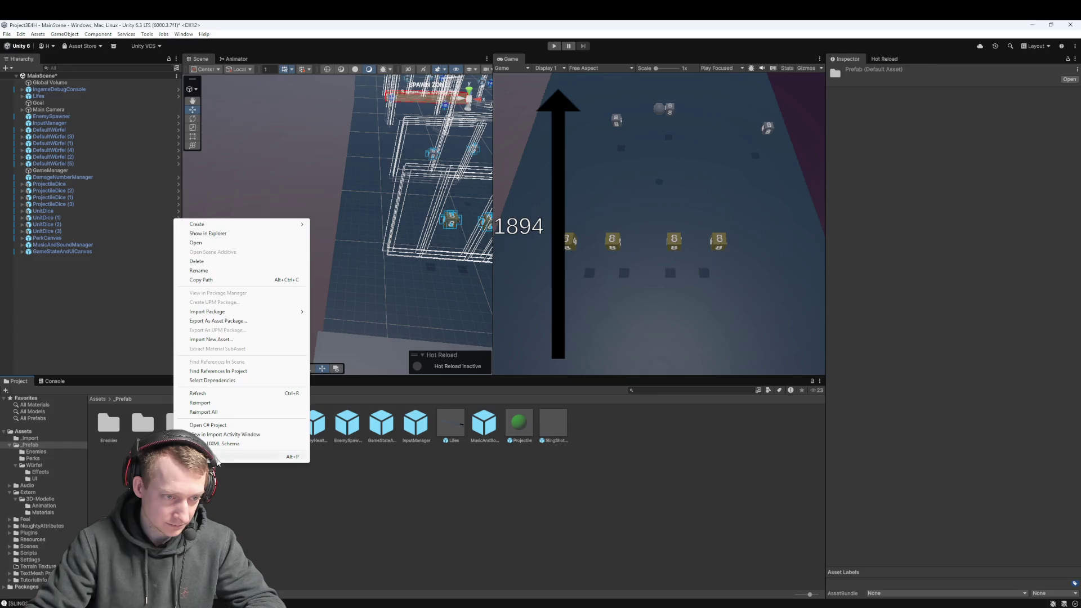
pyautogui.moveTo(221, 227)
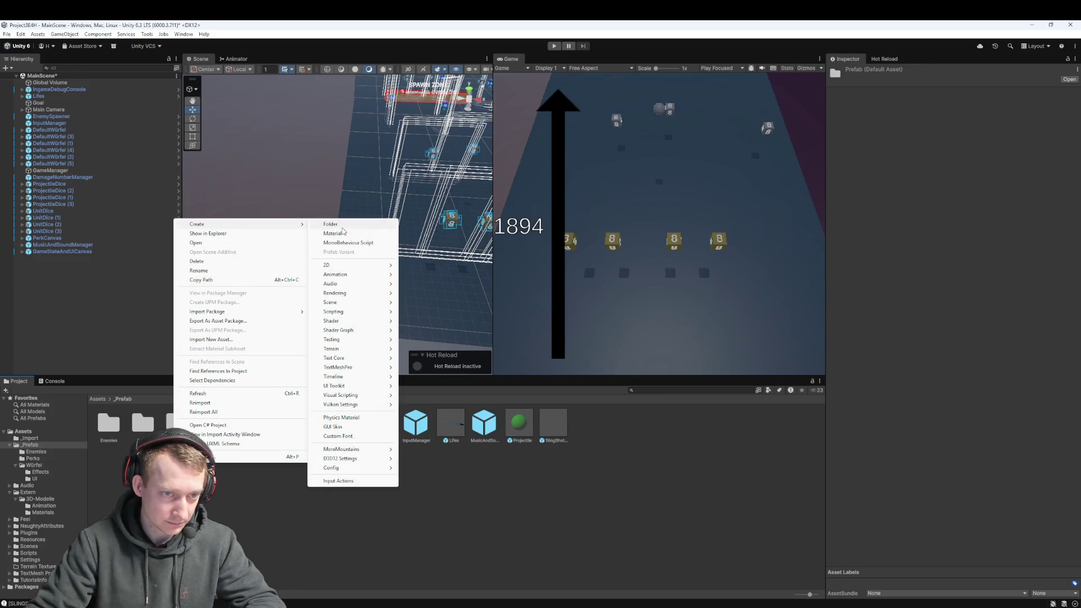
pyautogui.click(354, 232)
pyautogui.write('llies')
pyautogui.press('Return')
pyautogui.press('Return')
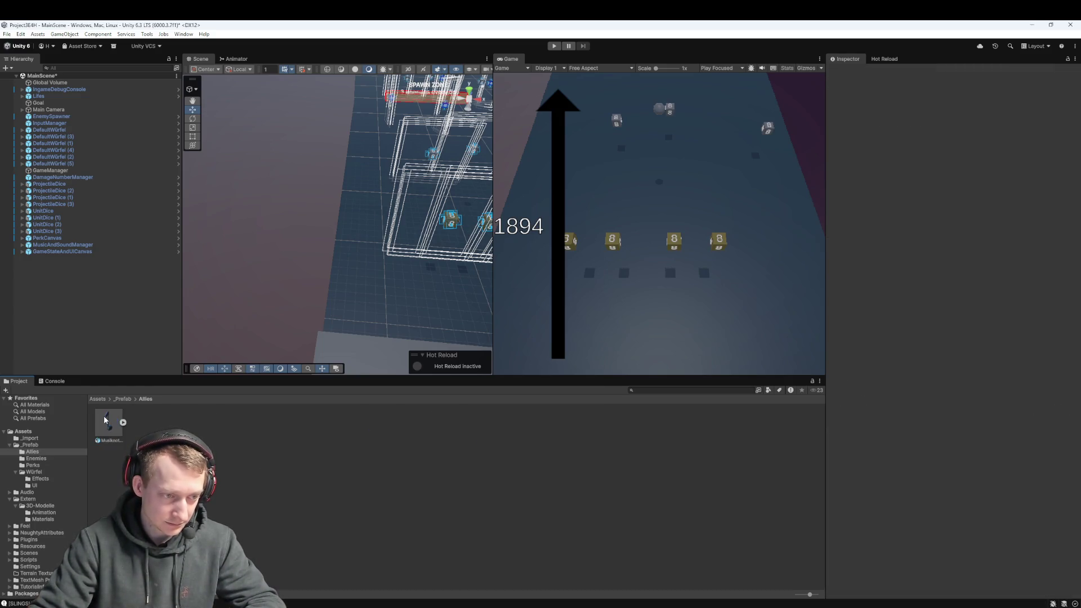
# - Inspect the AllyPlaceholder prefab in _Prefab, collapsing its Mesh Renderer component
pyautogui.click(122, 399)
pyautogui.click(244, 431)
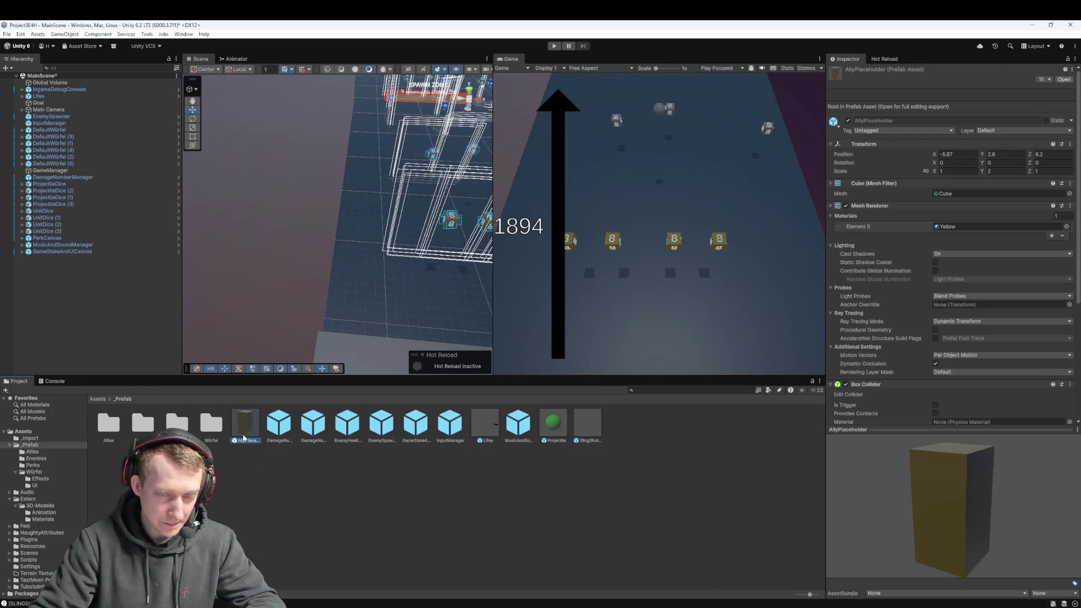
pyautogui.scroll(-2, 888, 279)
pyautogui.scroll(3, 856, 270)
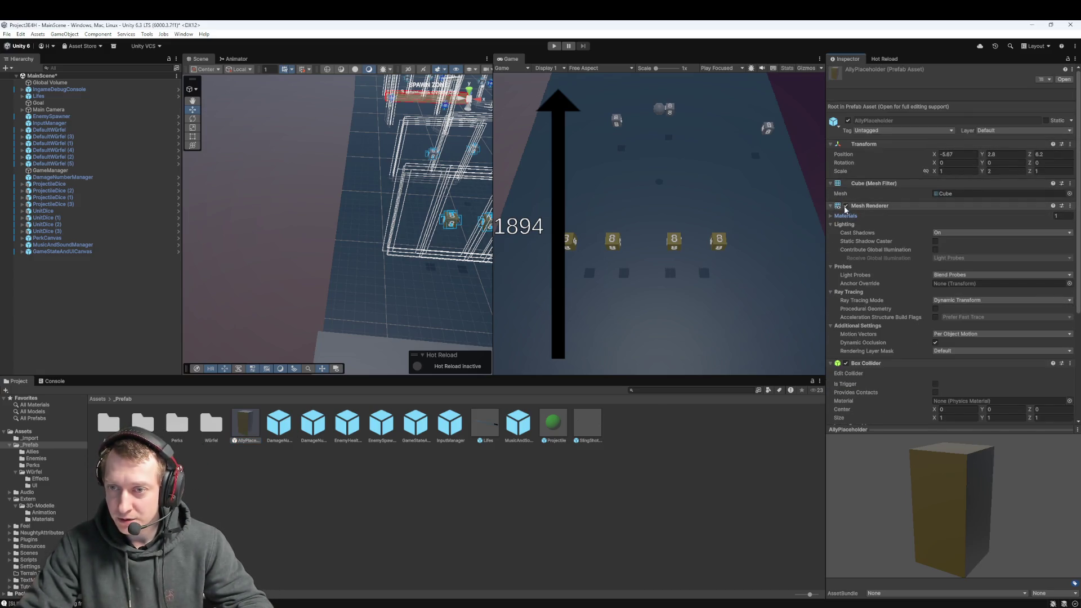
pyautogui.click(830, 206)
pyautogui.scroll(-1, 901, 281)
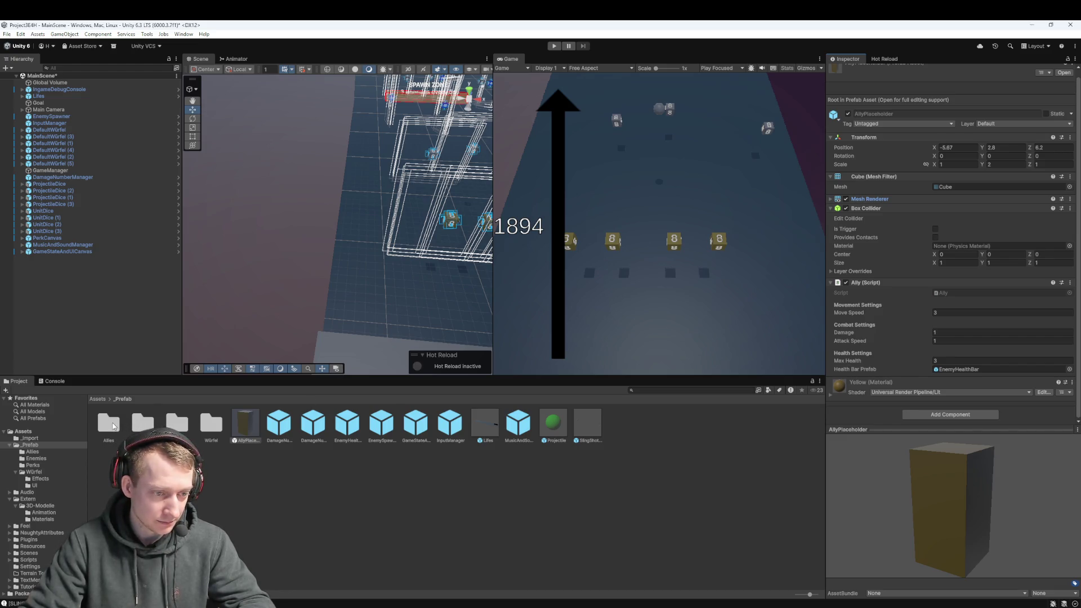
# - Drag the Musiknote_Achtel model from the Allies folder into the Hierarchy
pyautogui.doubleClick(113, 422)
pyautogui.click(113, 421)
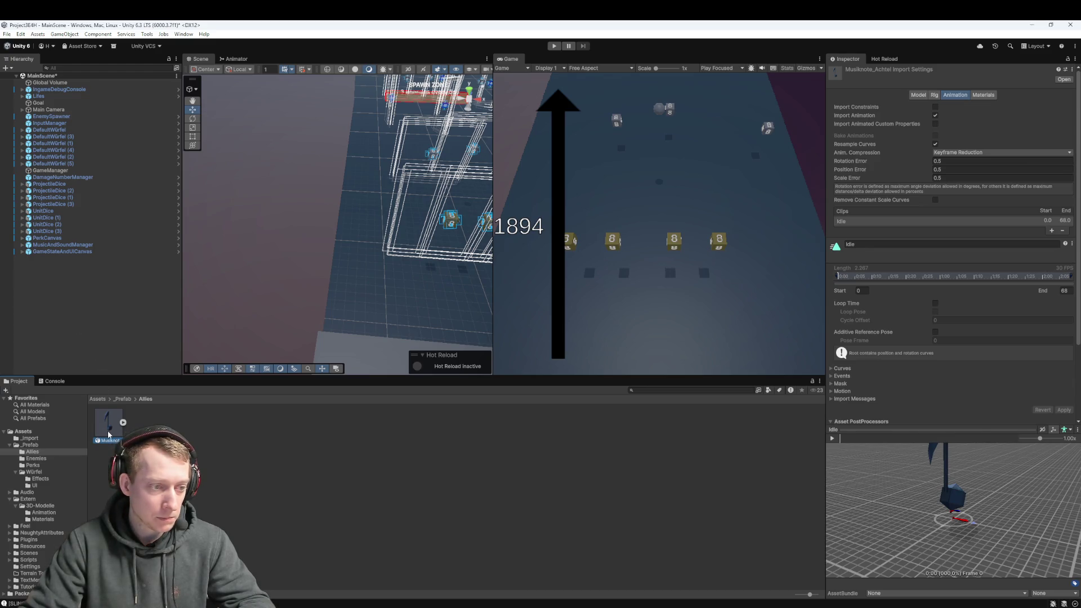
pyautogui.moveTo(82, 293); pyautogui.dragTo(79, 286)
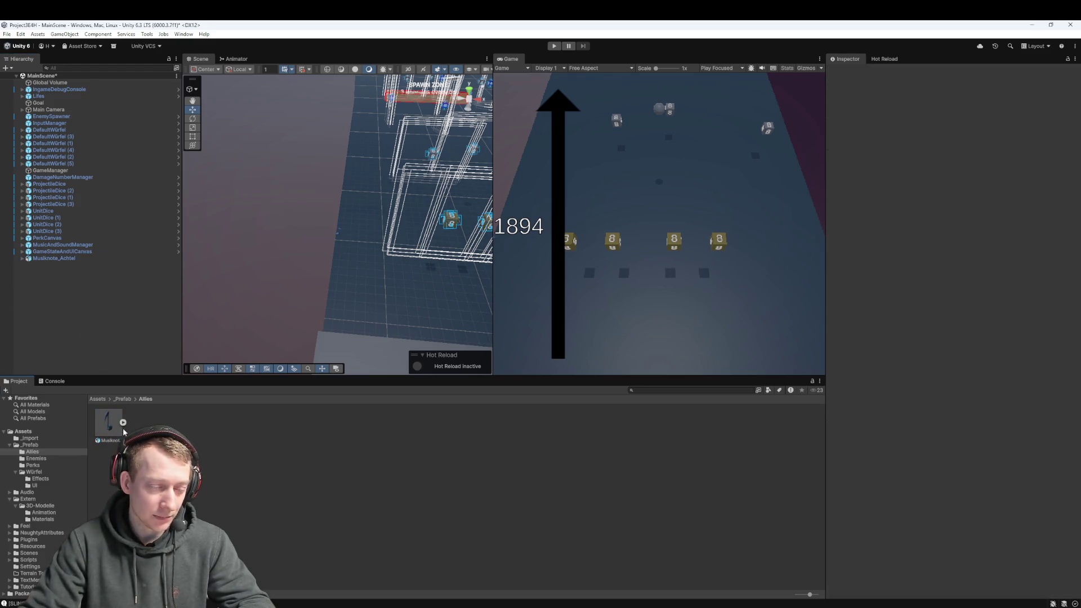
# - Delete the Musiknote asset and its Musiknote_Achtel instance from the Hierarchy
pyautogui.click(103, 428)
pyautogui.press('Delete')
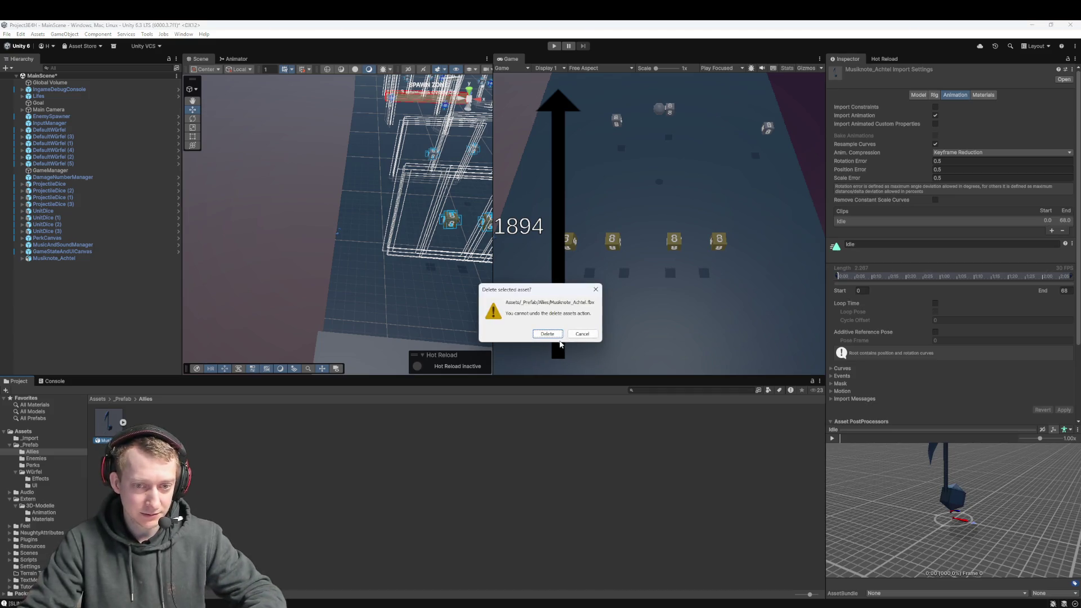
pyautogui.press('Return')
pyautogui.click(73, 259)
pyautogui.press('Delete')
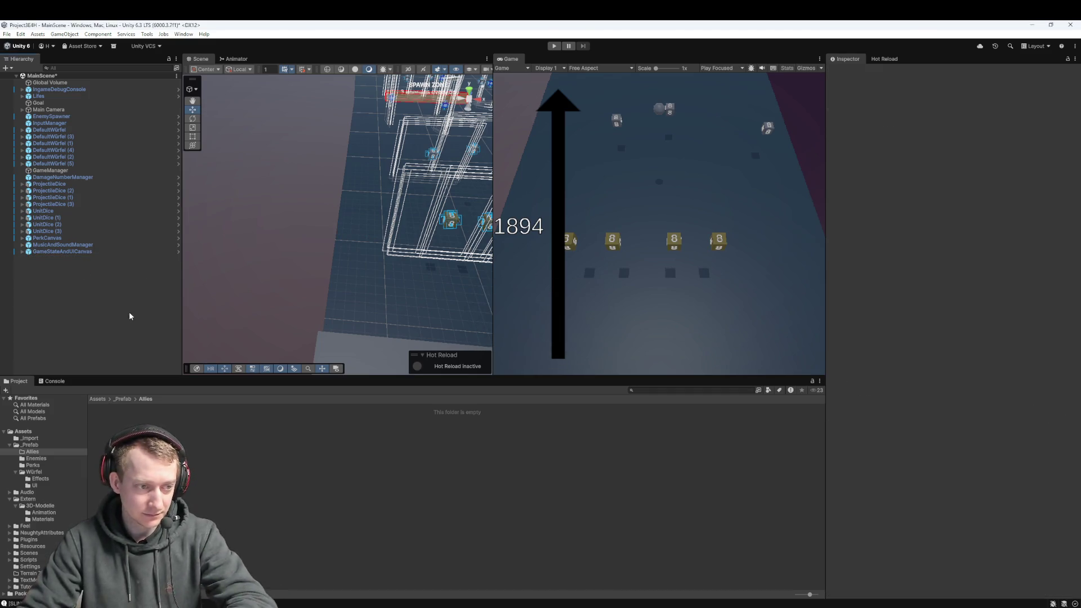
pyautogui.click(99, 399)
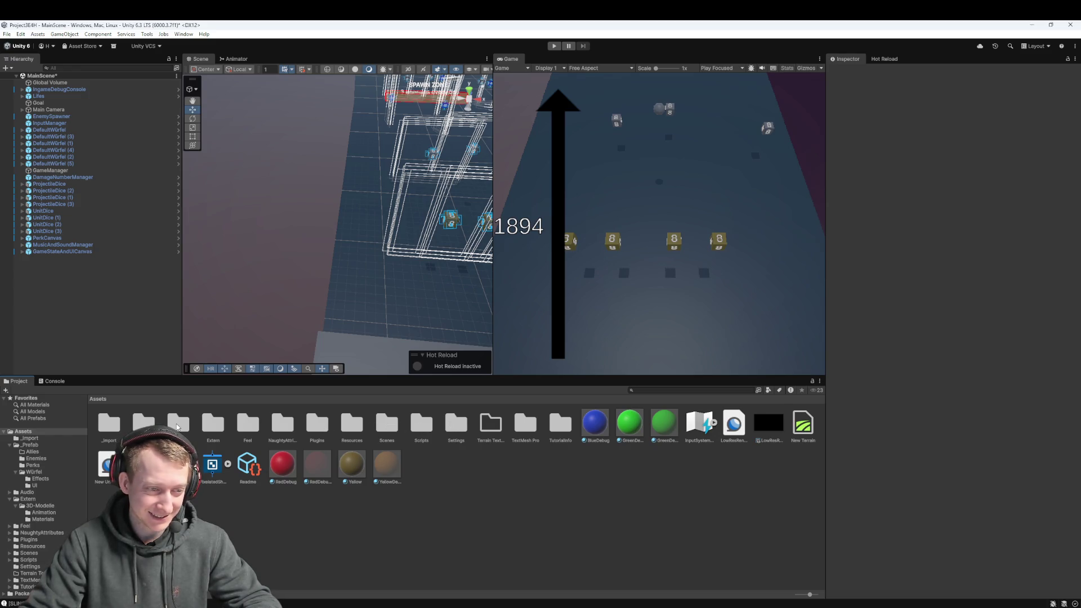
# - Drag the Musiknote_Achtel model from Assets/Extern/3D-Modelle into the scene
pyautogui.doubleClick(212, 424)
pyautogui.doubleClick(118, 427)
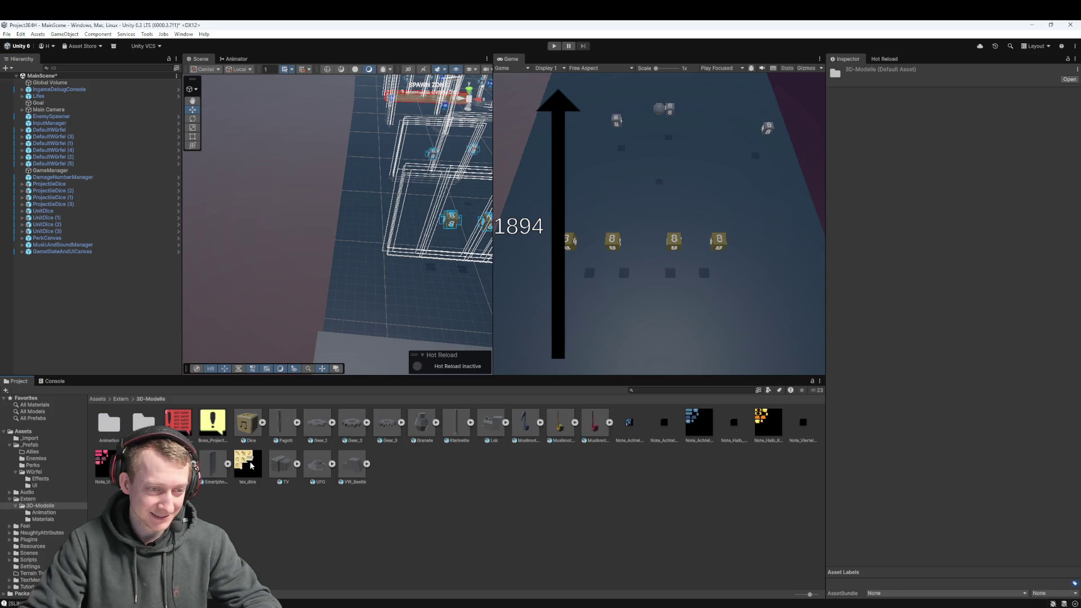
pyautogui.click(527, 430)
pyautogui.moveTo(527, 429)
pyautogui.mouseDown()
pyautogui.moveTo(75, 282)
pyautogui.moveTo(87, 340)
pyautogui.mouseUp()
# - Browse the Project window back to the Assets/_Prefab/Allies folder
pyautogui.click(124, 428)
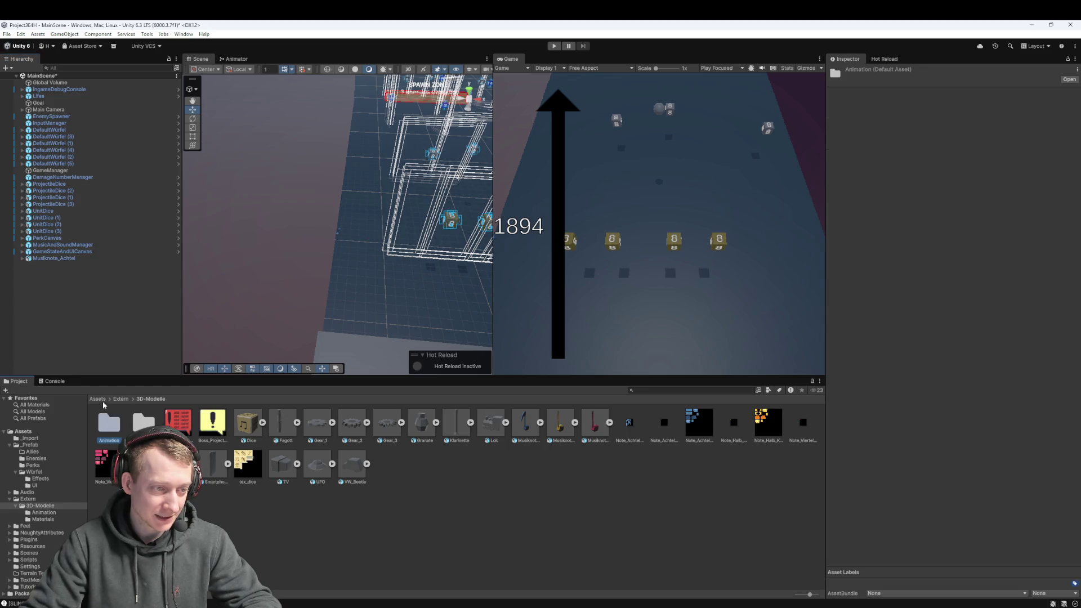
pyautogui.click(99, 399)
pyautogui.click(30, 445)
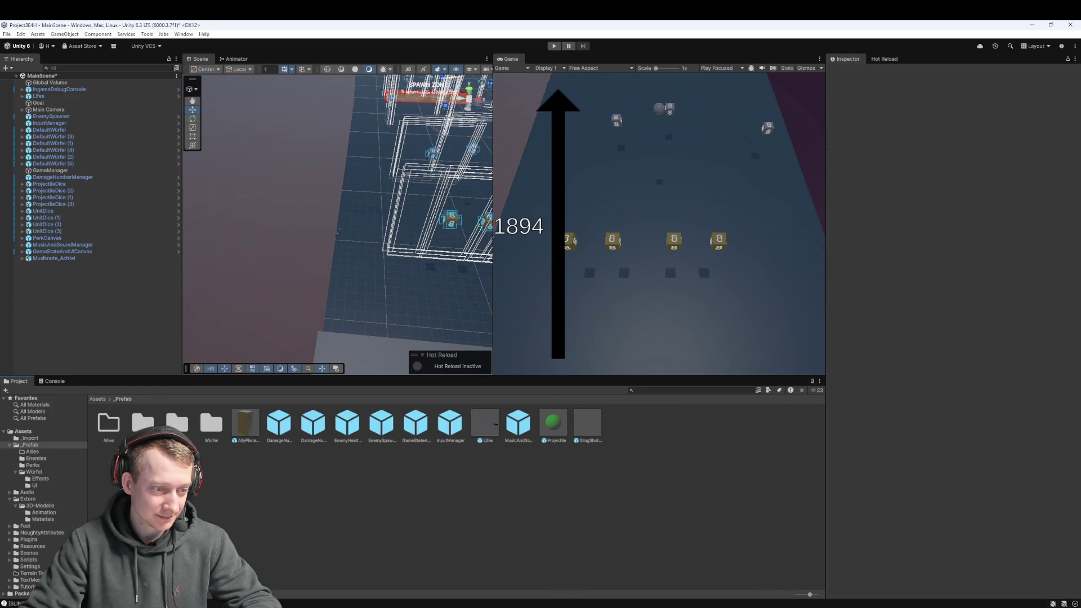
pyautogui.doubleClick(109, 424)
# - Frame Musiknote_Achtel and move it with the gizmo to X 85.833
pyautogui.click(45, 259)
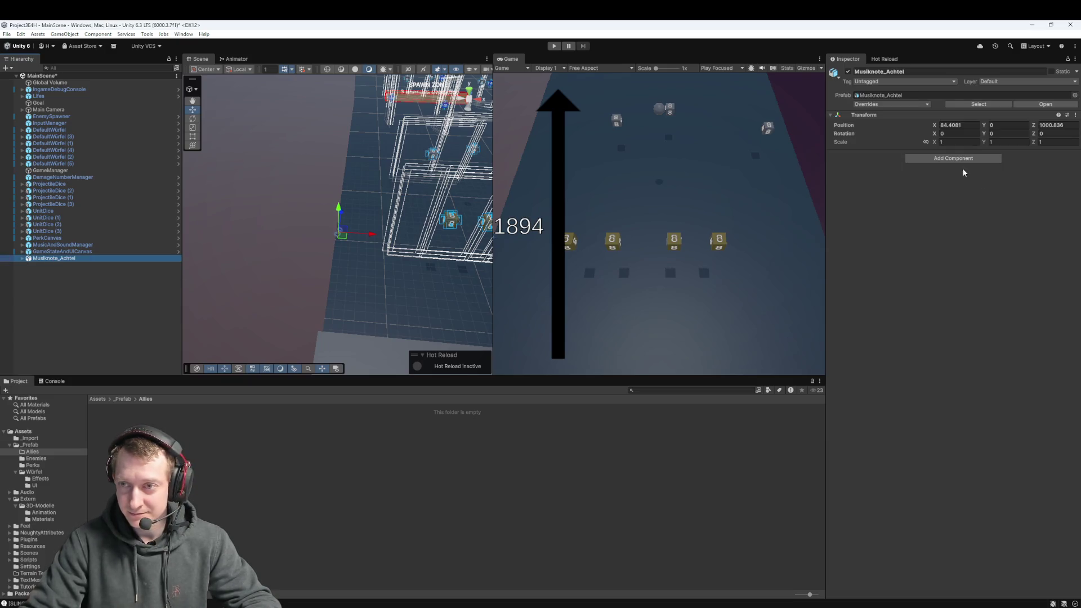
pyautogui.doubleClick(103, 258)
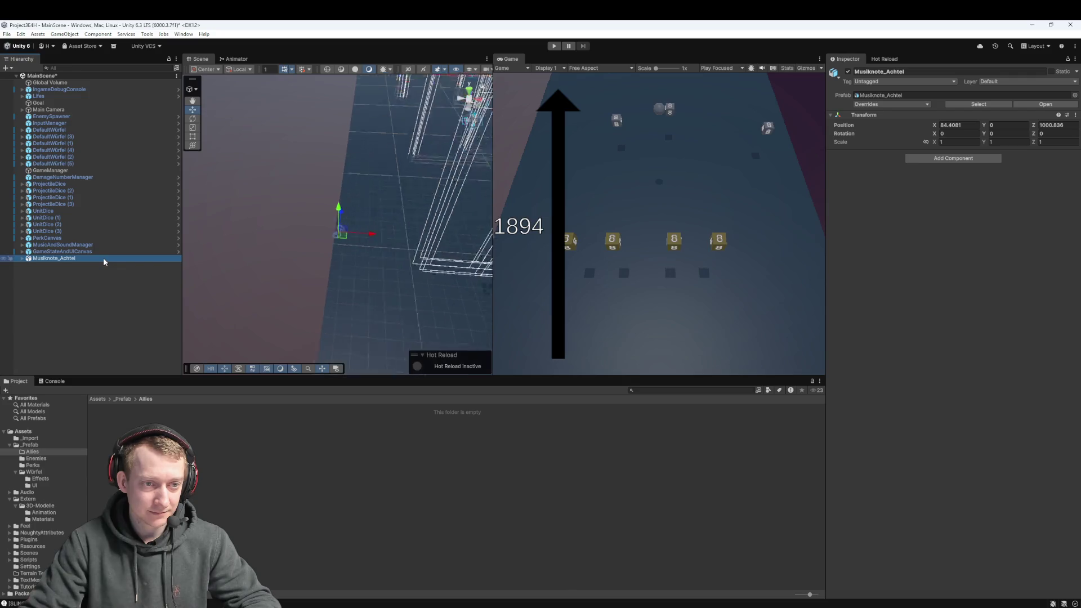
pyautogui.press('w')
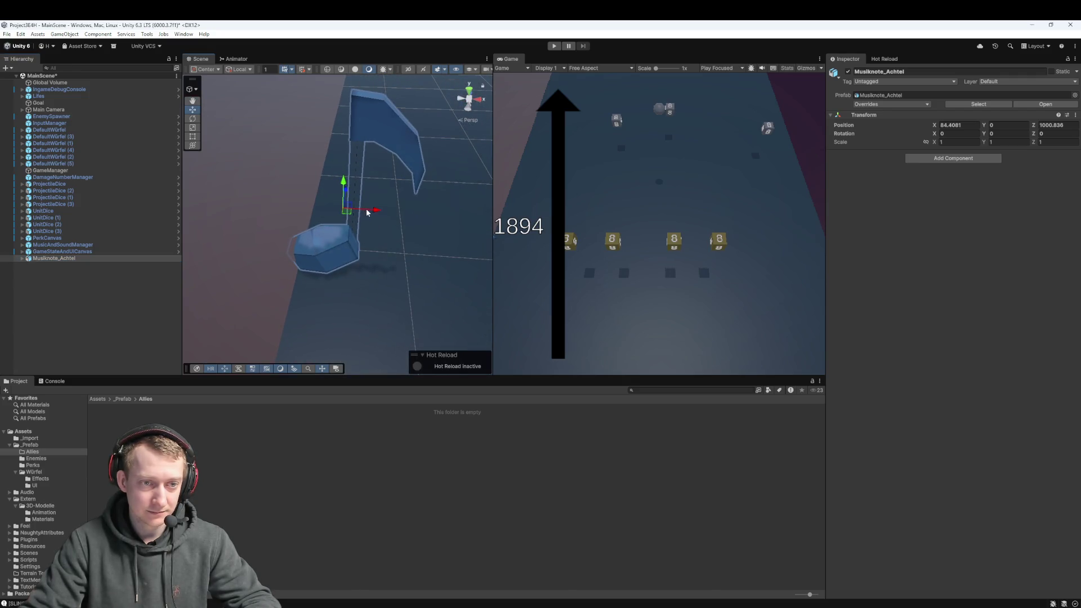
pyautogui.moveTo(366, 212); pyautogui.dragTo(375, 214)
pyautogui.scroll(-2, 338, 237)
pyautogui.press('q')
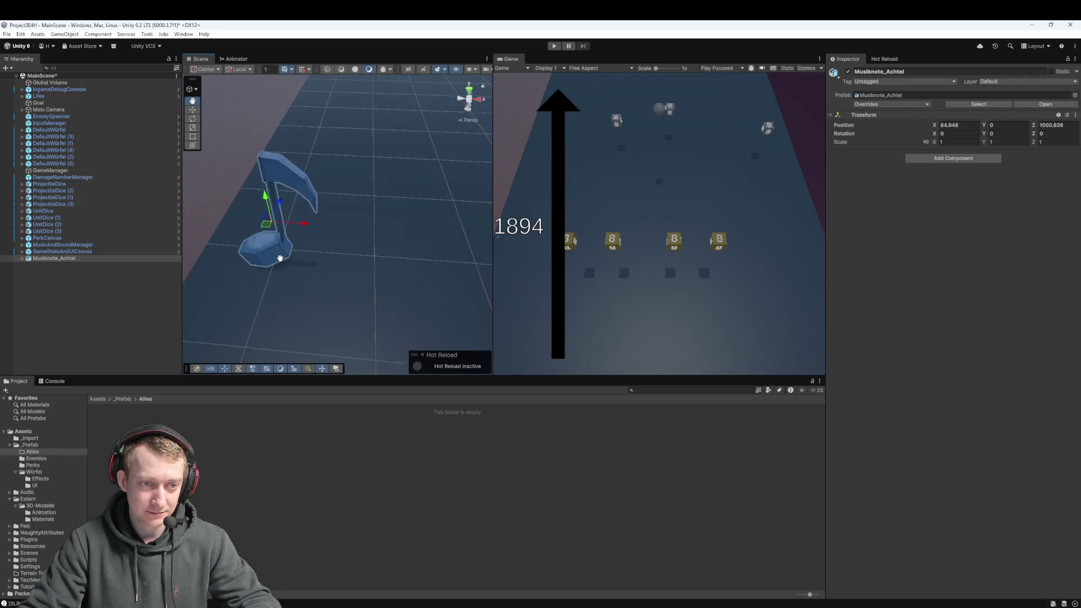
pyautogui.press('w')
pyautogui.moveTo(303, 224)
pyautogui.mouseDown()
pyautogui.moveTo(418, 241)
pyautogui.moveTo(389, 190)
pyautogui.mouseUp()
# - Add a Box Collider component to Musiknote_Achtel
pyautogui.press('f')
pyautogui.click(930, 160)
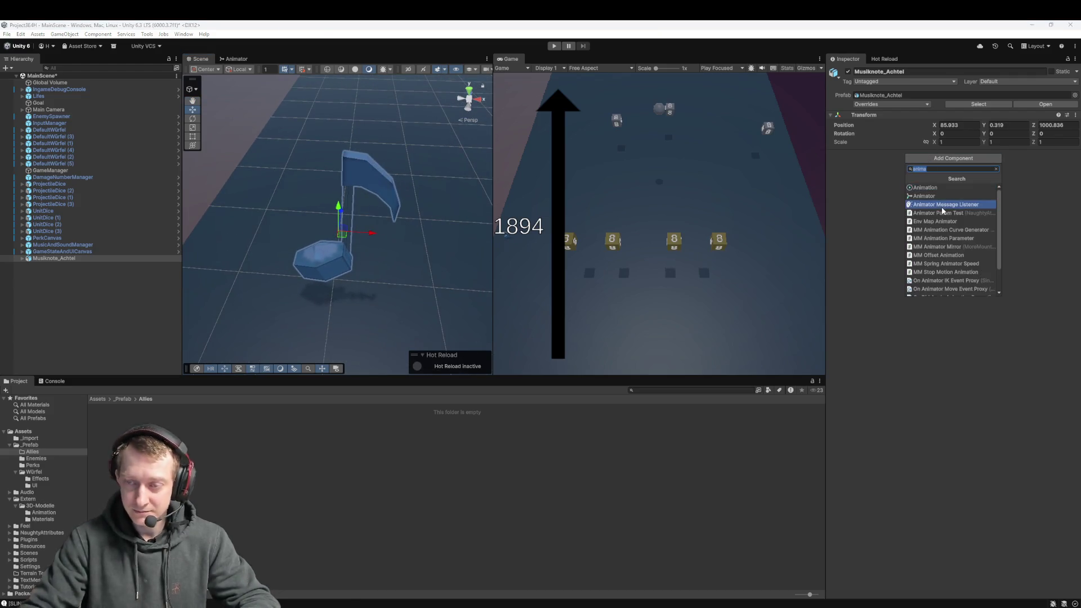
pyautogui.write('rigid')
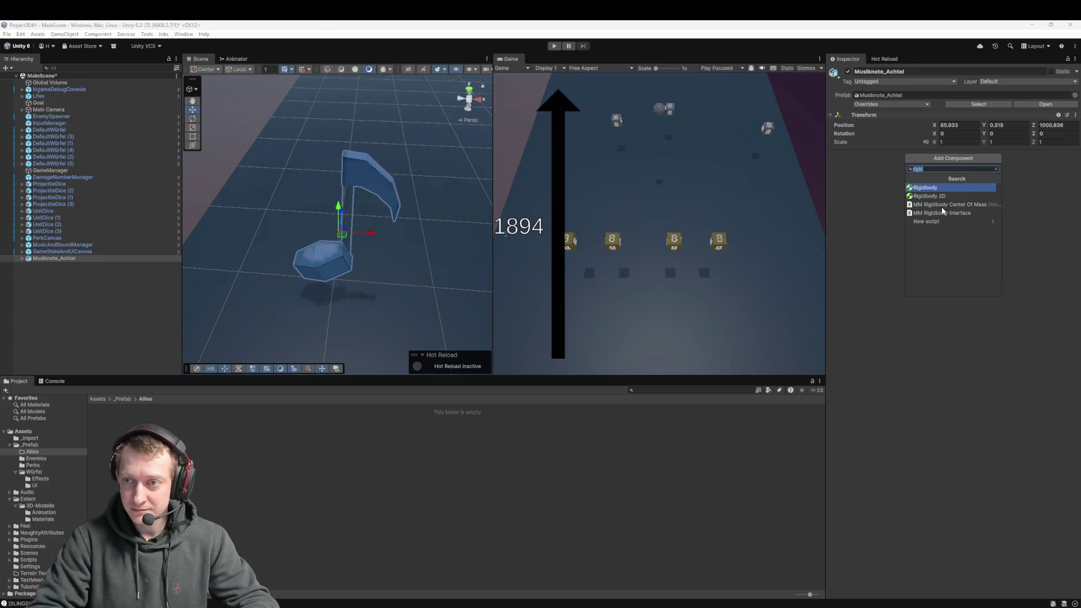
pyautogui.press('BackSpace')
pyautogui.press('BackSpace')
pyautogui.press('BackSpace')
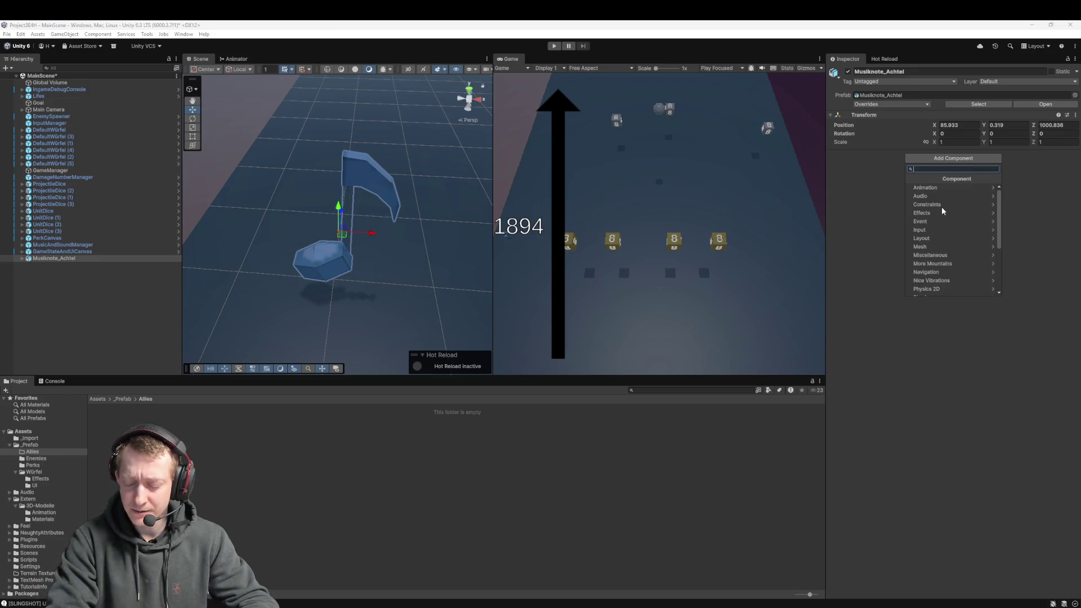
pyautogui.write('box')
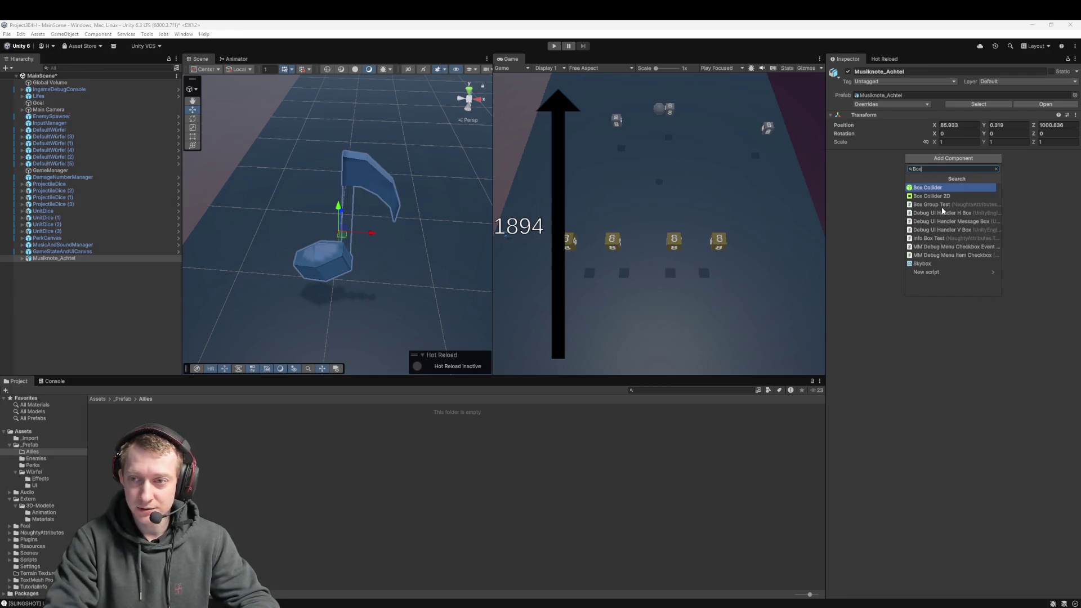
pyautogui.press('Return')
# - Fit the Box Collider to the note: size 0.82 × 1.23 × 0.59, center 0.06, 0.73, -0.06
pyautogui.moveTo(427, 243); pyautogui.dragTo(407, 167)
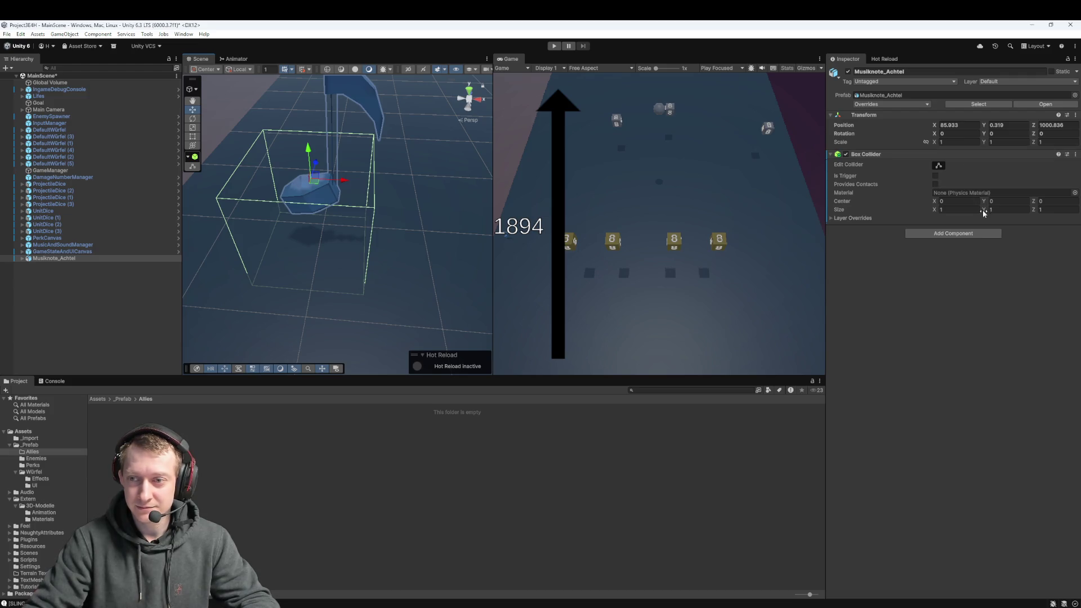
pyautogui.moveTo(982, 209)
pyautogui.mouseDown()
pyautogui.moveTo(995, 198)
pyautogui.moveTo(941, 204)
pyautogui.mouseUp()
pyautogui.write('.12')
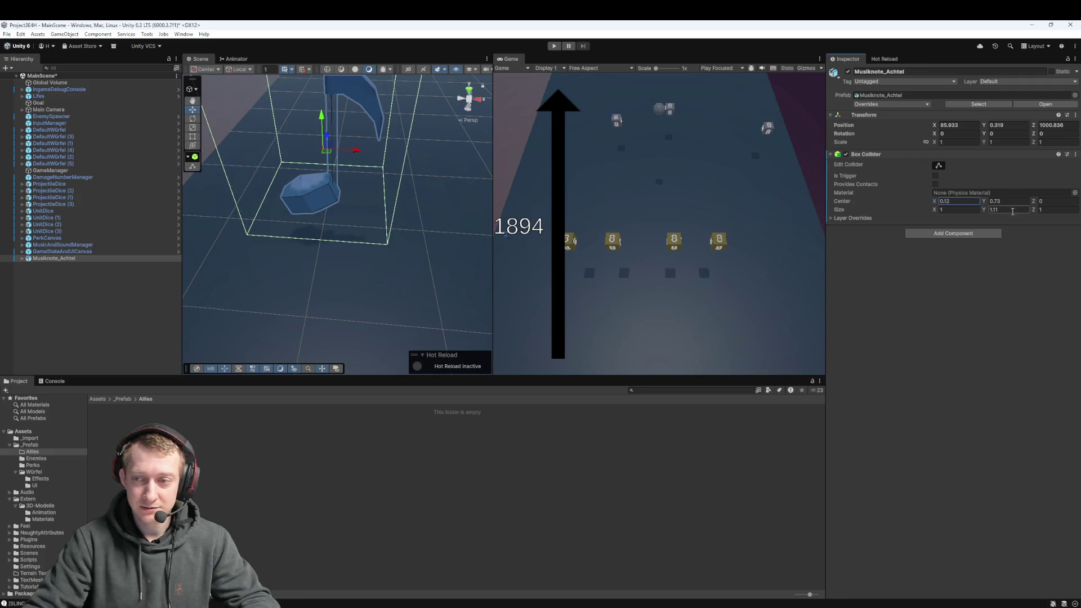
pyautogui.moveTo(1035, 203); pyautogui.dragTo(1034, 204)
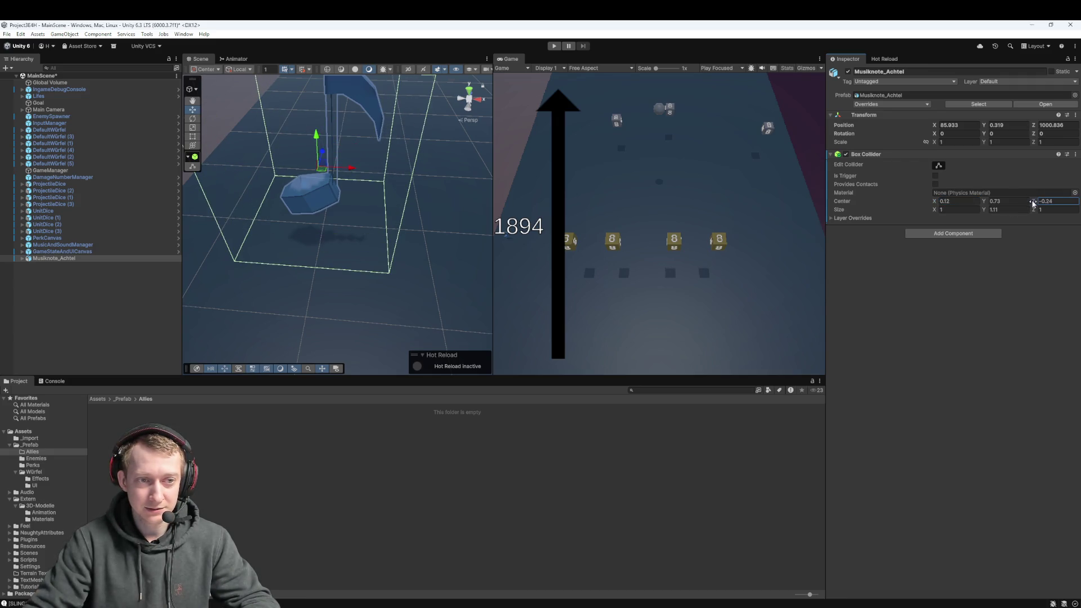
pyautogui.moveTo(483, 202)
pyautogui.mouseDown()
pyautogui.moveTo(481, 357)
pyautogui.moveTo(488, 264)
pyautogui.moveTo(501, 259)
pyautogui.mouseUp()
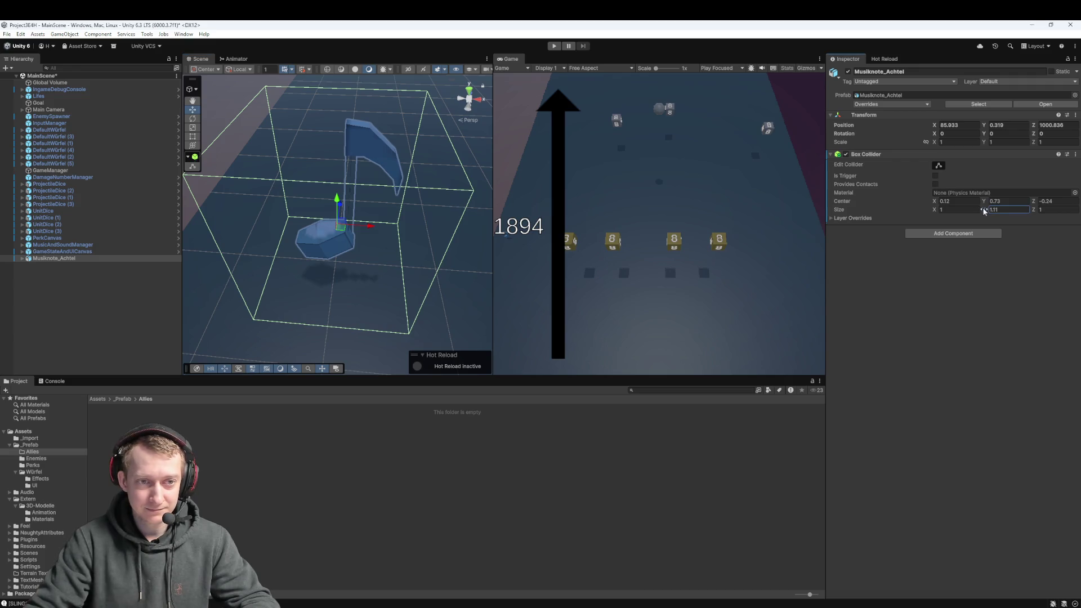
pyautogui.moveTo(983, 208); pyautogui.dragTo(928, 213)
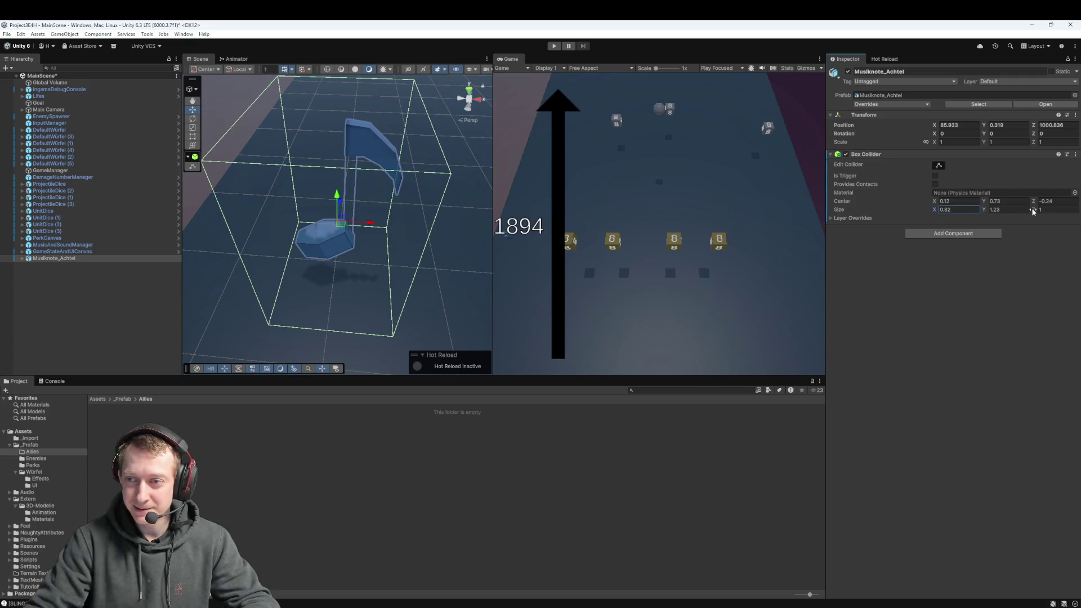
pyautogui.moveTo(1033, 212); pyautogui.dragTo(1027, 212)
pyautogui.moveTo(467, 222)
pyautogui.mouseDown()
pyautogui.moveTo(427, 224)
pyautogui.moveTo(423, 306)
pyautogui.moveTo(463, 278)
pyautogui.moveTo(476, 287)
pyautogui.mouseUp()
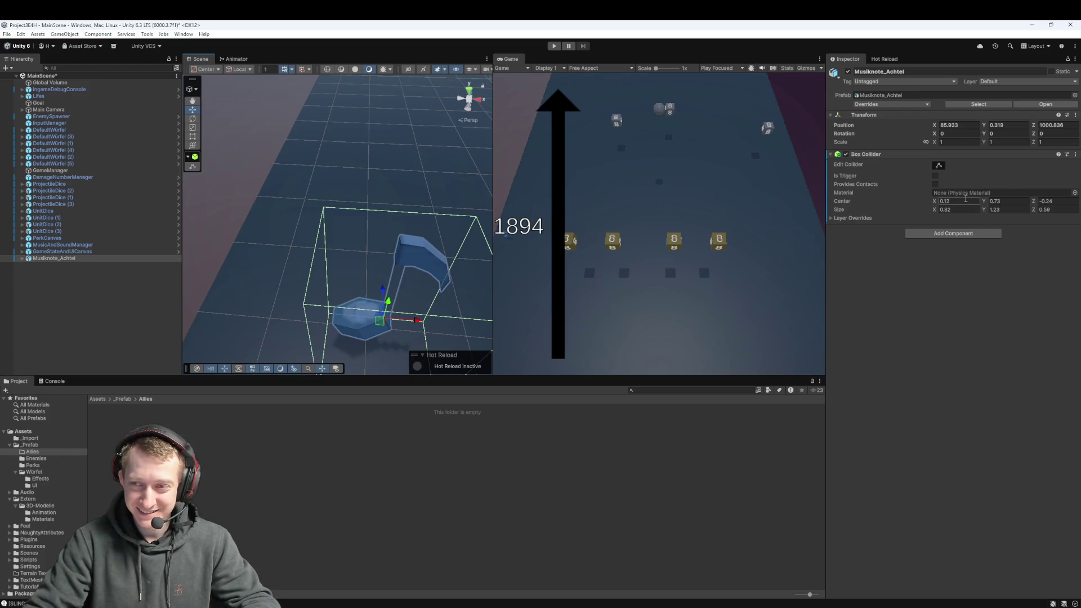
pyautogui.moveTo(937, 201); pyautogui.dragTo(936, 202)
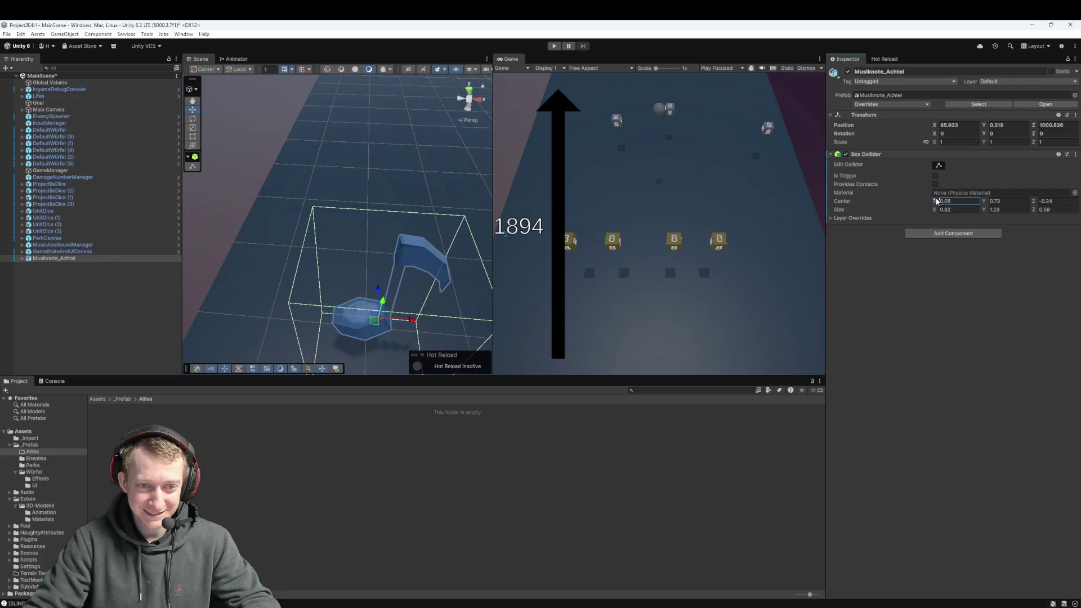
pyautogui.moveTo(1034, 204); pyautogui.dragTo(1035, 204)
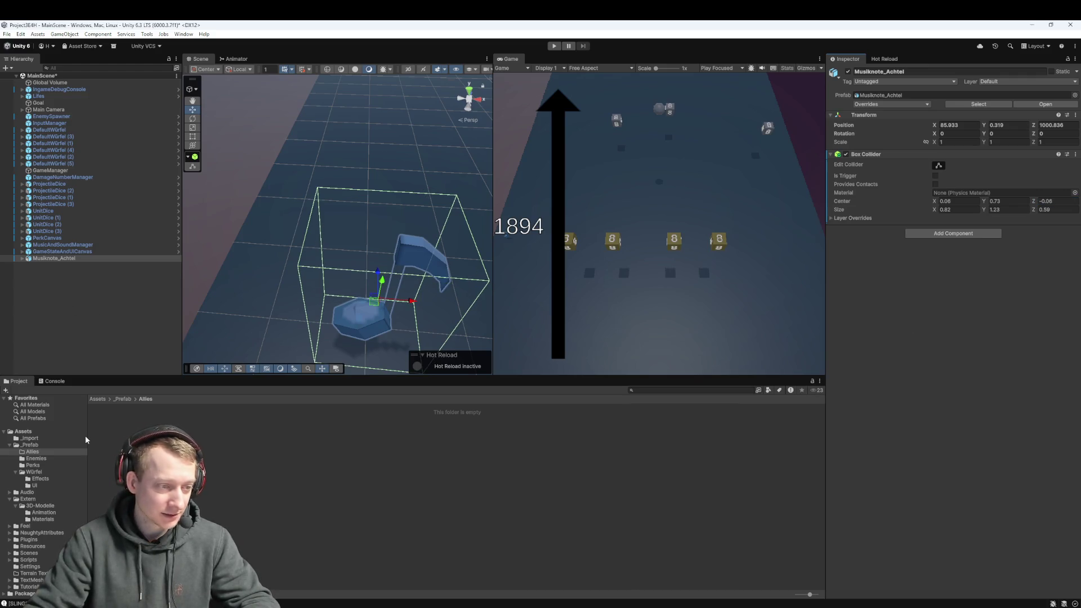
pyautogui.click(100, 400)
# - Inspect the AllyPlaceholder prefab's components in the _Prefab folder
pyautogui.doubleClick(139, 424)
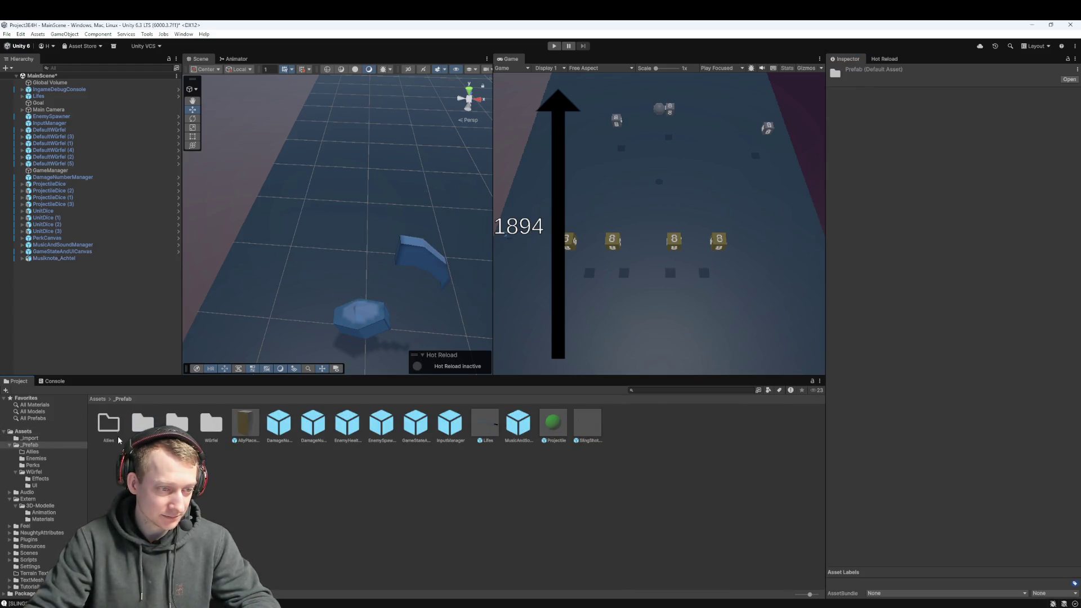
pyautogui.click(251, 431)
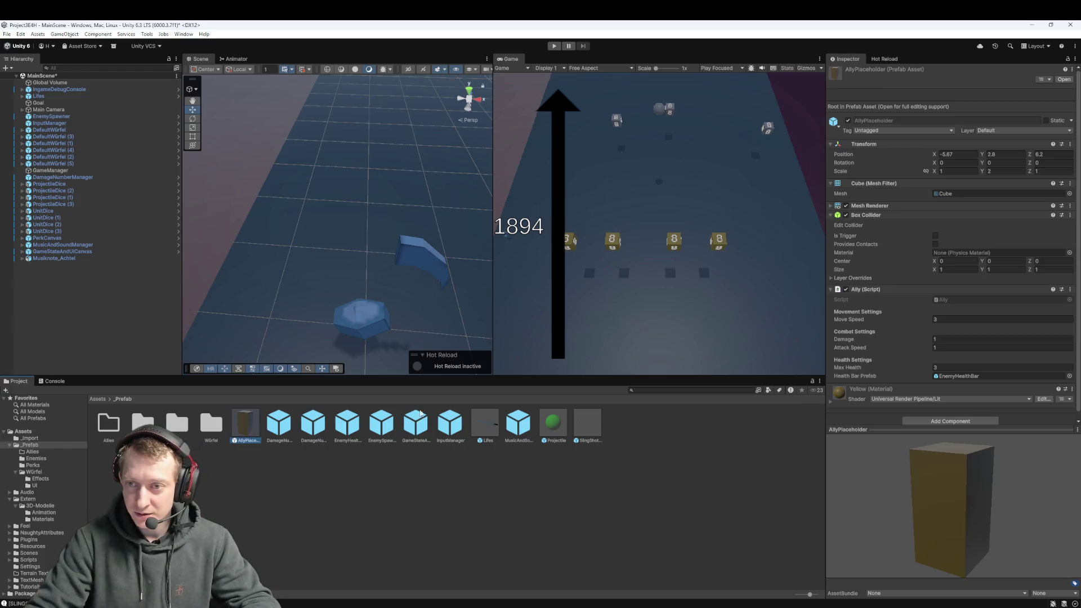
pyautogui.scroll(-1, 883, 312)
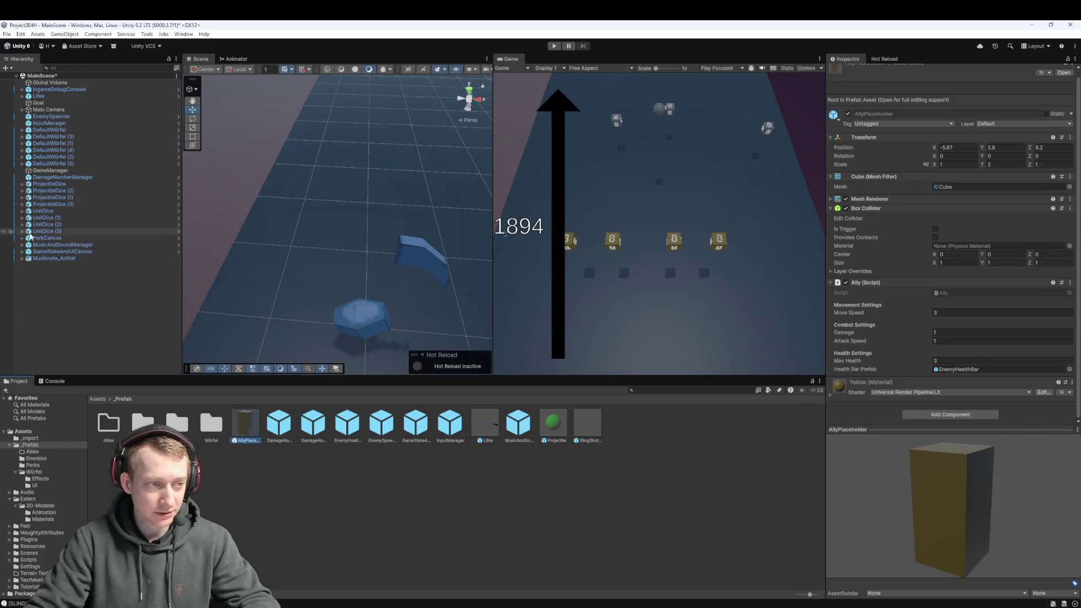
# - Add the Ally script to Musiknote_Achtel with EnemyHealthBar as its Health Bar Prefab
pyautogui.click(54, 258)
pyautogui.click(922, 233)
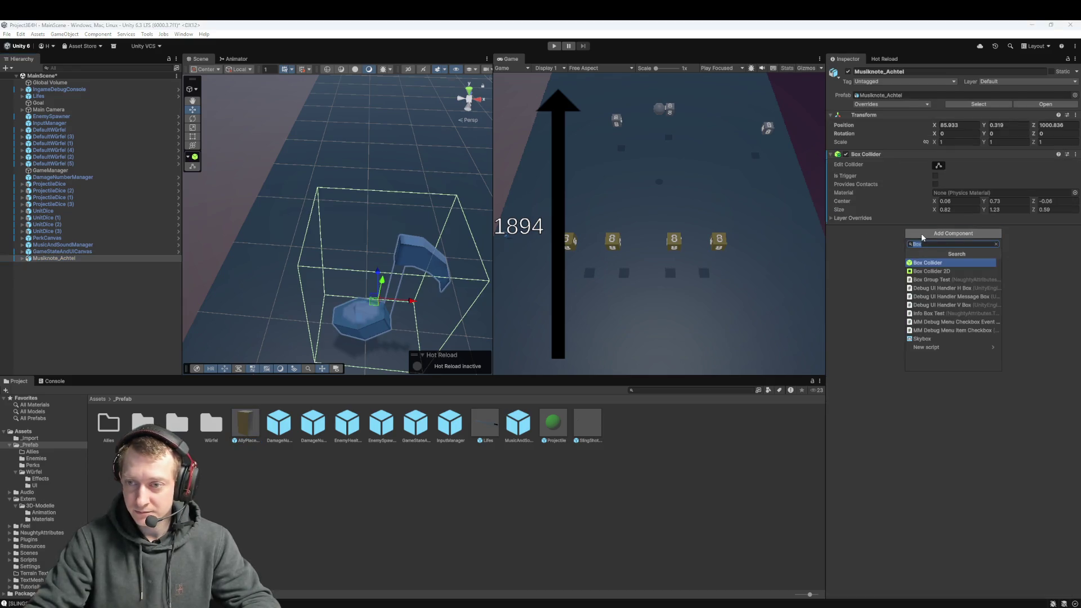
pyautogui.write('Ally')
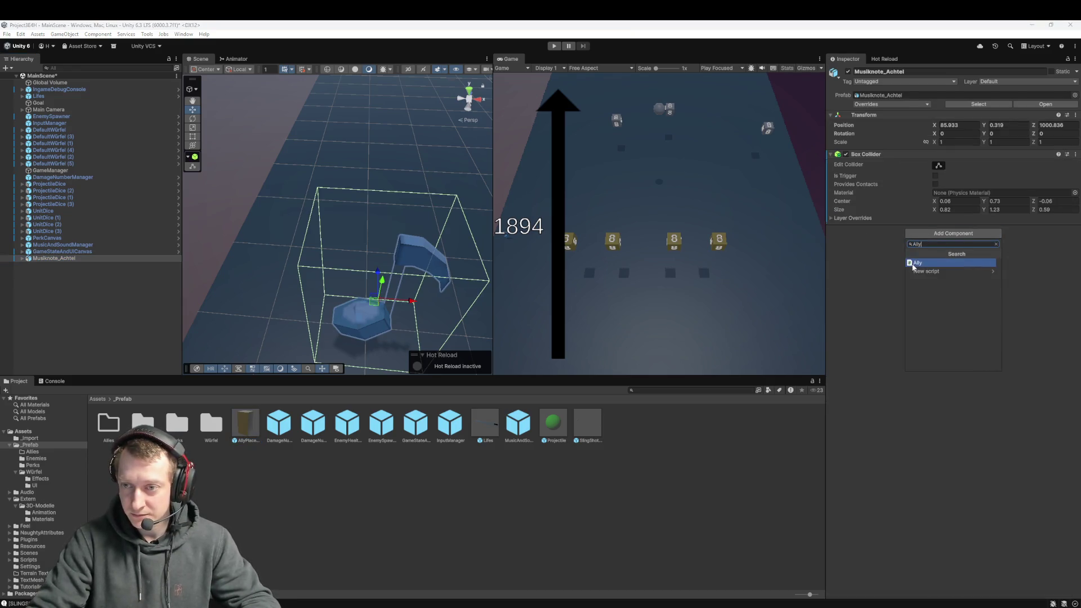
pyautogui.click(929, 263)
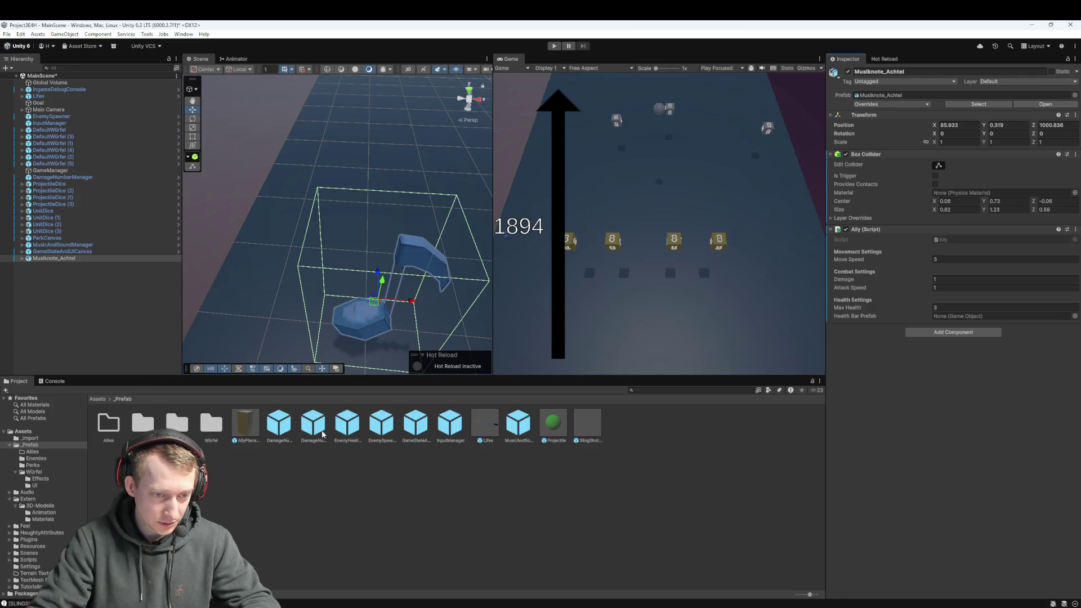
pyautogui.moveTo(347, 423); pyautogui.dragTo(952, 315)
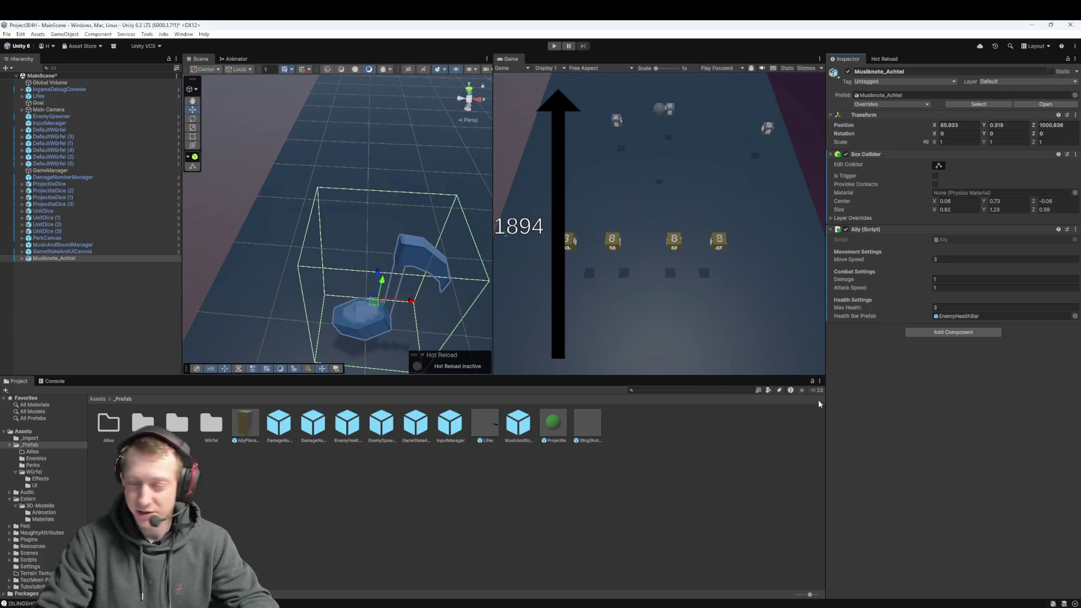
pyautogui.click(32, 286)
pyautogui.click(54, 257)
# - Rename Musiknote_Achtel to 'Musiknote Allied' and save it as a prefab in Allies
pyautogui.doubleClick(116, 434)
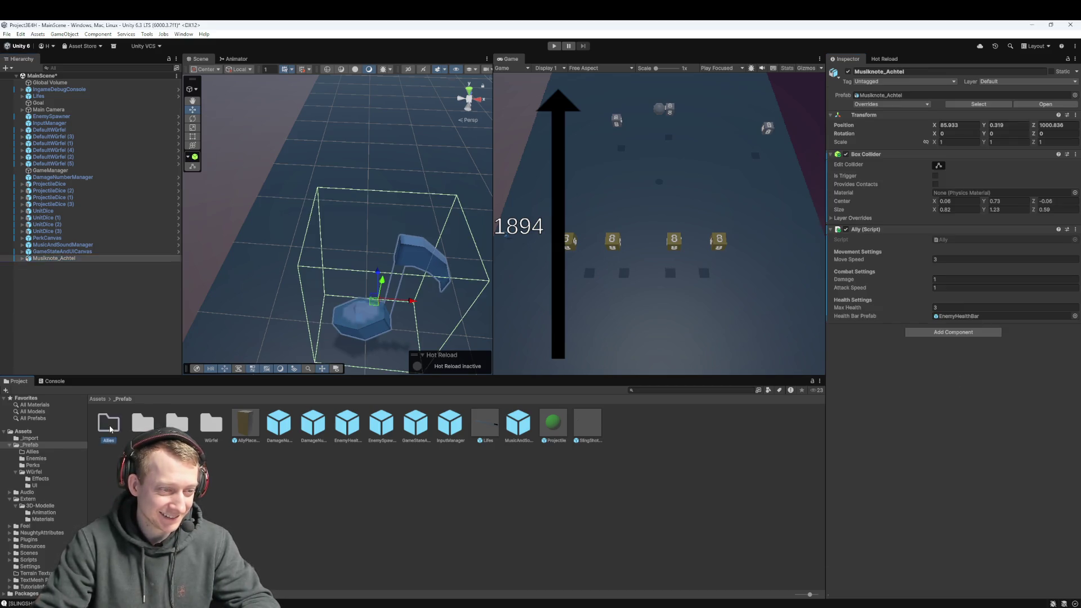
pyautogui.click(65, 258)
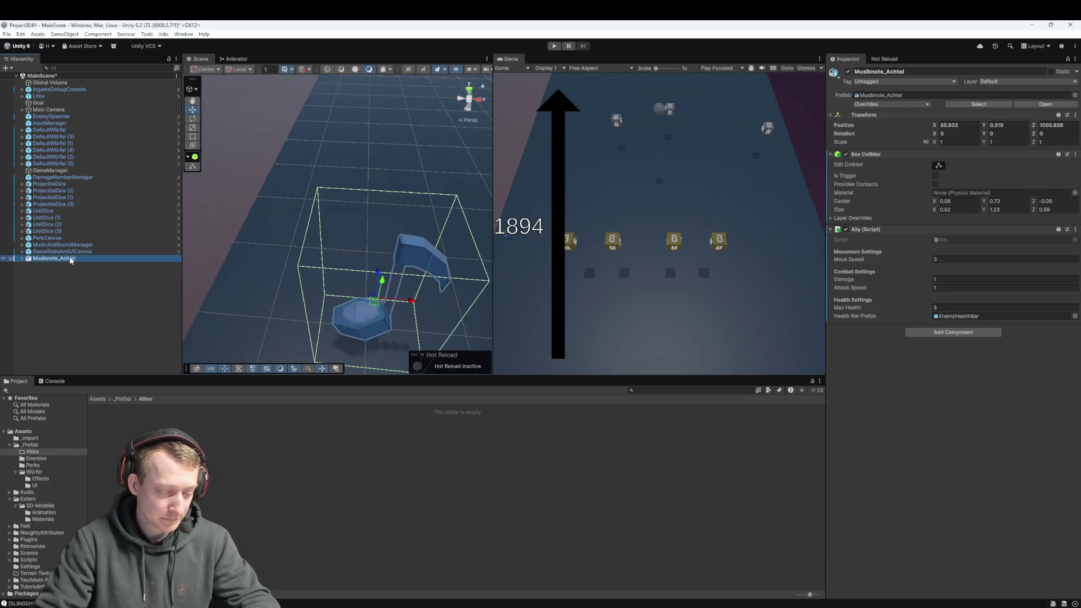
pyautogui.press('F2')
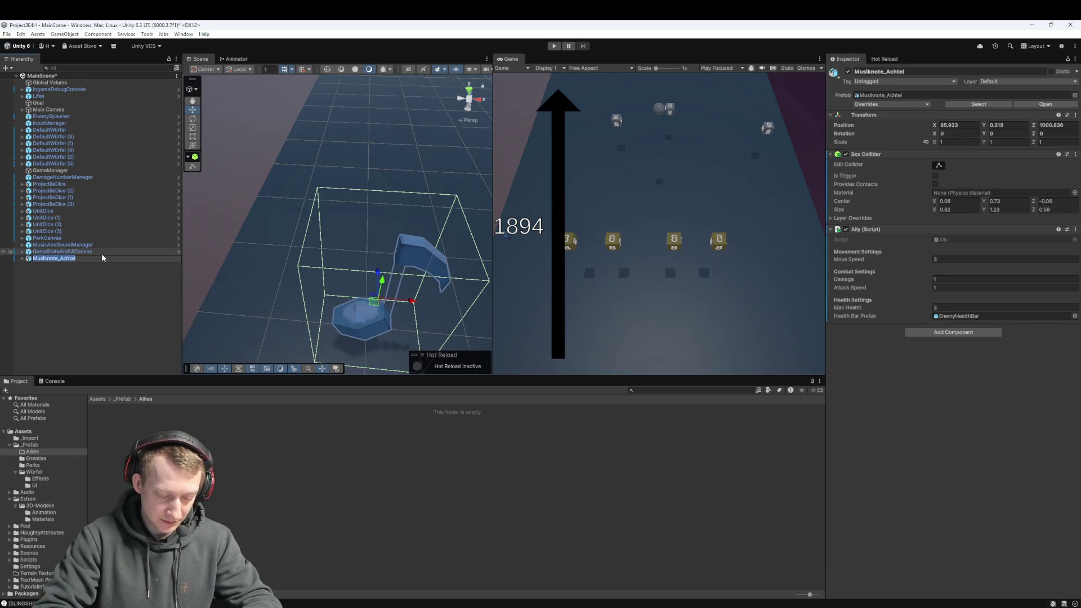
pyautogui.write('Musiknote')
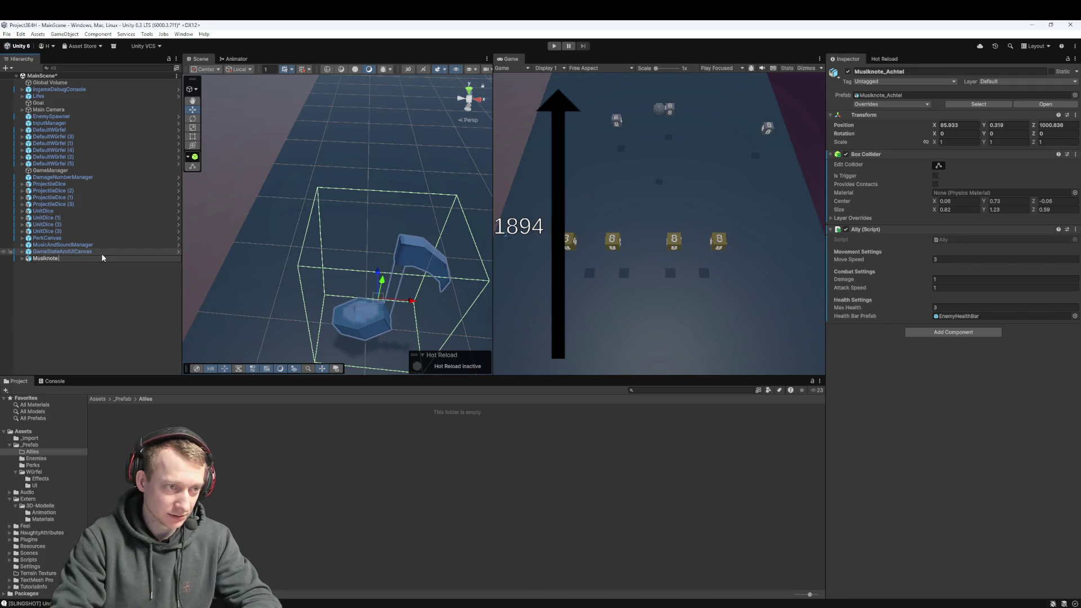
pyautogui.write(' Bu')
pyautogui.press('BackSpace')
pyautogui.write('Allies')
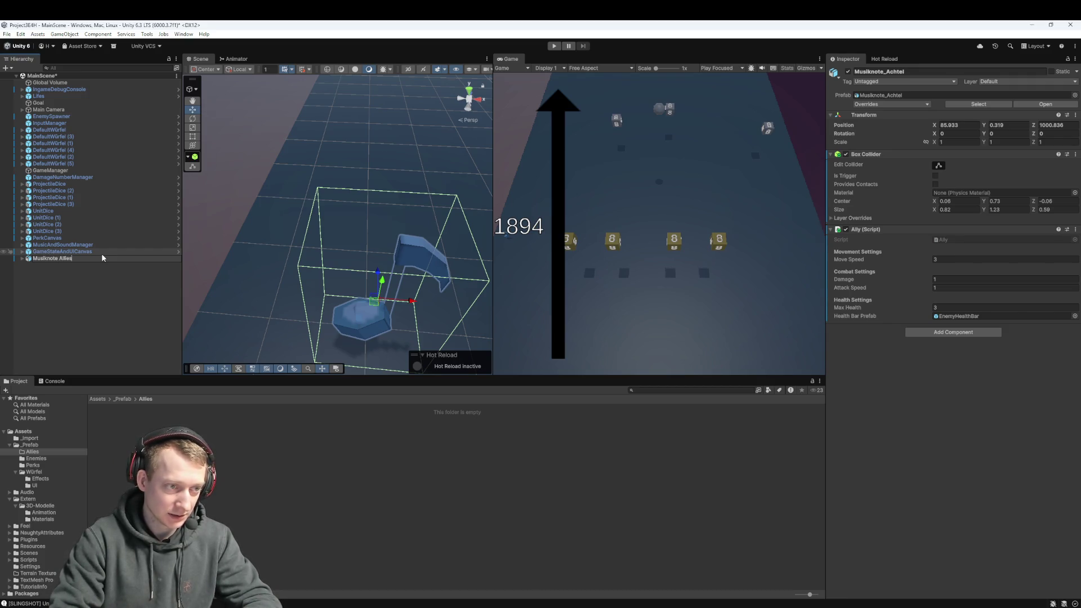
pyautogui.press('BackSpace')
pyautogui.write('d')
pyautogui.press('Return')
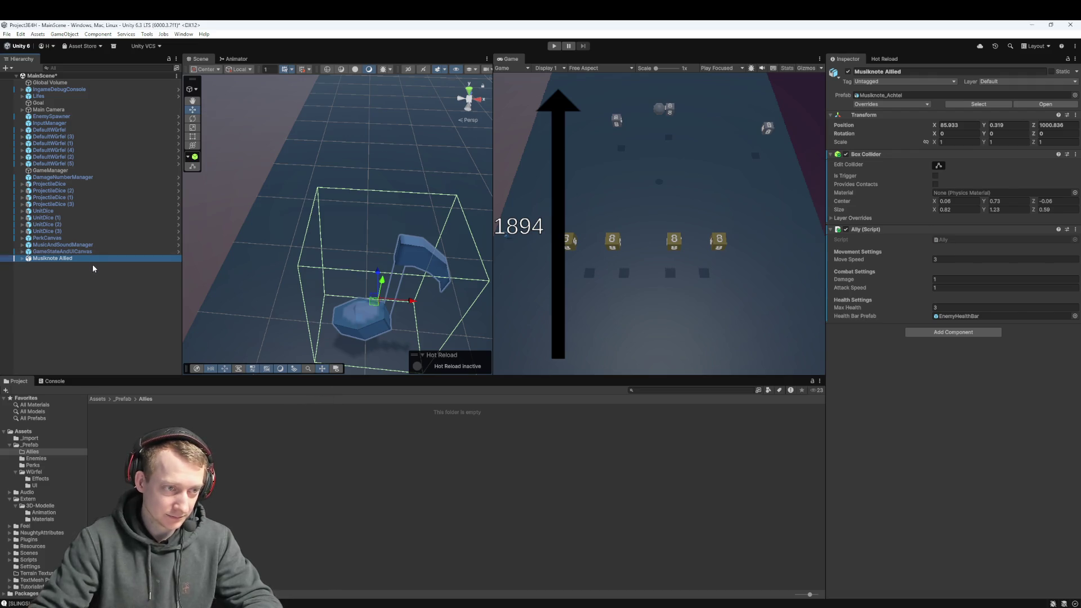
pyautogui.moveTo(86, 258); pyautogui.dragTo(108, 425)
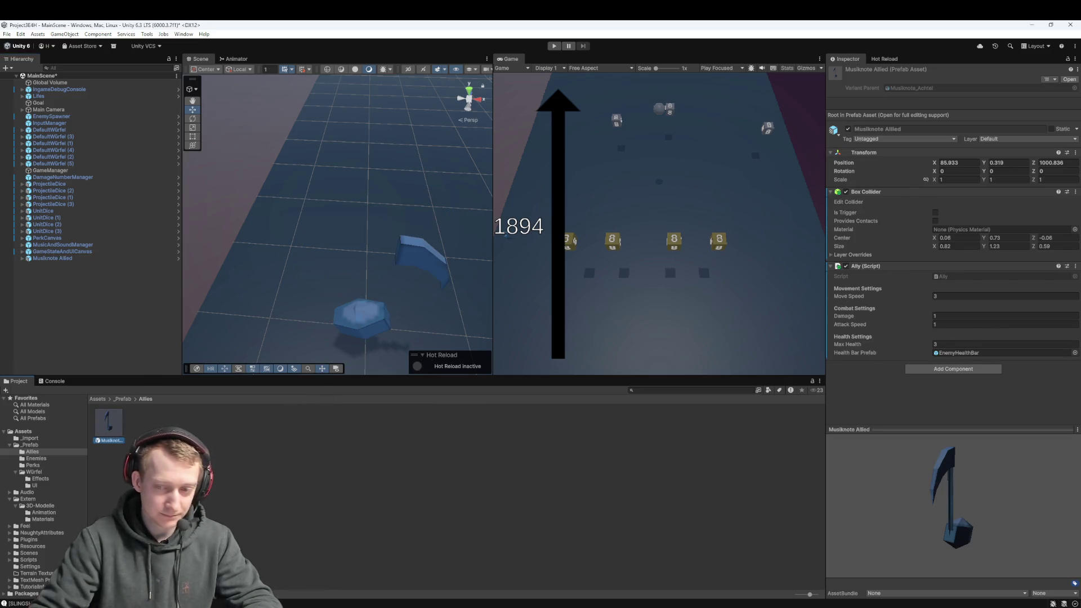
# - Set UnitDice (1)'s Unit Spawn Effect Unit Prefab to Musiknote Allied and apply all overrides
pyautogui.click(59, 258)
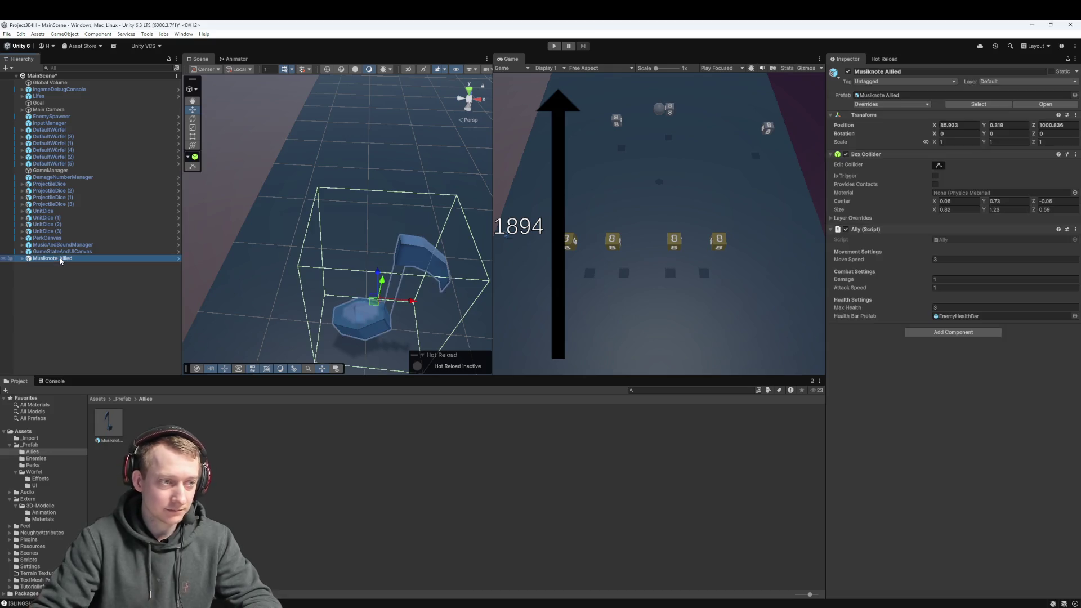
pyautogui.click(68, 217)
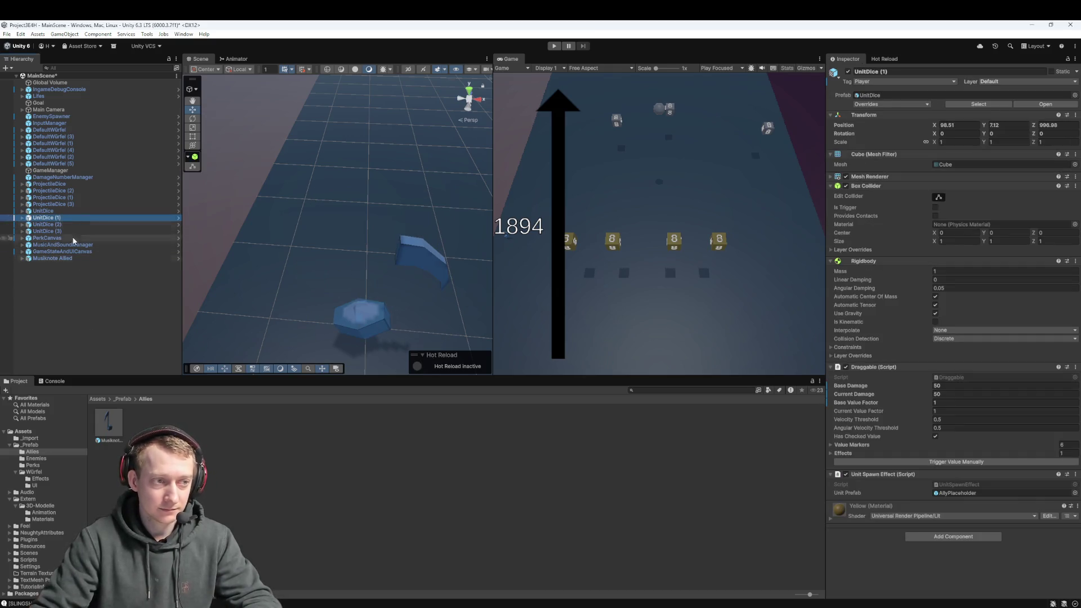
pyautogui.moveTo(99, 439); pyautogui.dragTo(582, 386)
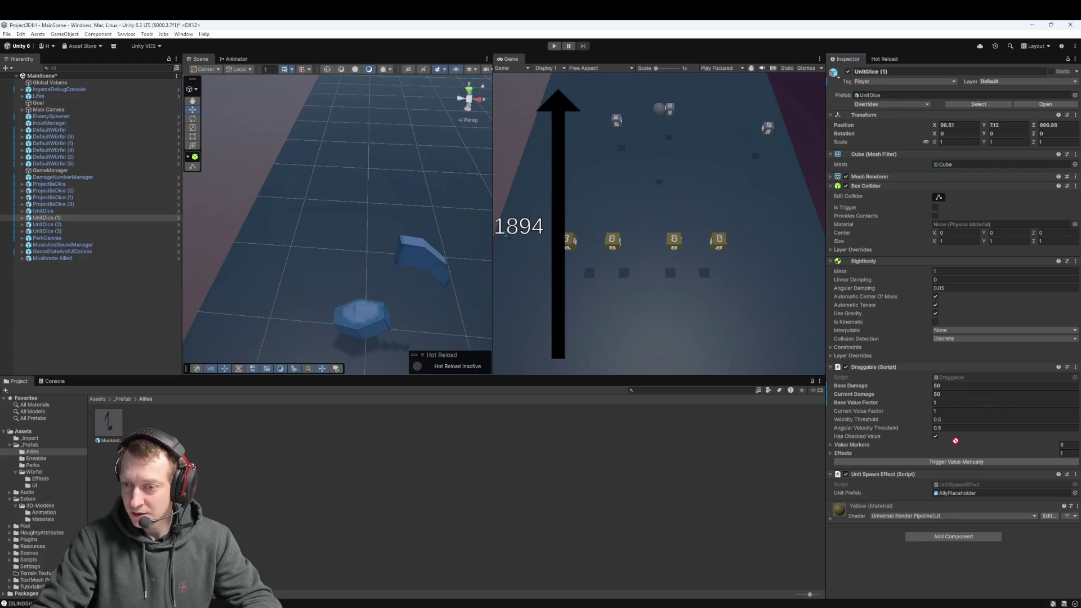
pyautogui.moveTo(956, 441); pyautogui.dragTo(951, 495)
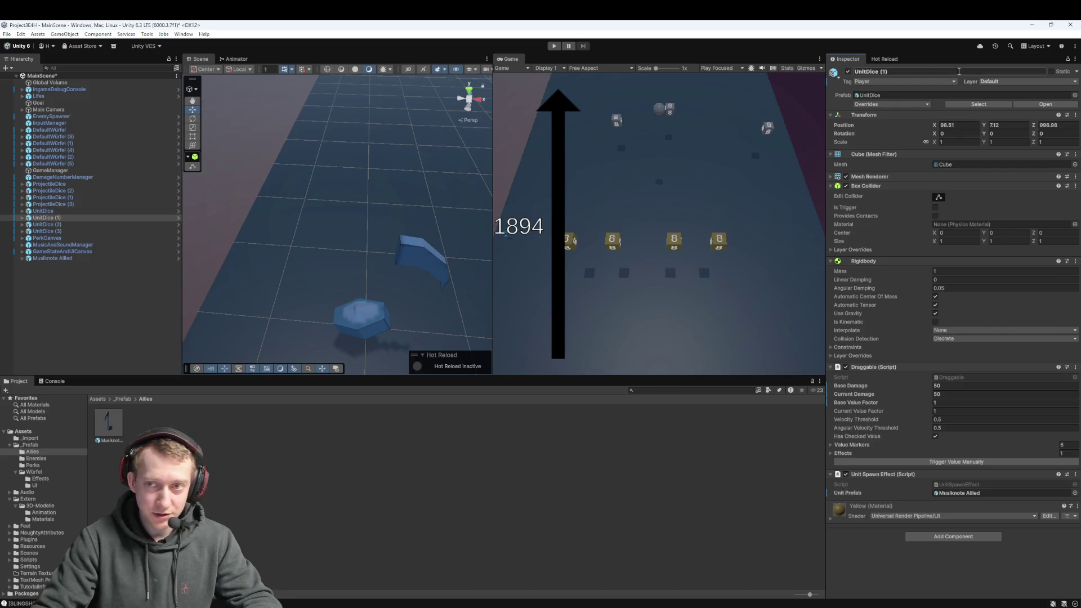
pyautogui.click(884, 103)
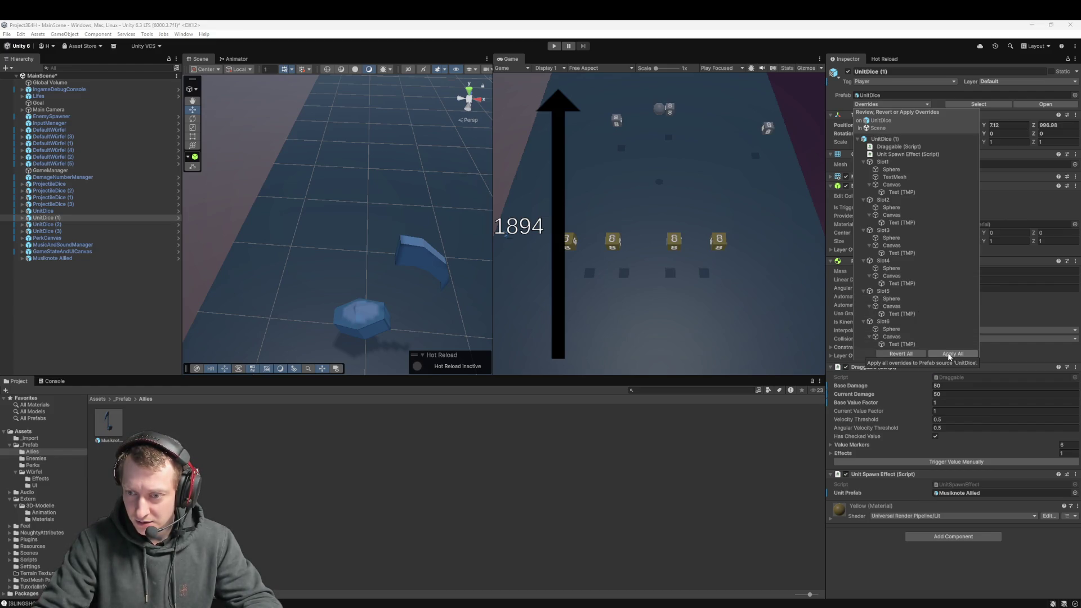
pyautogui.click(694, 513)
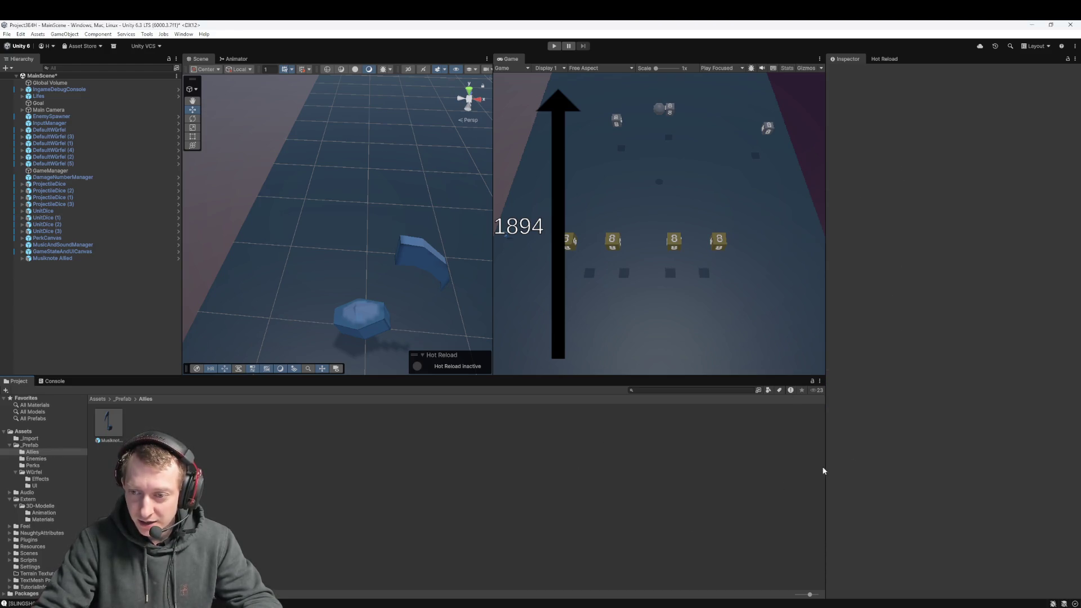
pyautogui.click(66, 217)
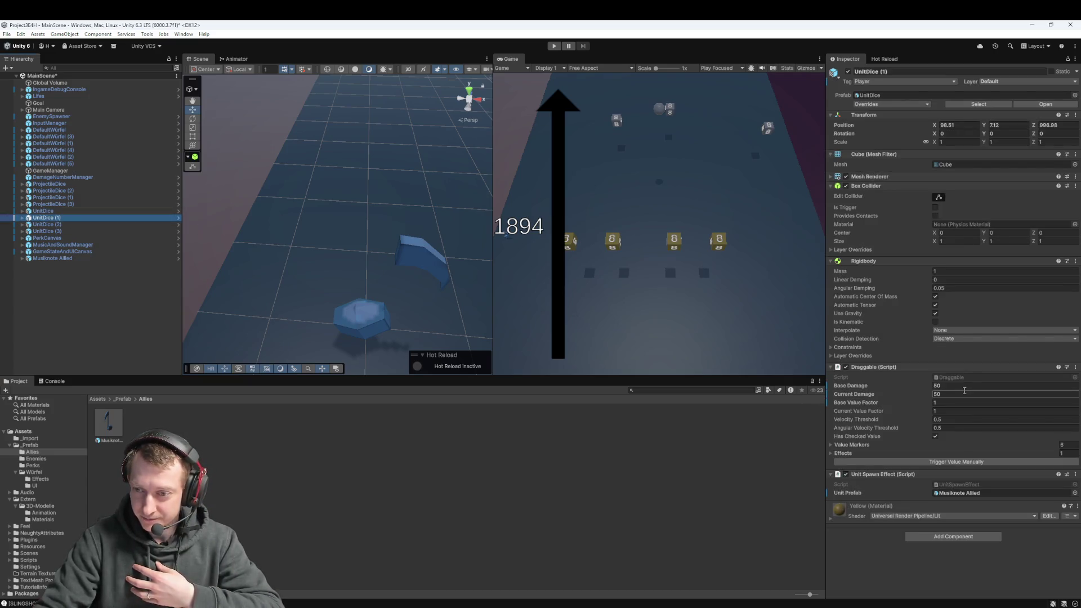
# - Set UnitDice Base Damage and Current Damage to 1 and apply the overrides to the prefab
pyautogui.click(964, 386)
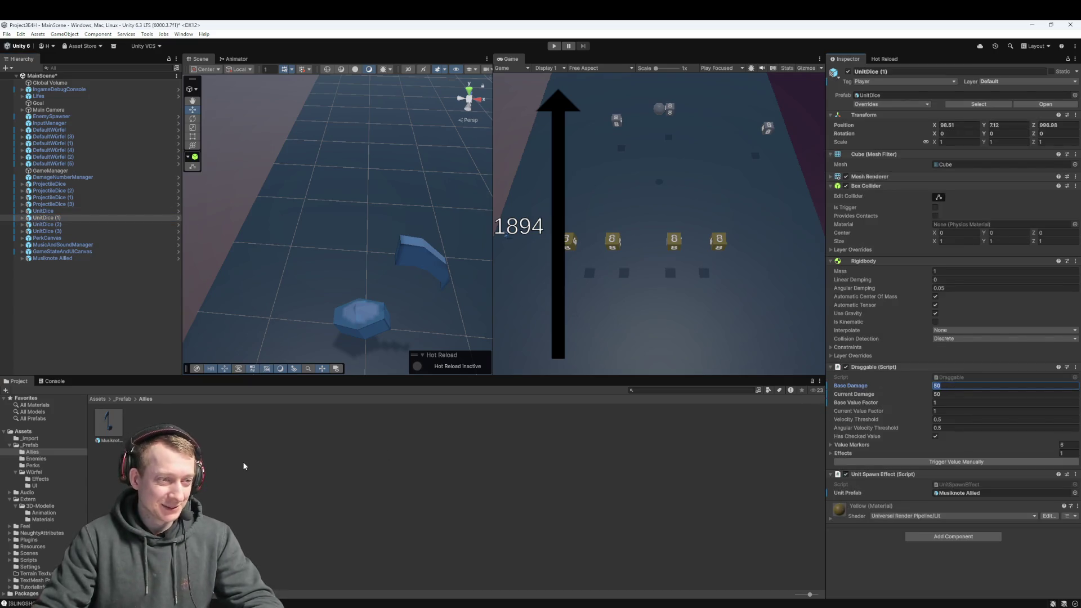
pyautogui.write('1')
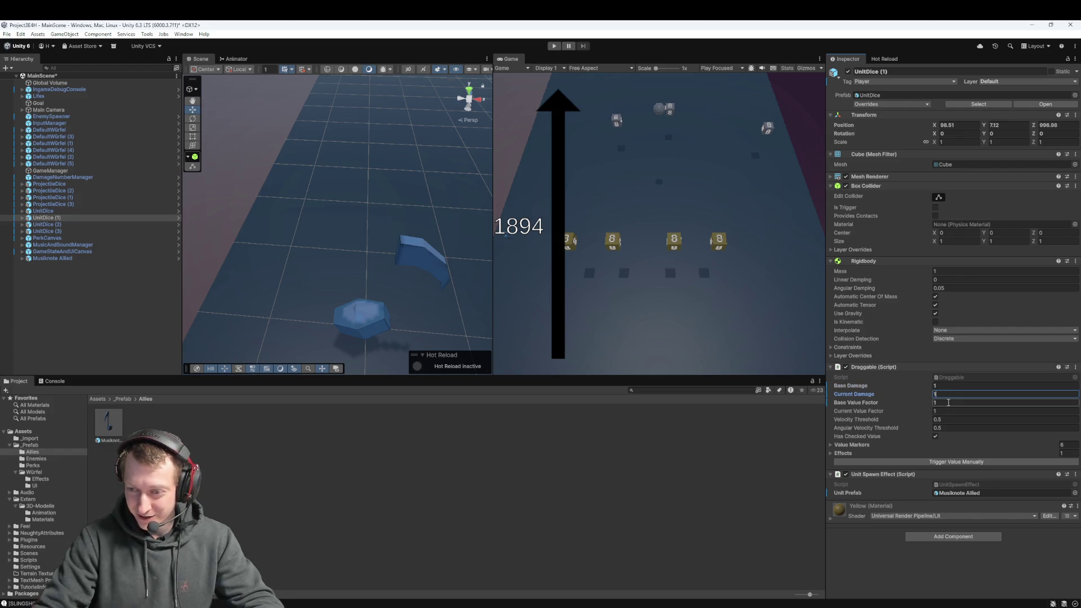
pyautogui.click(985, 567)
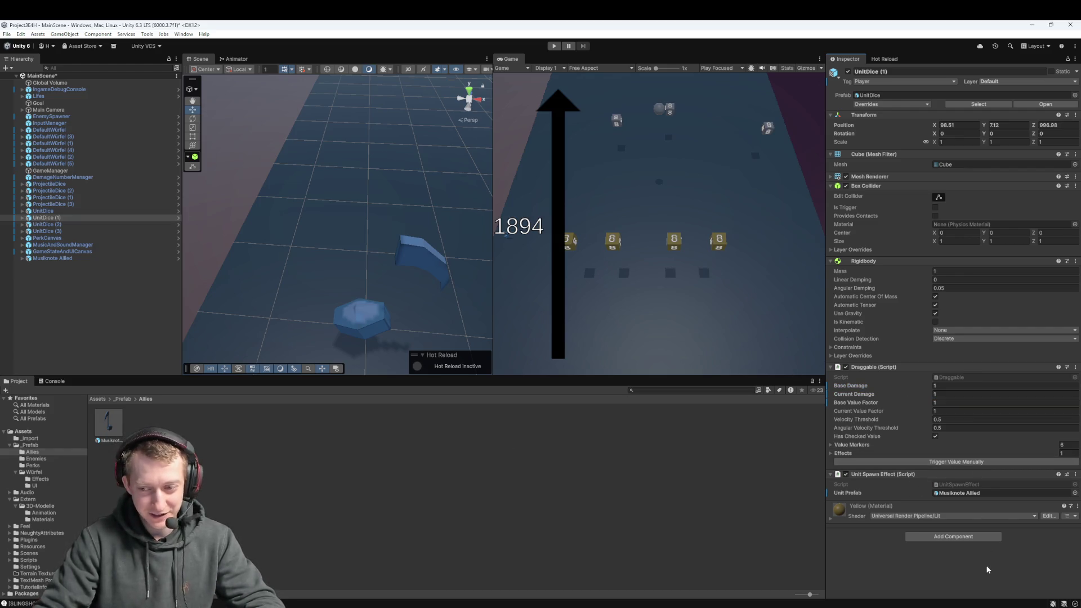
pyautogui.click(877, 104)
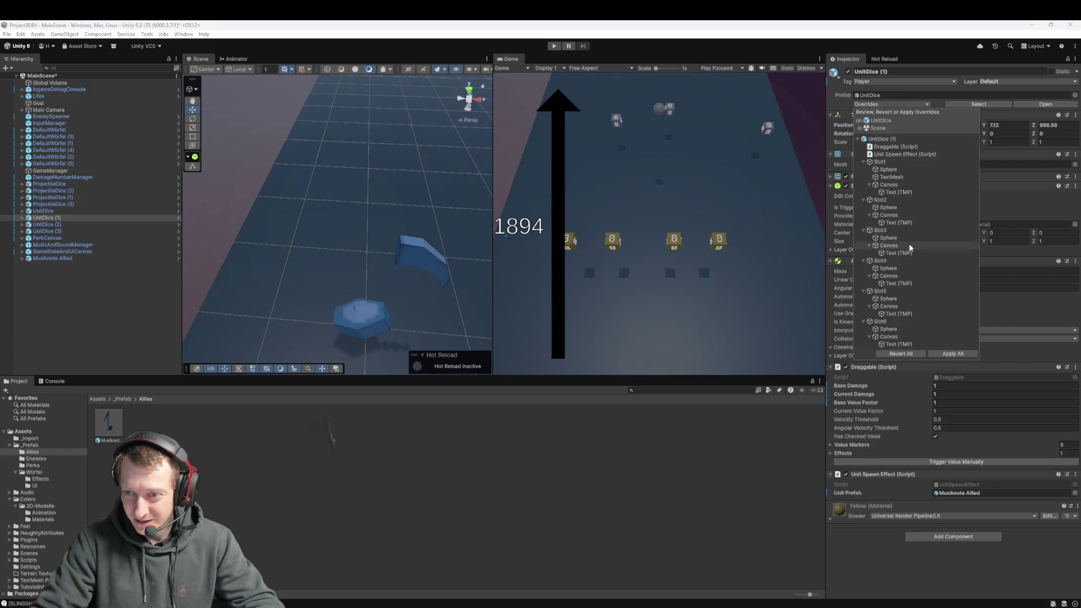
pyautogui.click(948, 355)
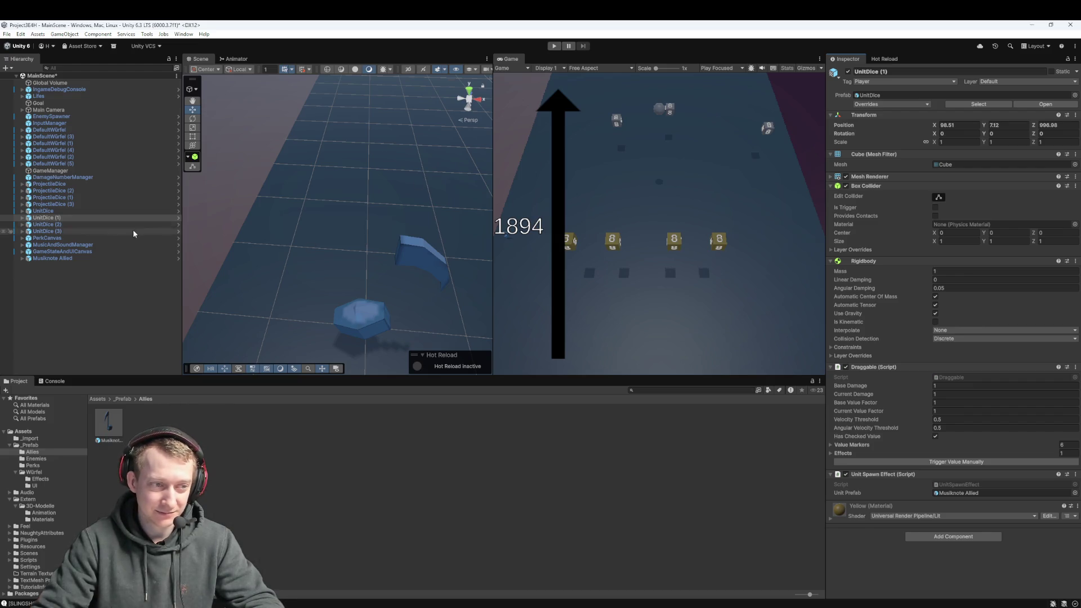
pyautogui.click(46, 257)
# - Delete Musiknote Allied, then play-test a die throw with the 'One Die to rule them all' perk
pyautogui.press('Delete')
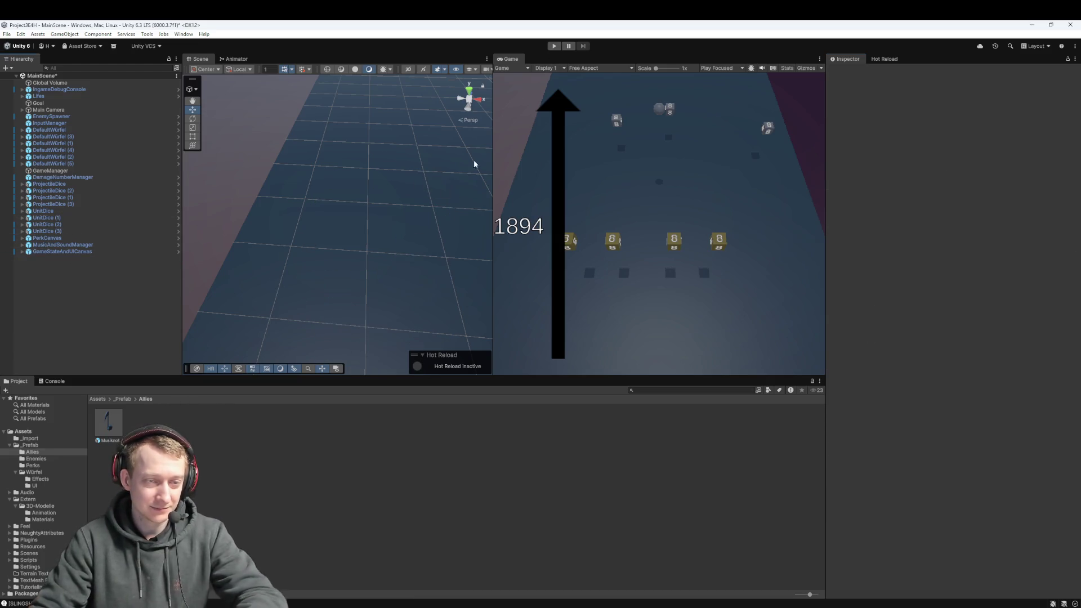
pyautogui.click(554, 46)
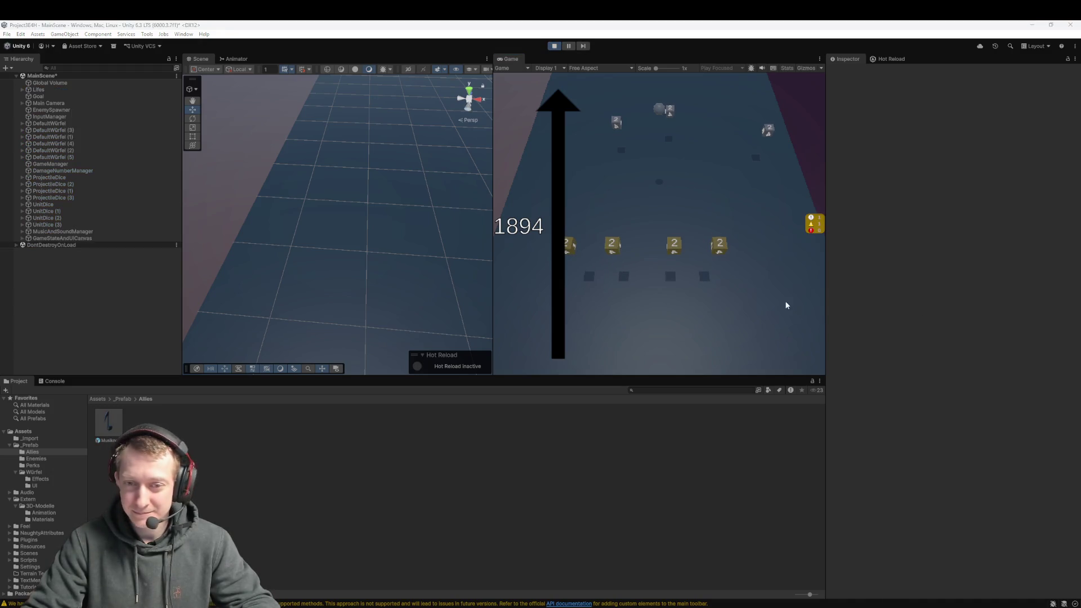
pyautogui.moveTo(675, 295)
pyautogui.mouseDown()
pyautogui.moveTo(626, 351)
pyautogui.moveTo(620, 340)
pyautogui.mouseUp()
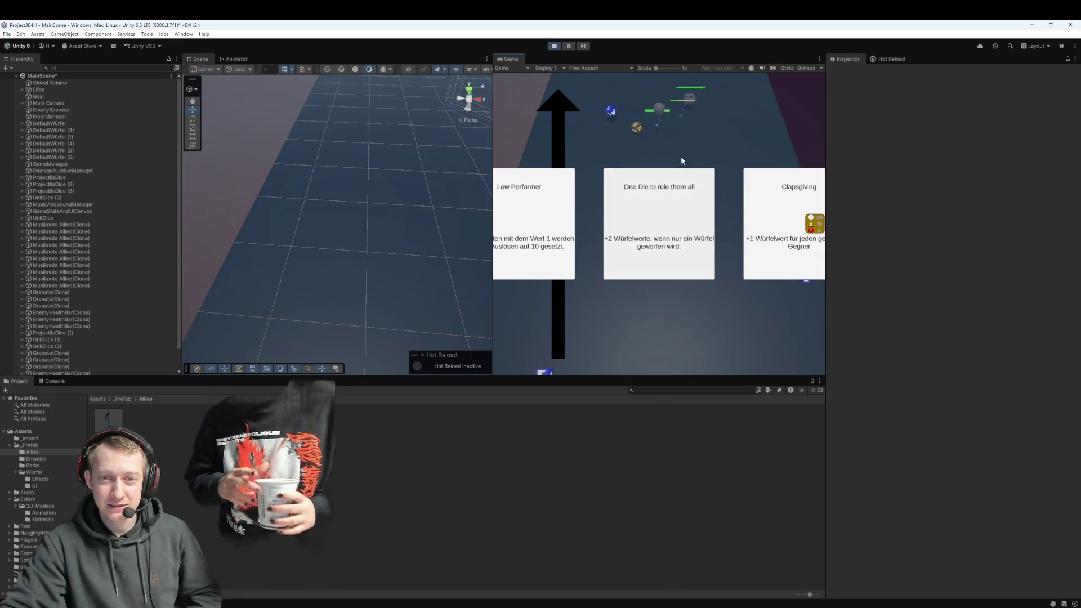
pyautogui.click(669, 225)
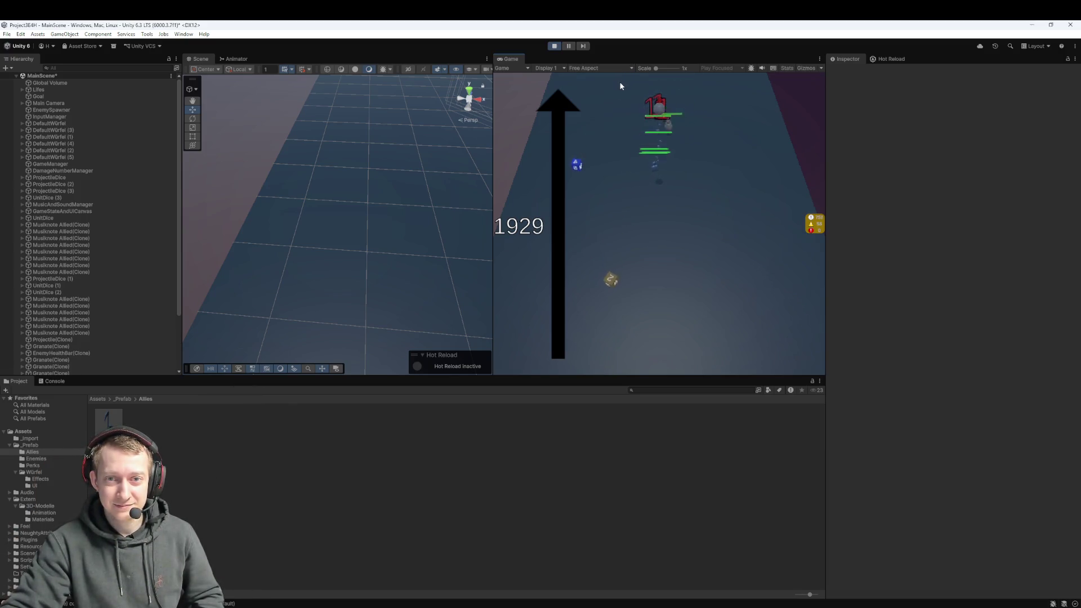
pyautogui.click(553, 46)
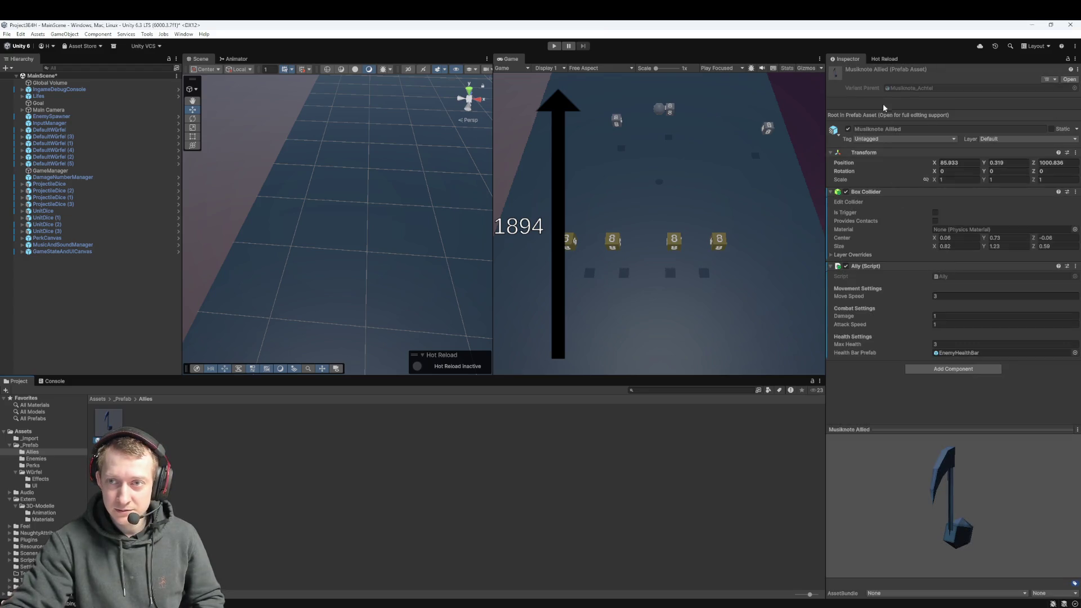
# - Leave the tag Untagged, then inspect the Granate prefab's Box Collider and Nav Mesh Agent in _Prefab/Enemies
pyautogui.click(881, 139)
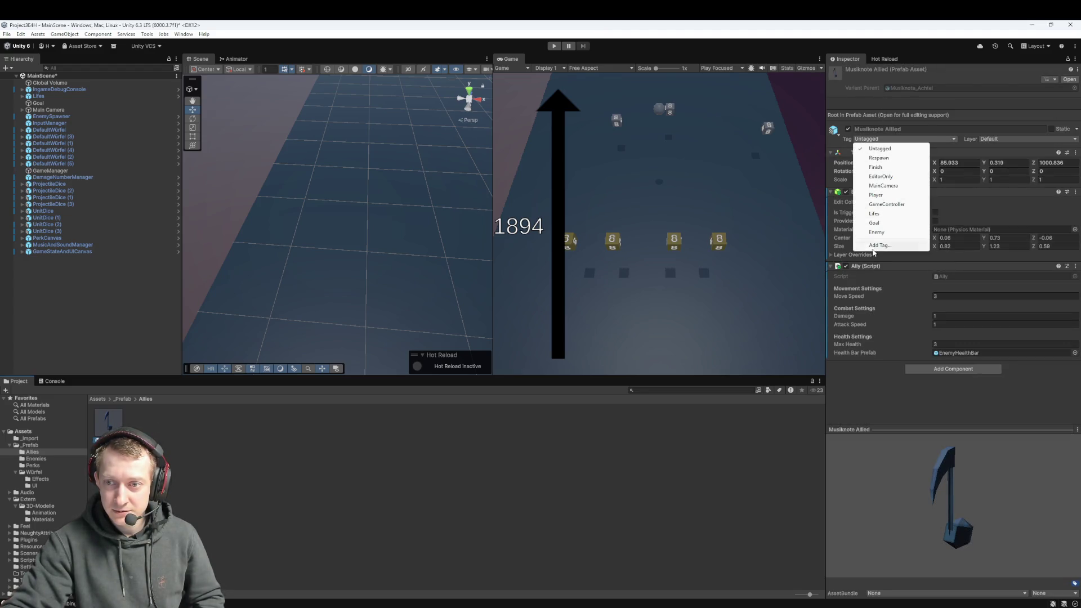
pyautogui.click(881, 372)
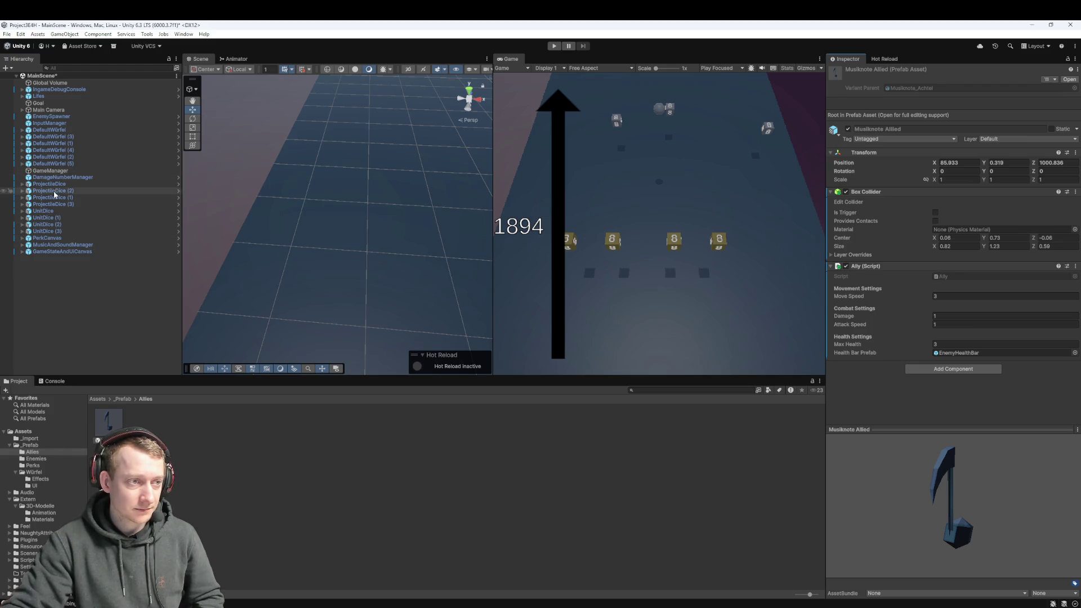
pyautogui.click(123, 399)
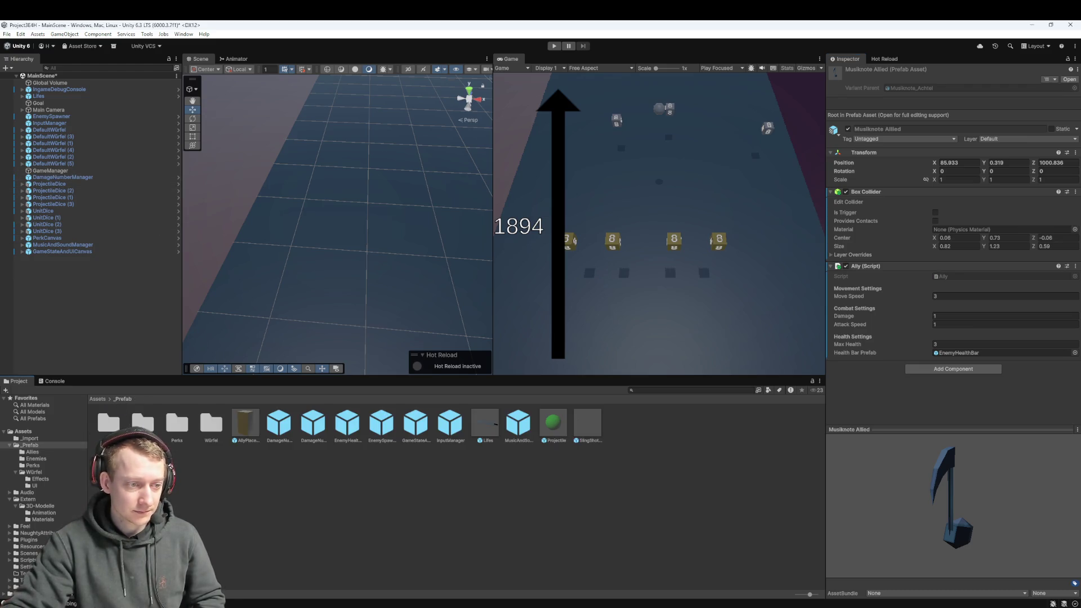
pyautogui.doubleClick(142, 423)
pyautogui.click(247, 428)
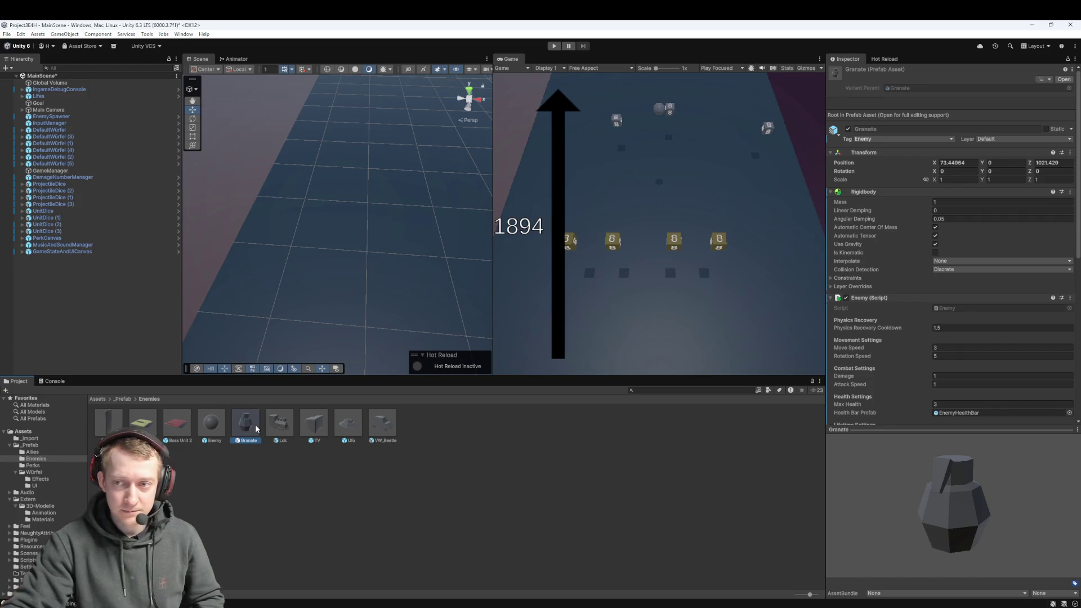
pyautogui.scroll(-10, 918, 290)
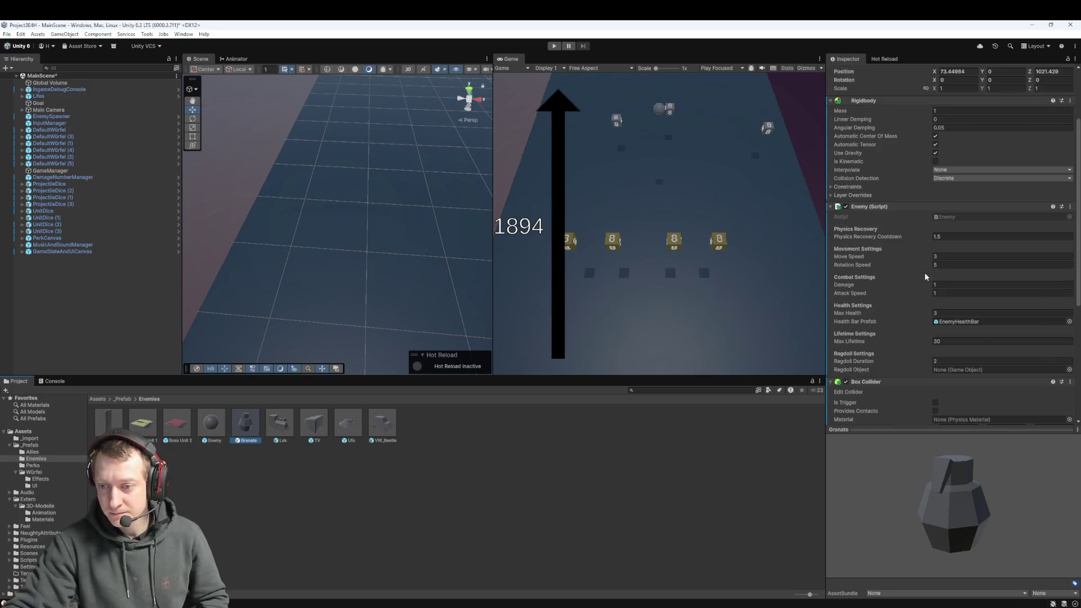
pyautogui.scroll(-2, 913, 291)
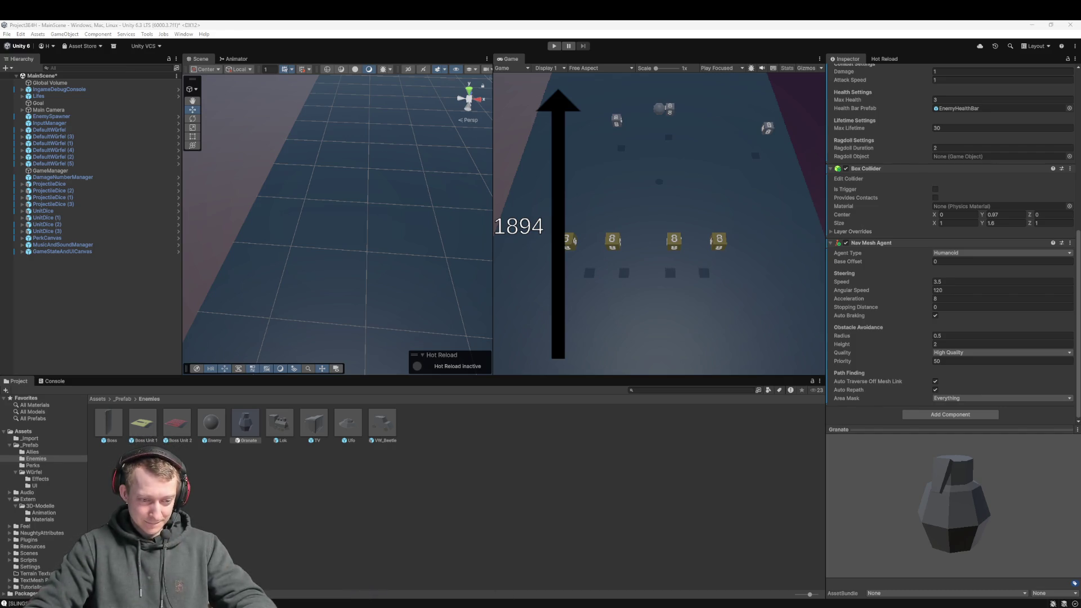
# - In Fork, pull from origin/main and fetch all remotes
pyautogui.hotkey('alt', 'Tab')
pyautogui.click(332, 172)
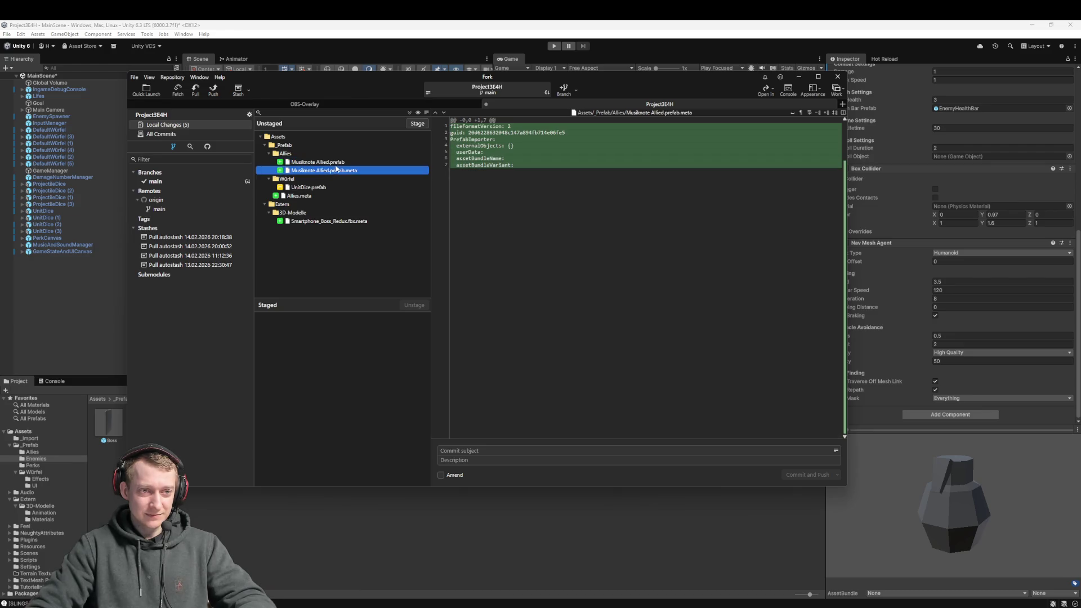
pyautogui.hotkey('ctrl', 'a')
pyautogui.moveTo(315, 173)
pyautogui.mouseDown()
pyautogui.moveTo(317, 371)
pyautogui.moveTo(202, 92)
pyautogui.mouseUp()
pyautogui.click(197, 89)
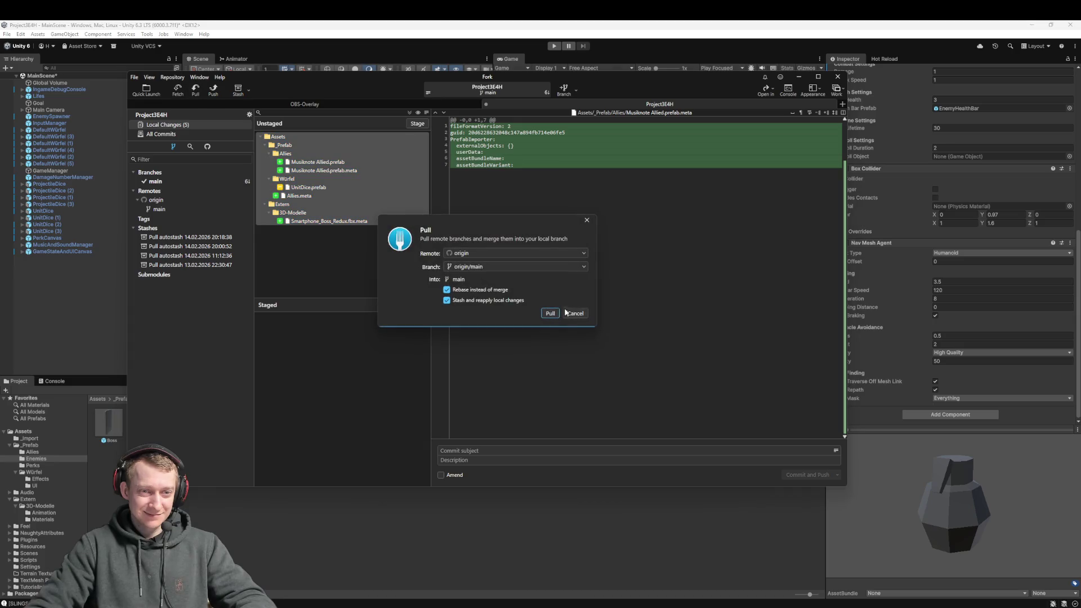
pyautogui.click(550, 313)
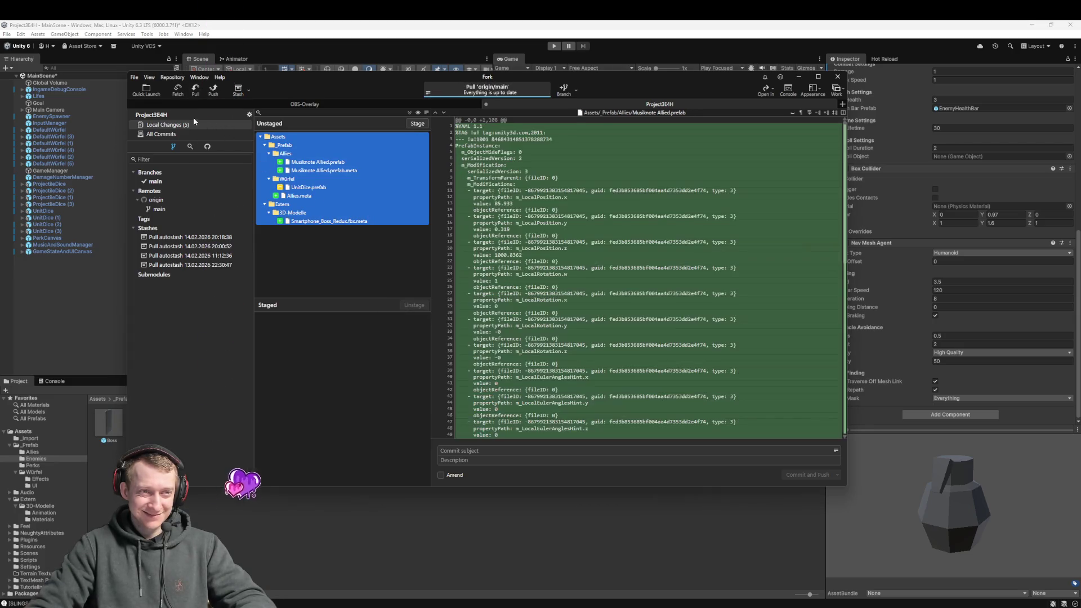
pyautogui.click(179, 89)
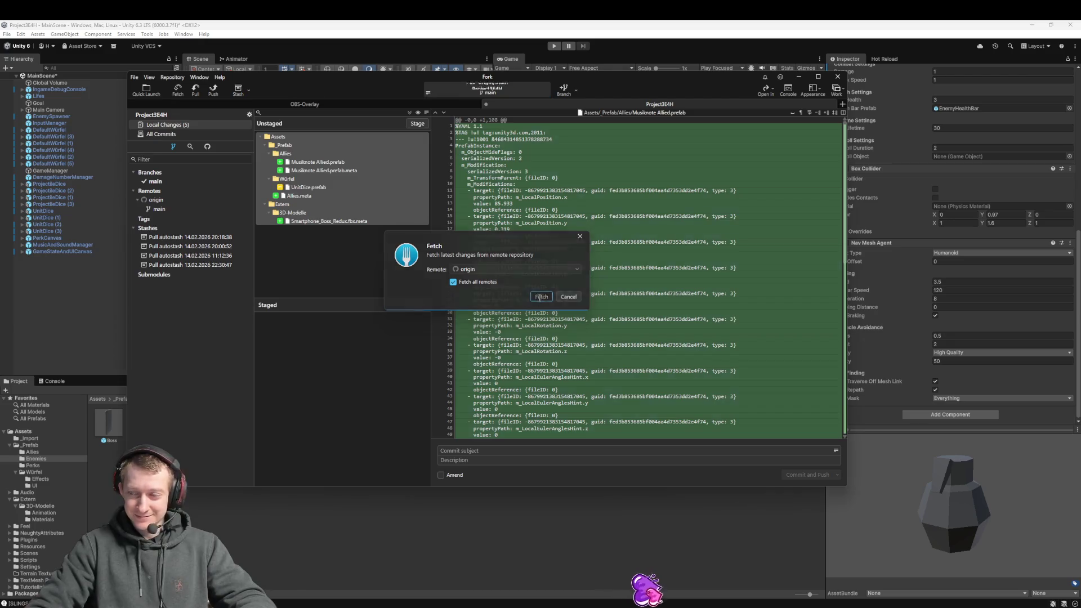
pyautogui.click(524, 293)
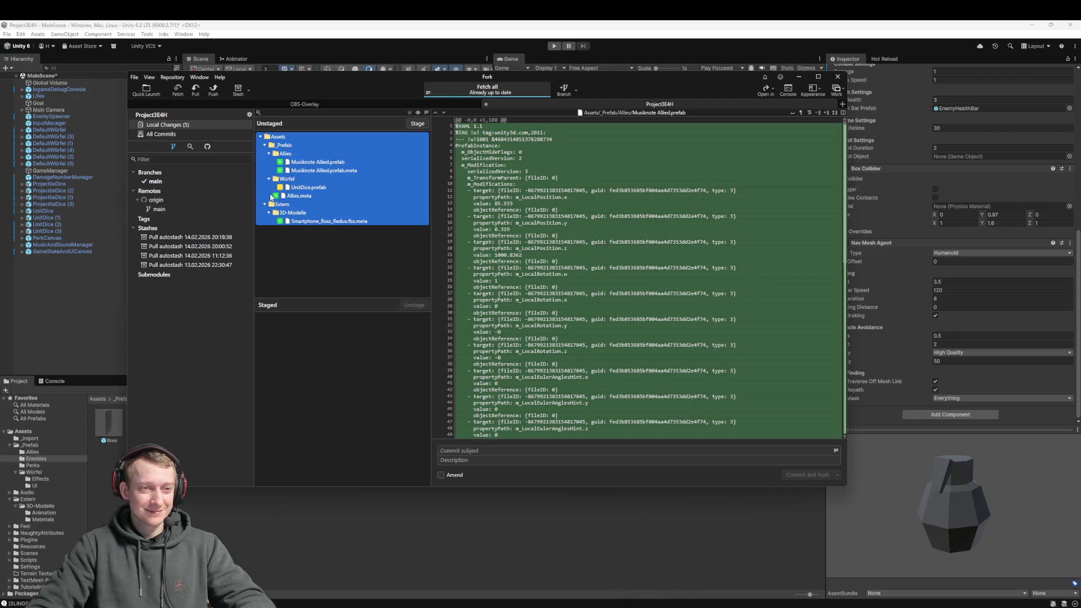
# - Stage all five changed files, commit as 'feat: add Note allies' and push
pyautogui.moveTo(292, 195)
pyautogui.mouseDown()
pyautogui.moveTo(318, 321)
pyautogui.moveTo(384, 391)
pyautogui.mouseUp()
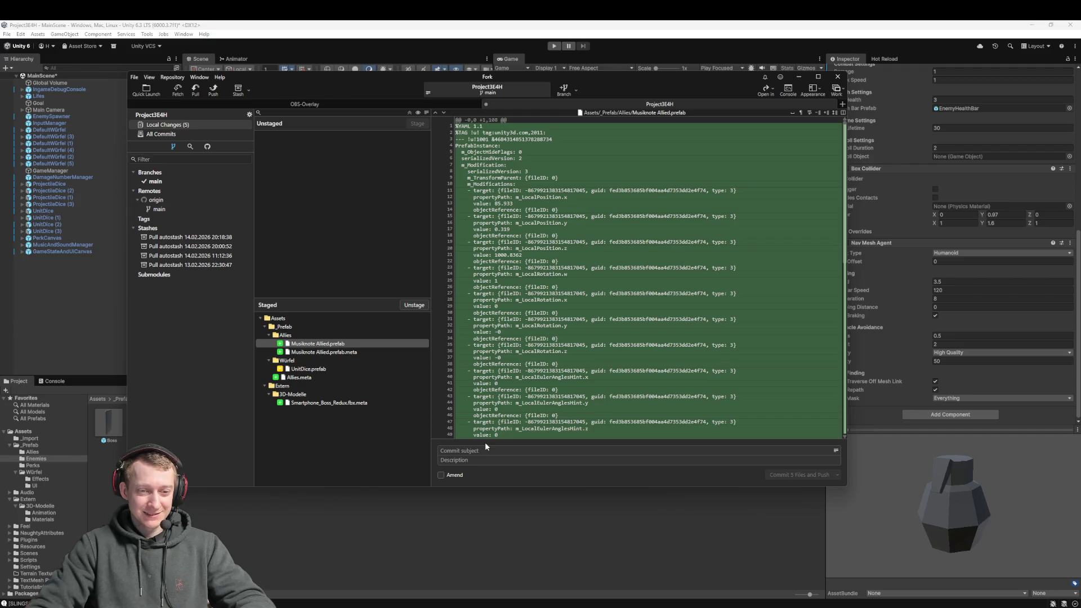
pyautogui.click(485, 449)
pyautogui.write('feat: add')
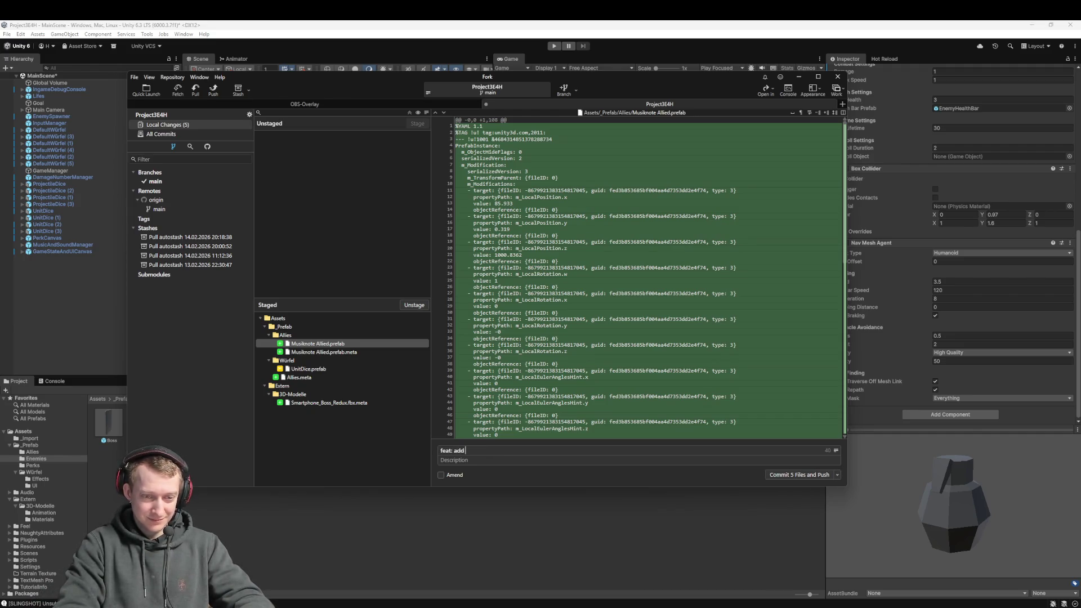
pyautogui.write(' No')
pyautogui.write('te allied')
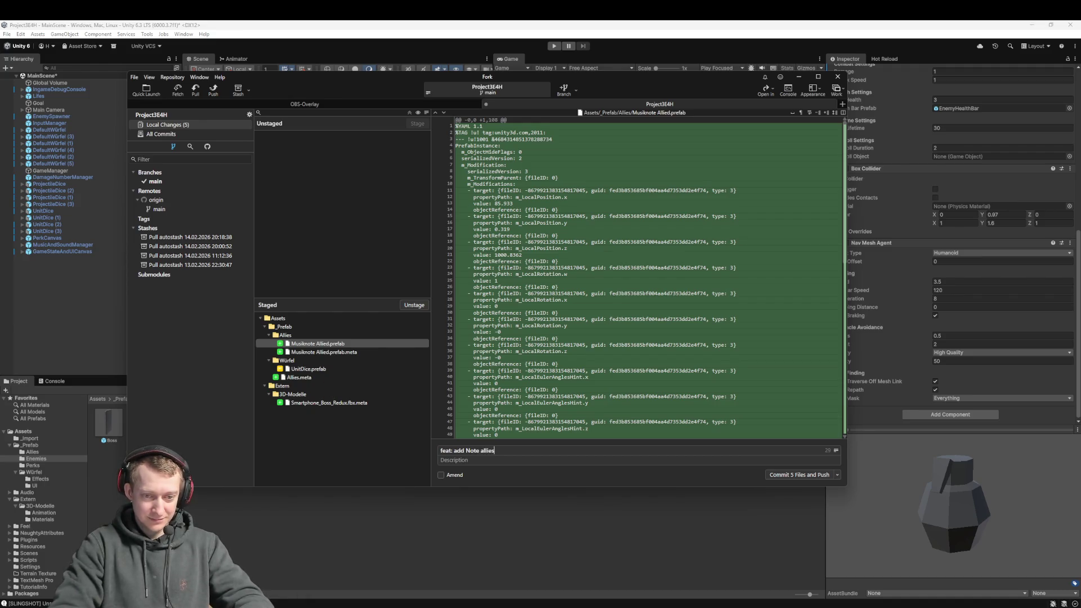
pyautogui.hotkey('ctrl', 'Return')
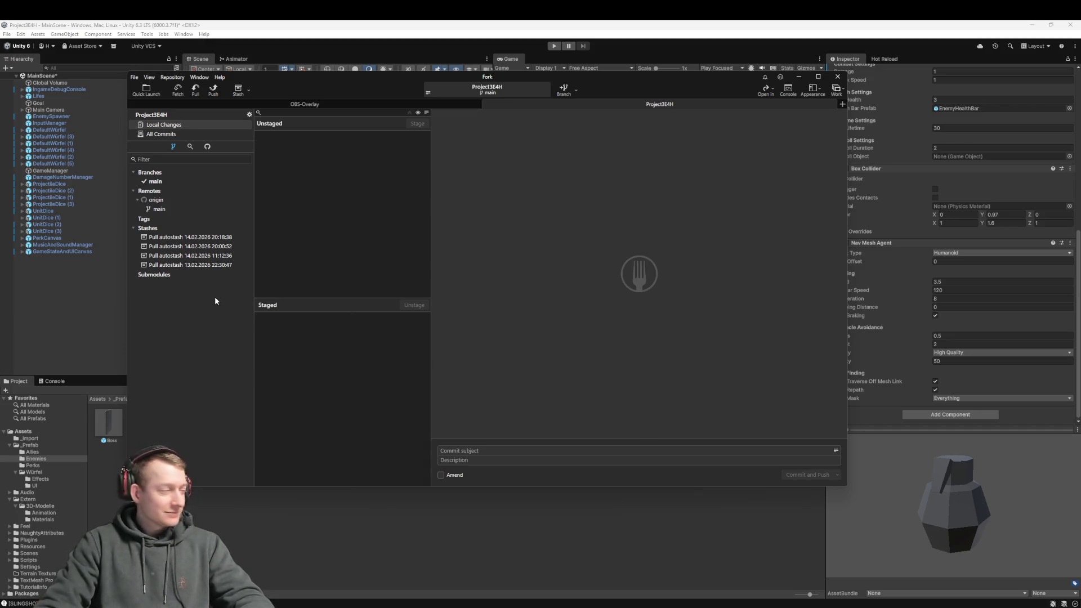
# - Return to Unity and answer the externally modified scene prompt with Ignore
pyautogui.click(65, 274)
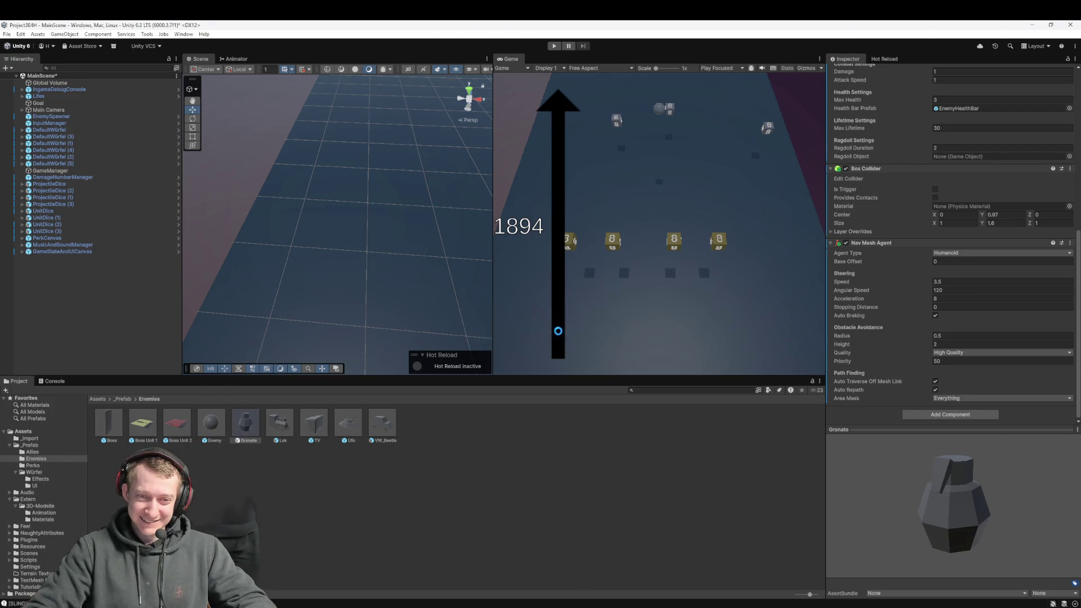
pyautogui.click(596, 333)
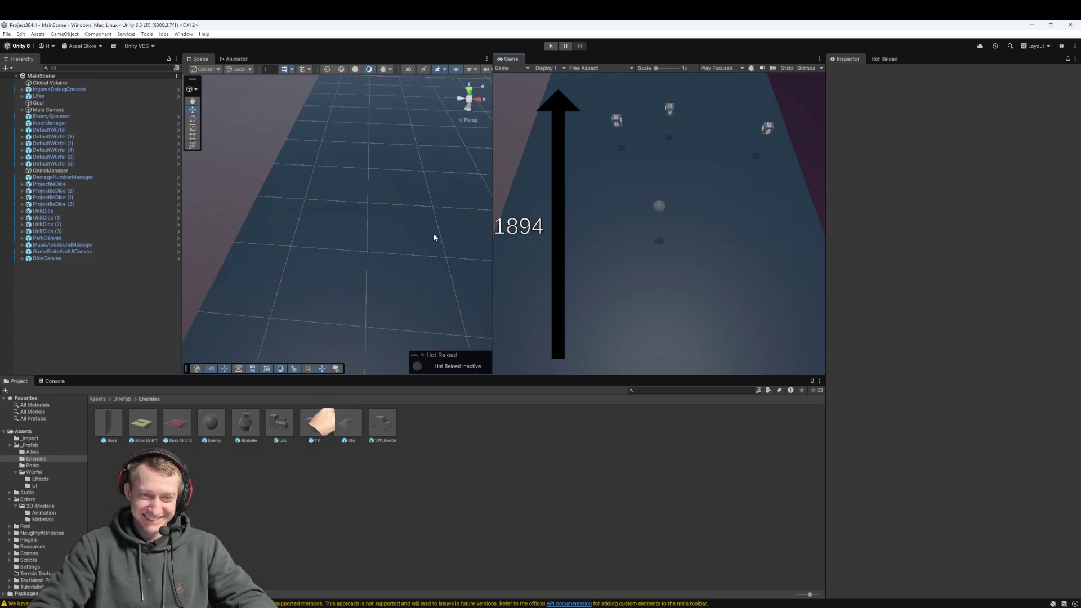
# - Move the AllyPlacement prefab from _Prefab into the Allies folder
pyautogui.moveTo(434, 232)
pyautogui.mouseDown()
pyautogui.moveTo(369, 232)
pyautogui.moveTo(317, 199)
pyautogui.moveTo(407, 224)
pyautogui.moveTo(373, 274)
pyautogui.mouseUp()
pyautogui.click(118, 400)
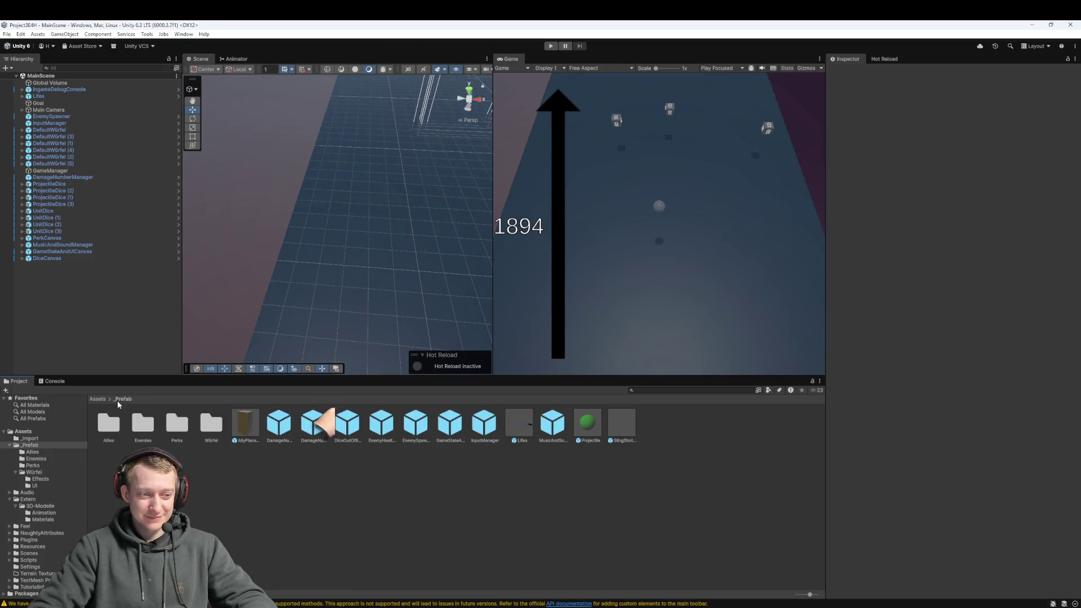
pyautogui.moveTo(245, 423); pyautogui.dragTo(113, 425)
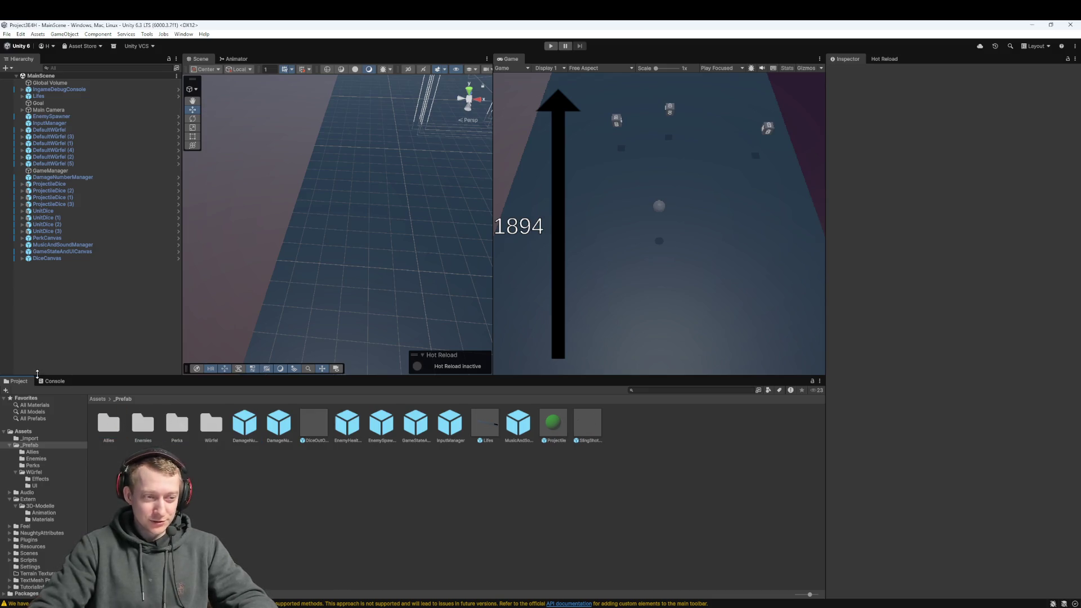
# - Inspect the DiceOutOfBoundsCheck prefab, then return to the top-level Assets folder
pyautogui.click(314, 423)
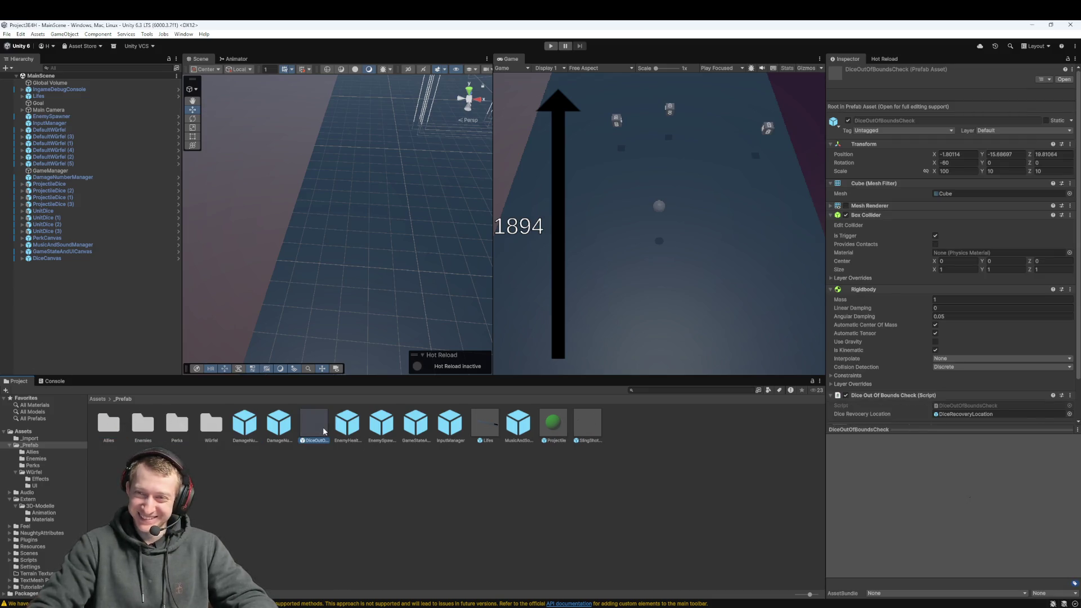
pyautogui.scroll(-2, 973, 332)
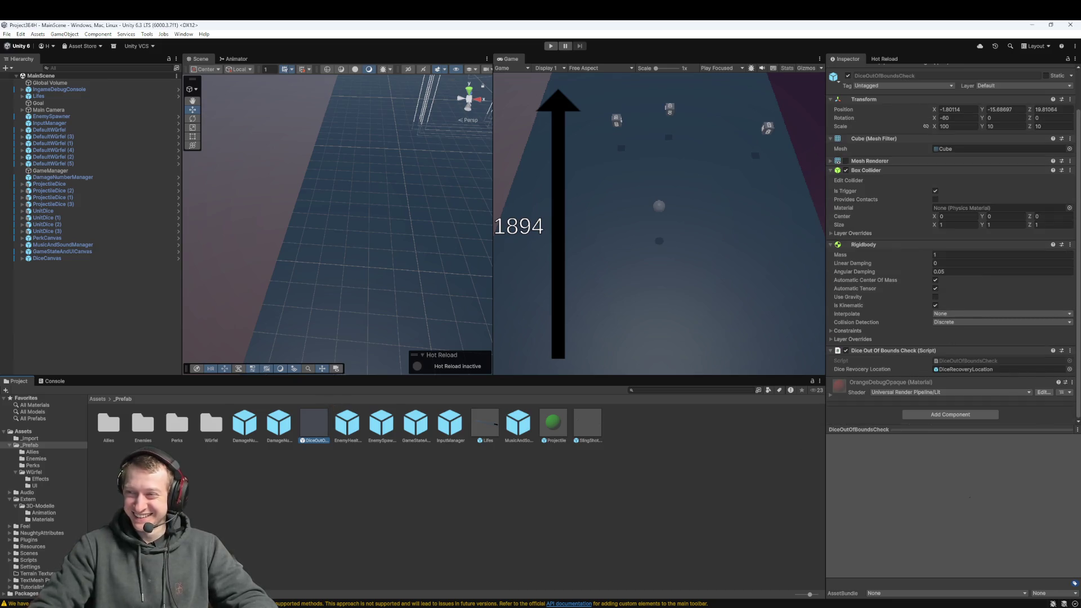
pyautogui.scroll(2, 1008, 278)
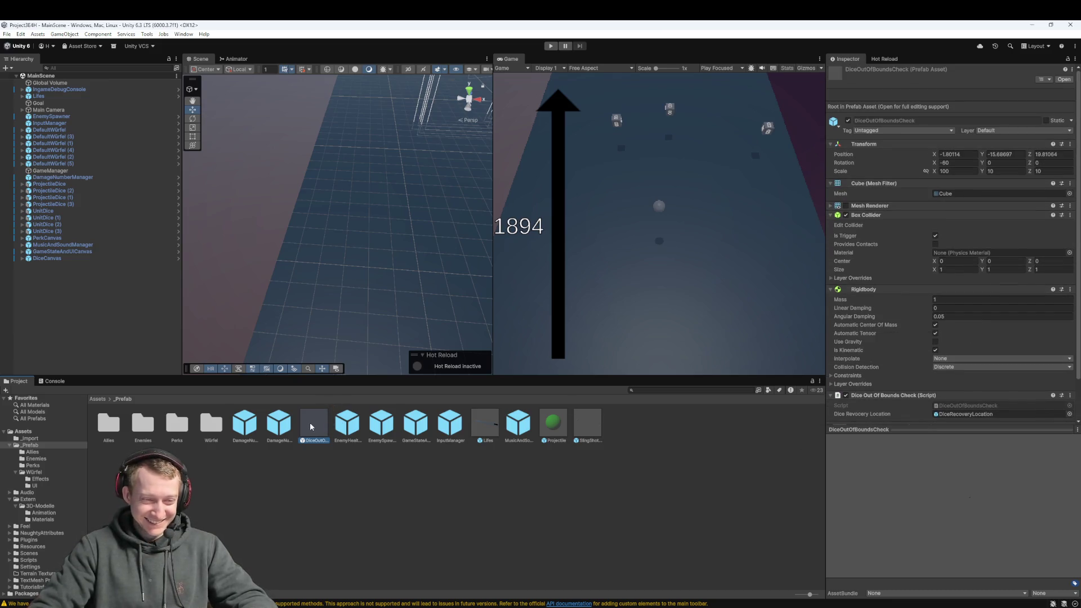
pyautogui.click(270, 461)
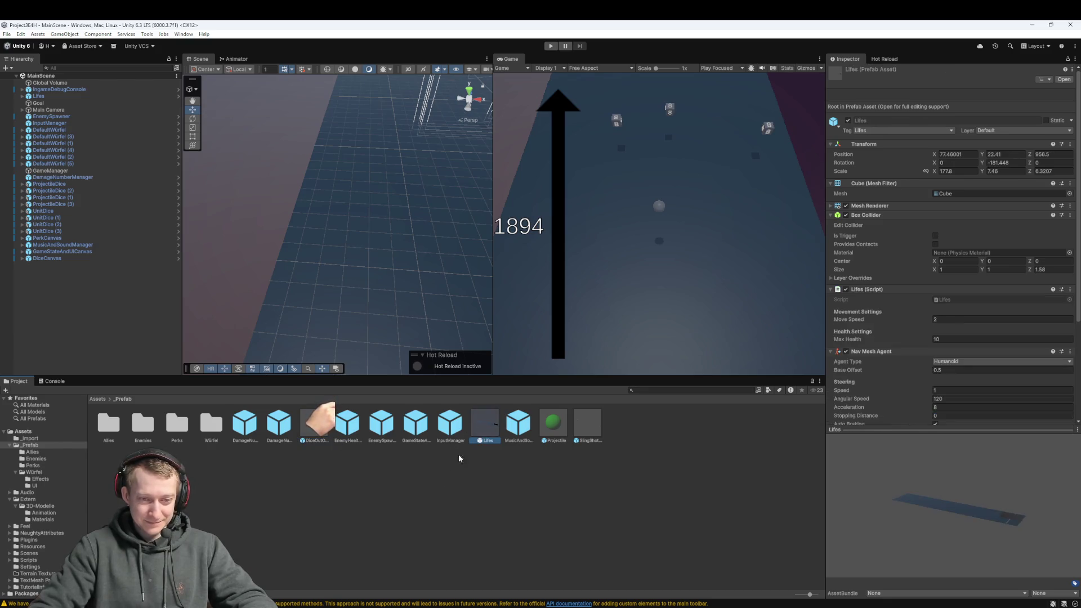
pyautogui.click(98, 398)
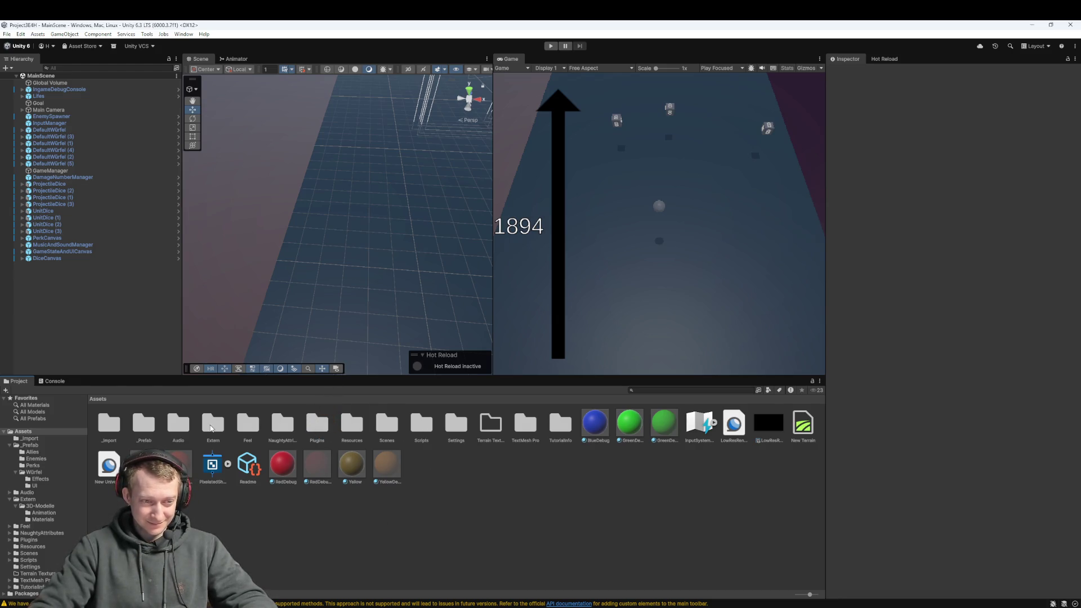
# - Browse to Extern > 3D-Modelle in Project and zoom the Scene view toward the spawn zone
pyautogui.doubleClick(217, 428)
pyautogui.doubleClick(121, 426)
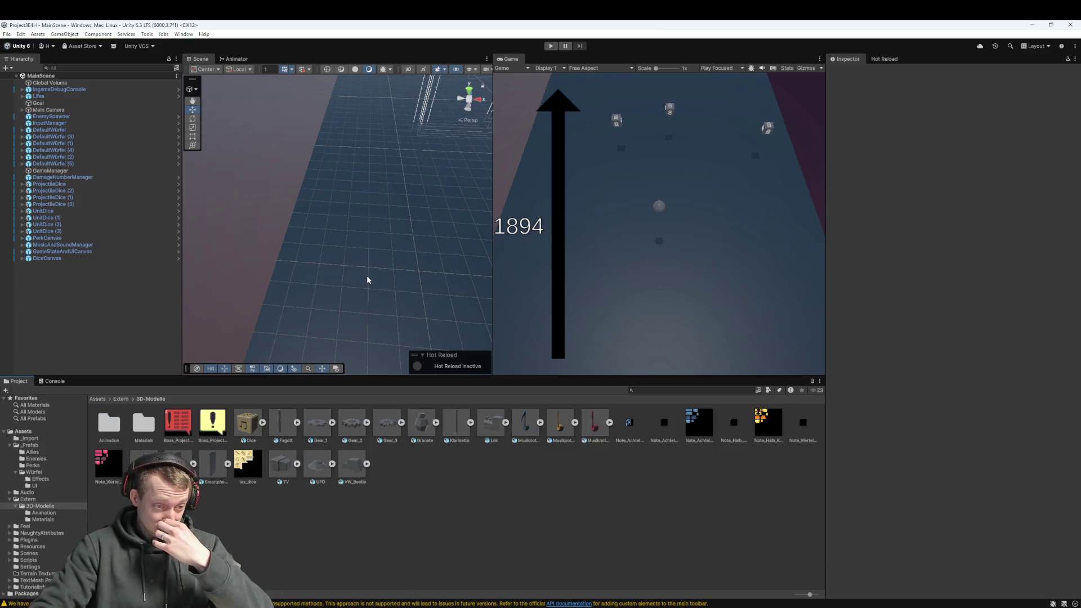
pyautogui.scroll(5, 367, 280)
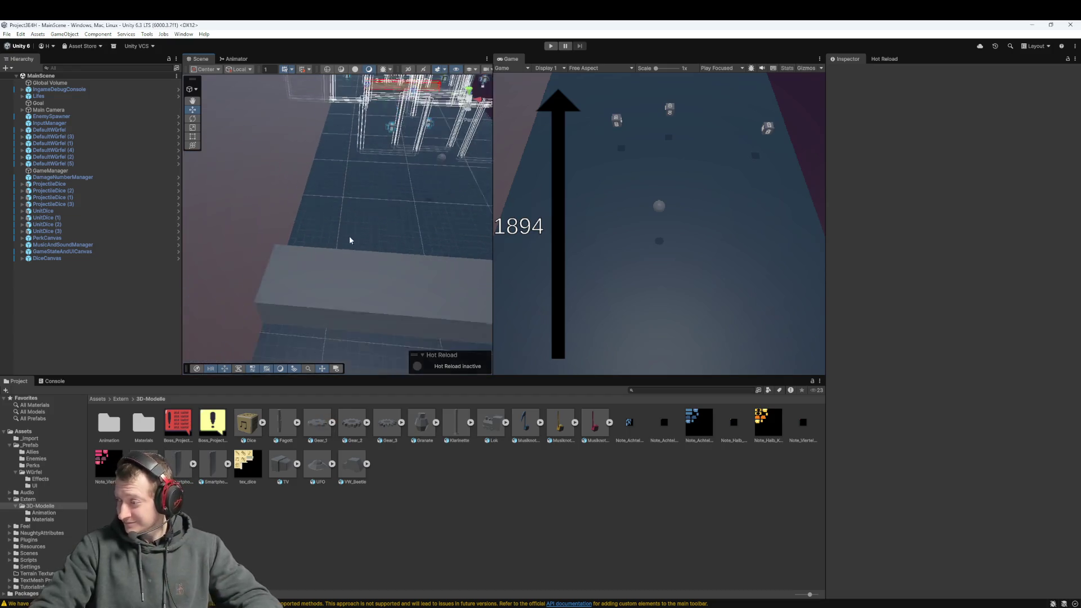
pyautogui.scroll(5, 349, 240)
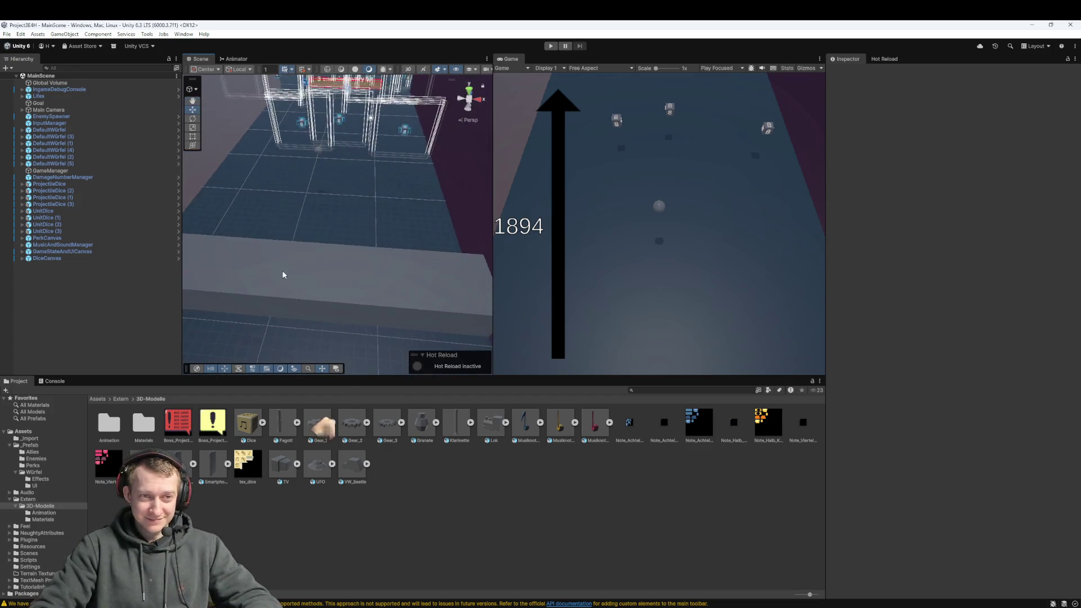
pyautogui.scroll(-6, 283, 275)
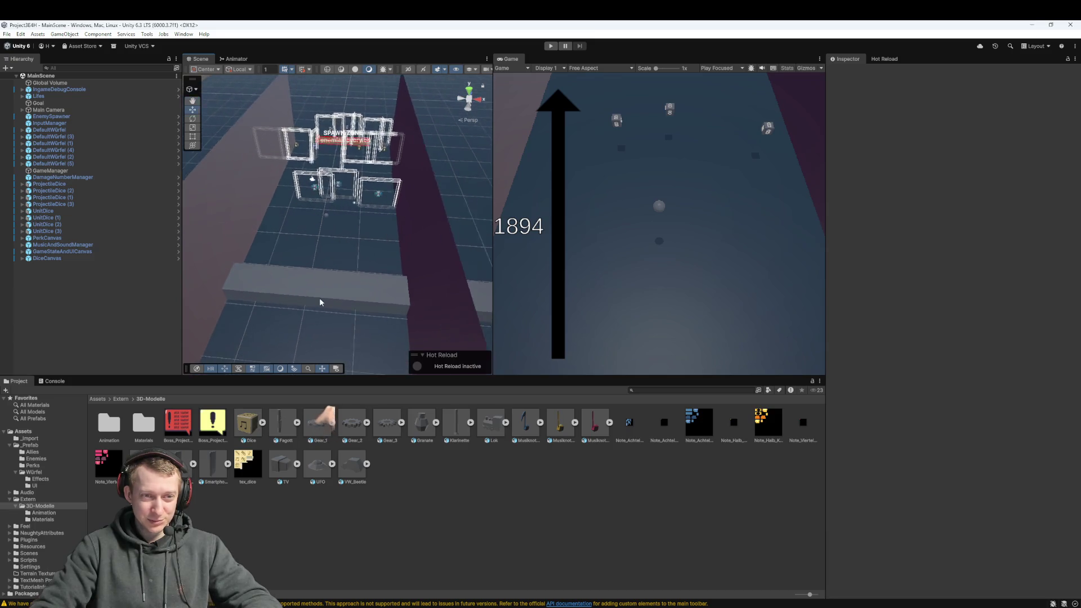
pyautogui.scroll(3, 321, 304)
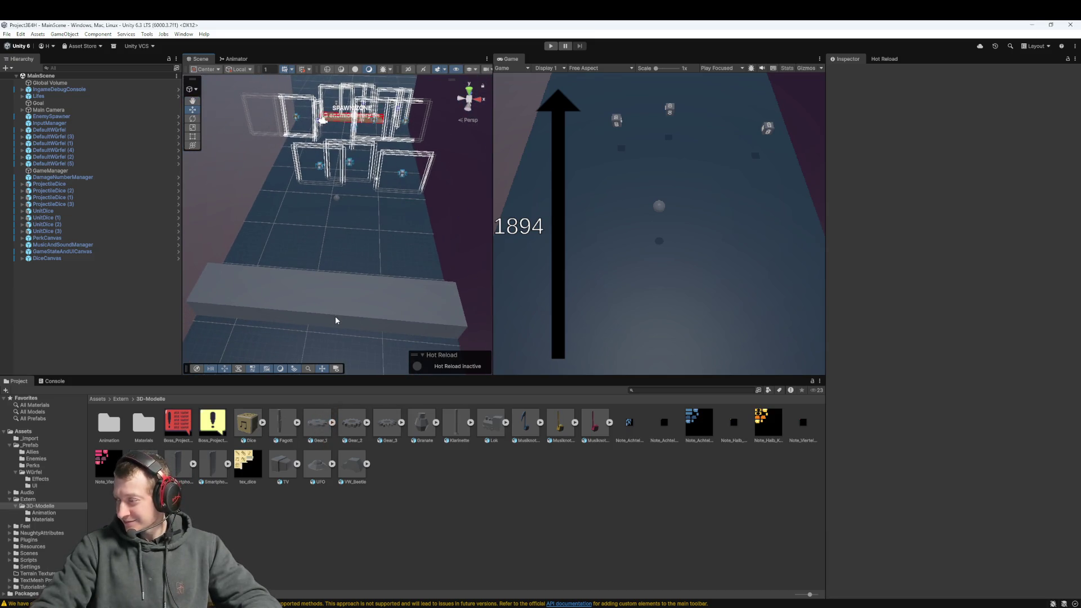
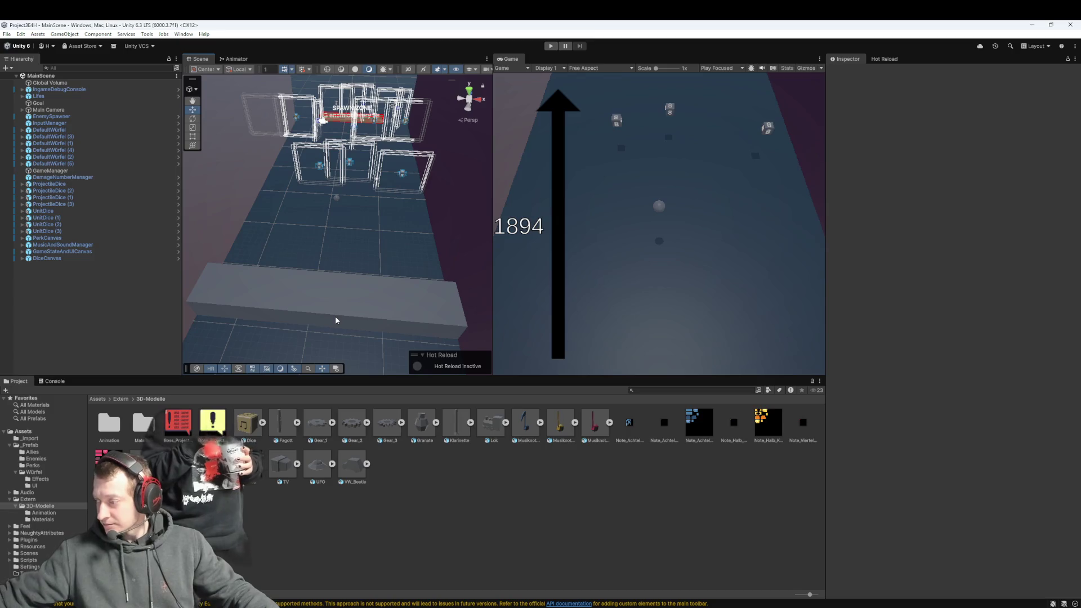
# - Pan the scene view and return the Project panel to the Assets root folder
pyautogui.scroll(-4, 335, 320)
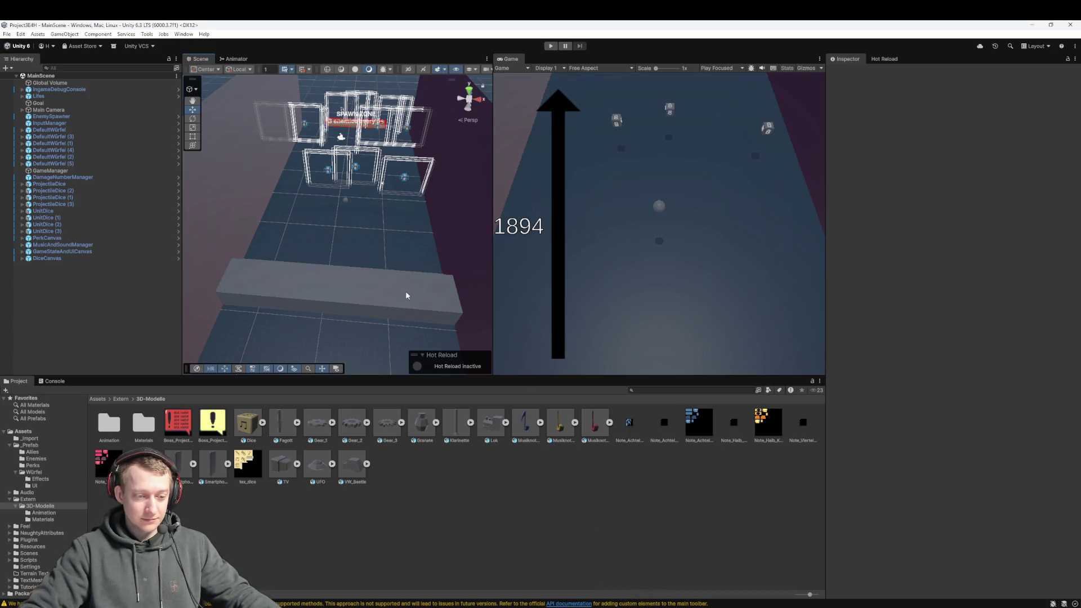
pyautogui.moveTo(405, 291); pyautogui.dragTo(401, 296)
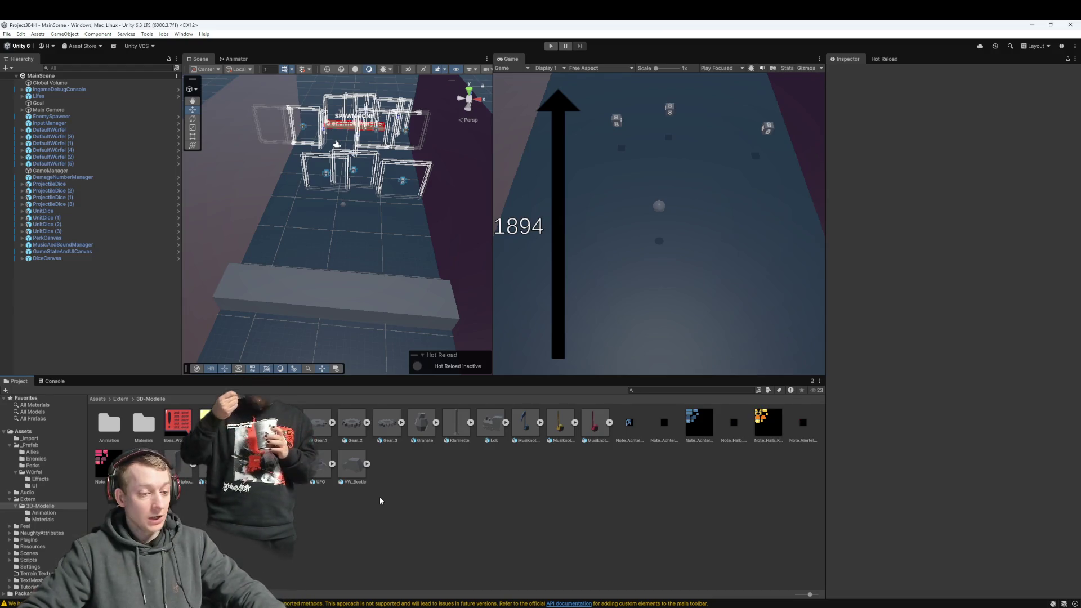
pyautogui.click(110, 424)
pyautogui.doubleClick(108, 424)
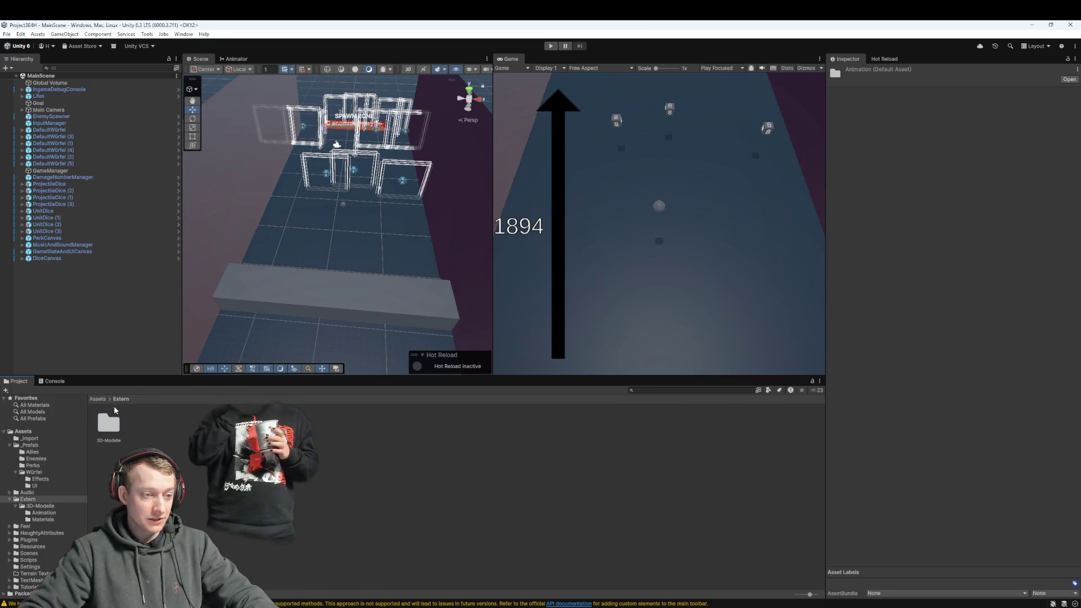
pyautogui.press('BackSpace')
pyautogui.press('BackSpace')
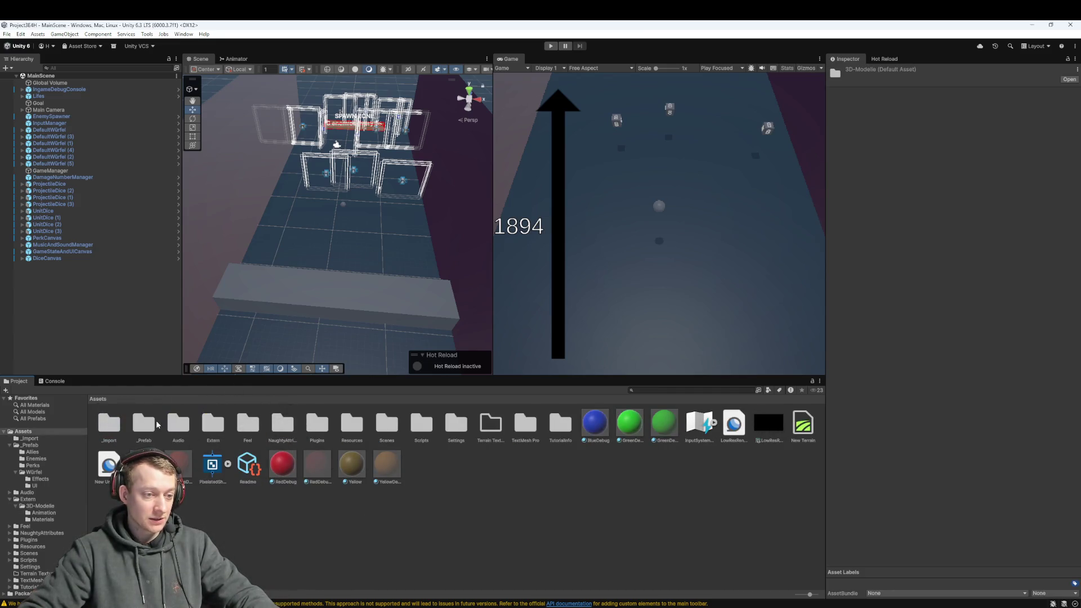
# - Open _Prefab > Enemies and inspect the Enemy prefab
pyautogui.doubleClick(150, 426)
pyautogui.doubleClick(141, 426)
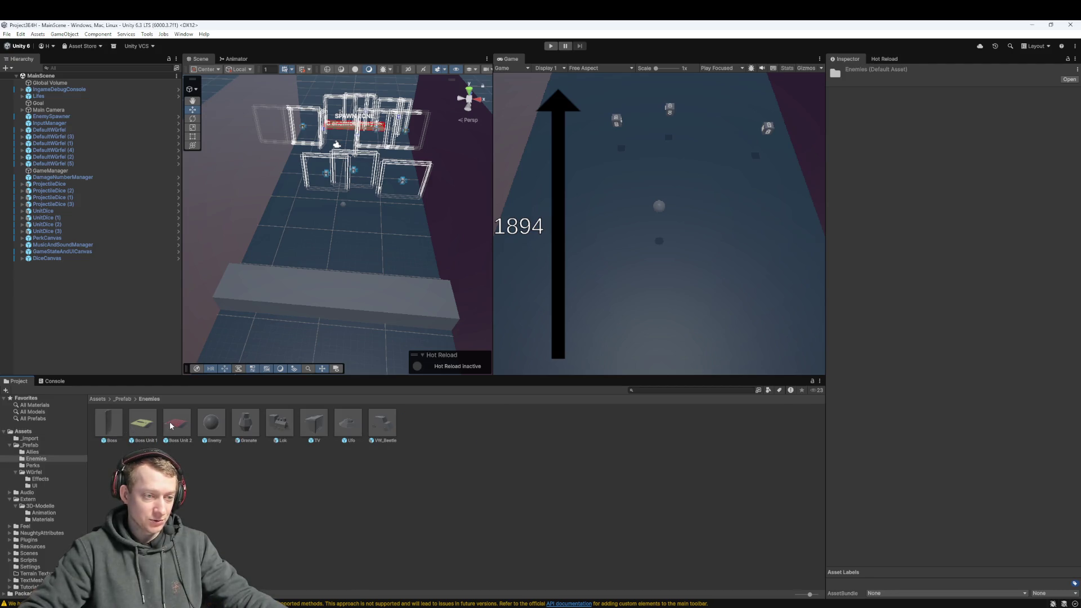
pyautogui.click(224, 425)
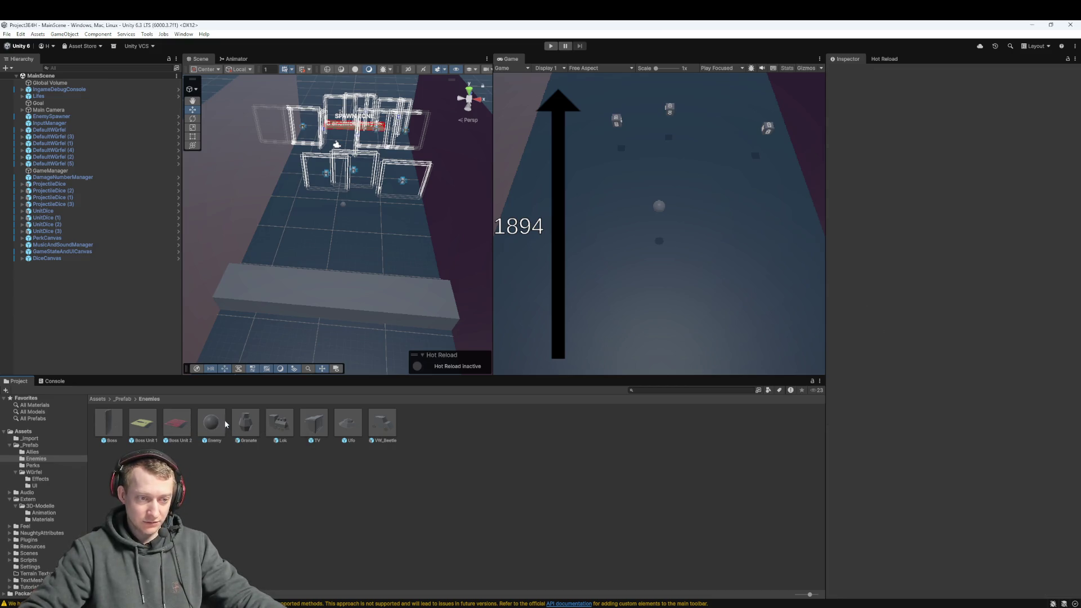
pyautogui.click(262, 488)
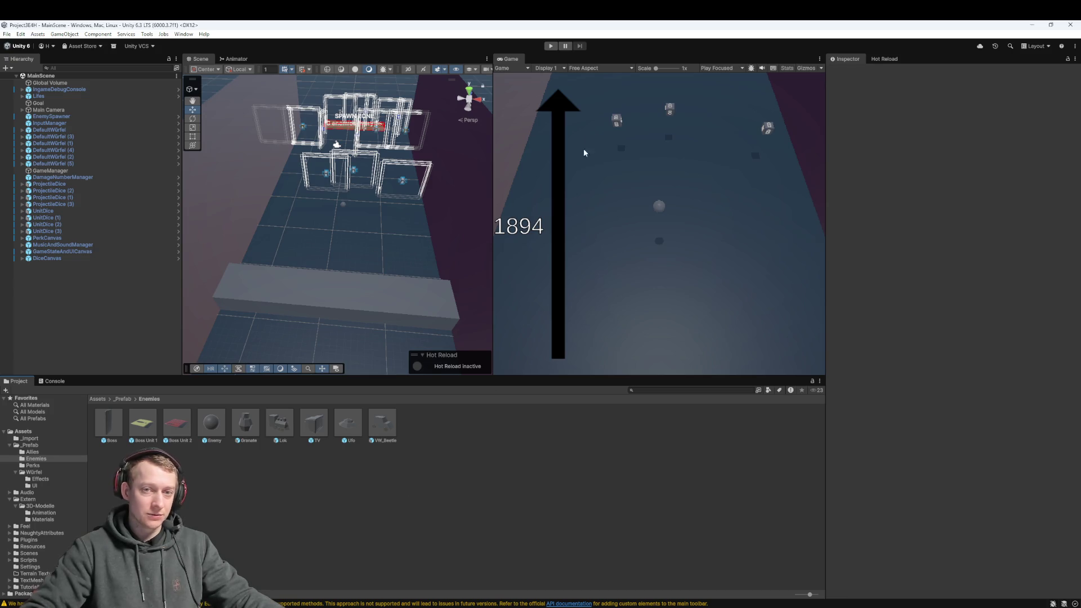
pyautogui.scroll(-10, 413, 188)
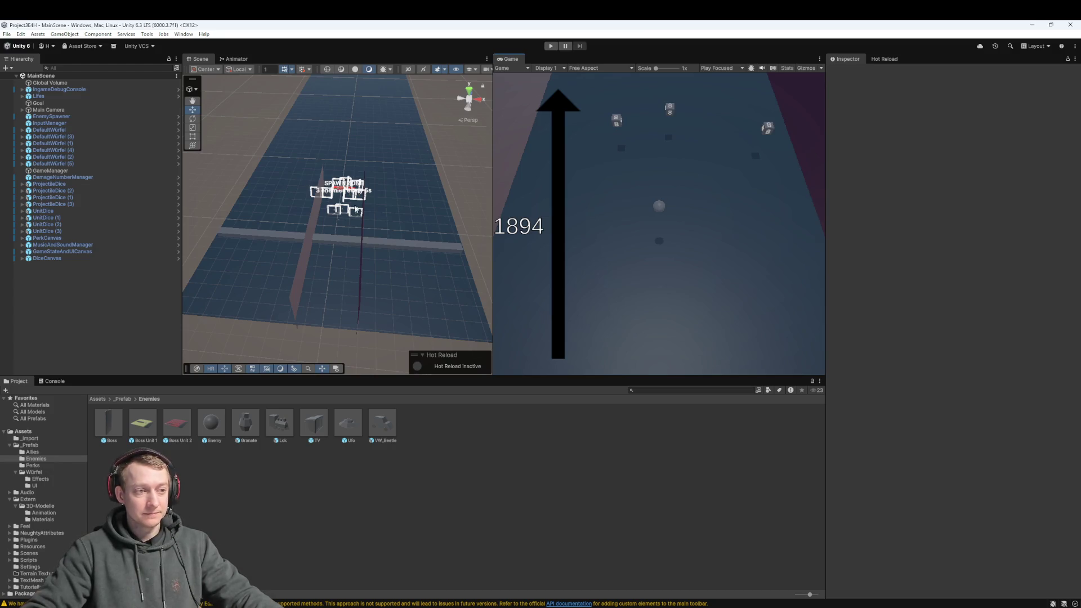
# - Frame PerkCanvas and UnitDice (1) in the Scene view, then run MainScene in Play mode
pyautogui.doubleClick(68, 238)
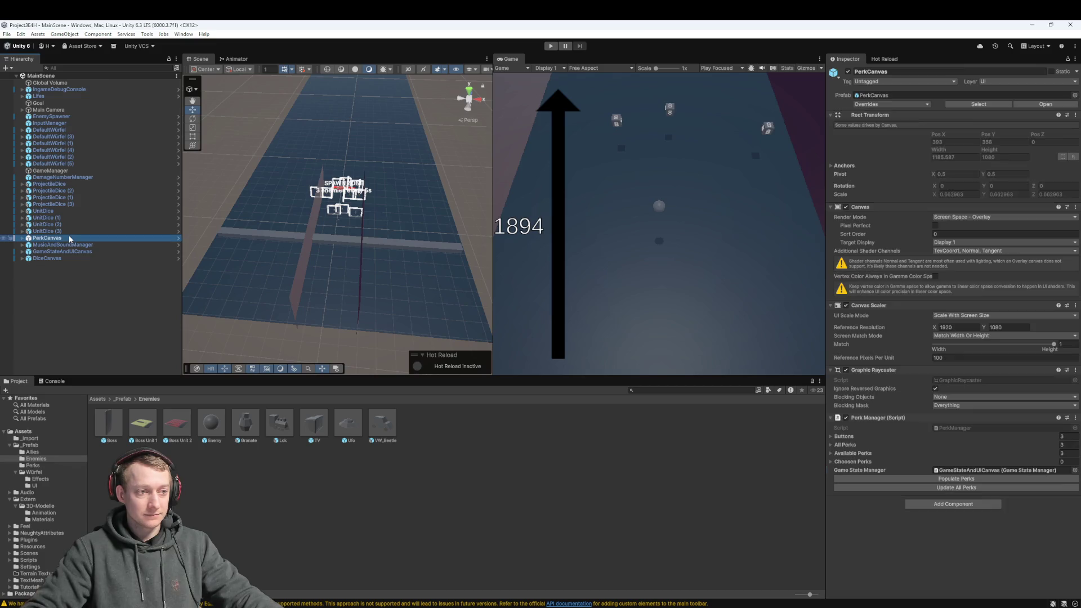
pyautogui.moveTo(288, 216)
pyautogui.mouseDown()
pyautogui.moveTo(331, 195)
pyautogui.moveTo(280, 204)
pyautogui.mouseUp()
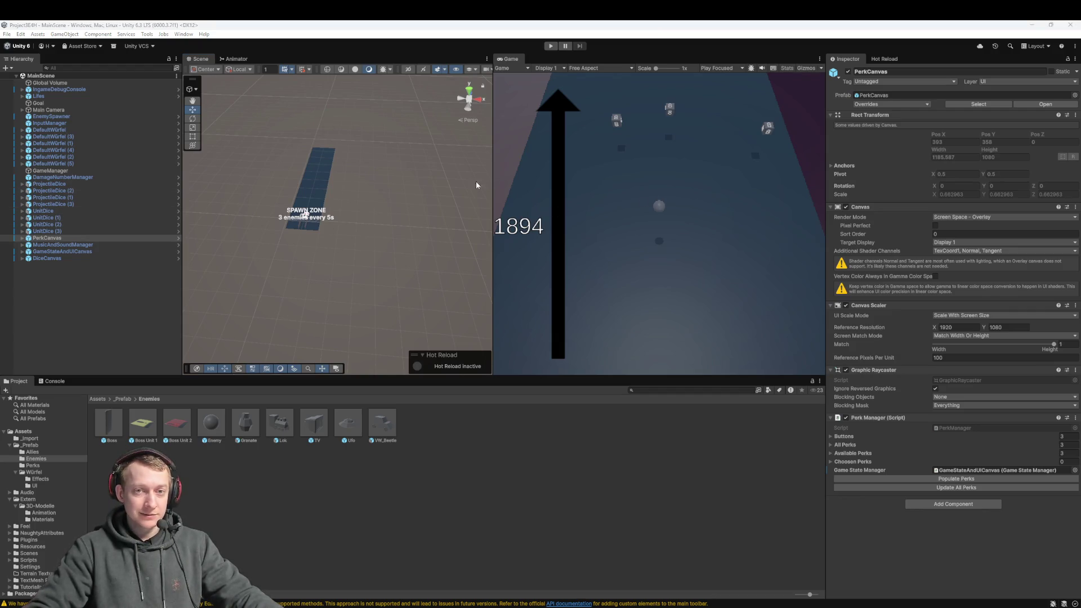
pyautogui.doubleClick(47, 218)
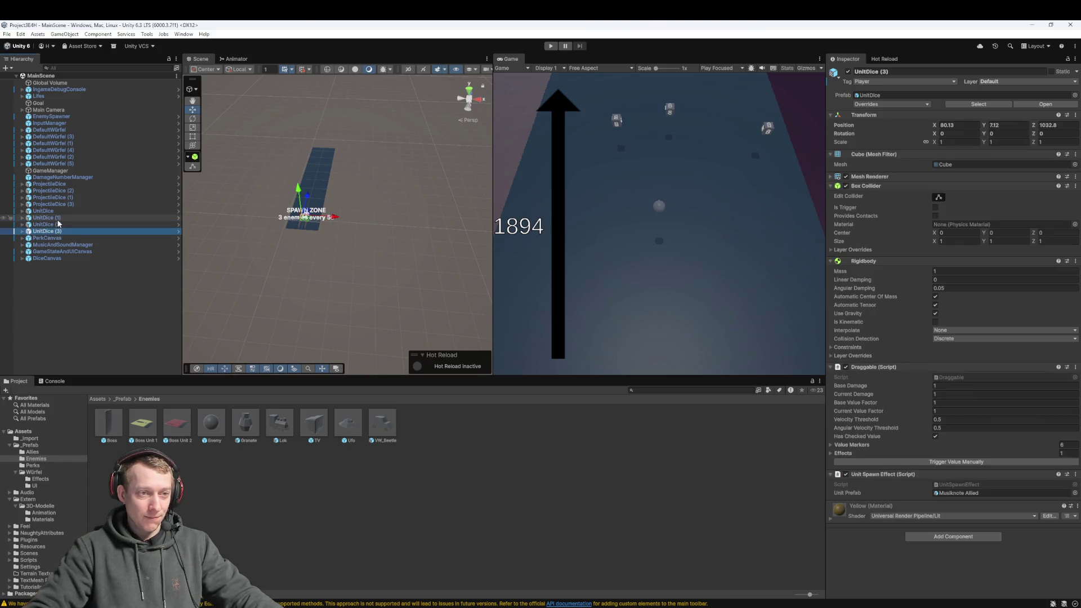
pyautogui.moveTo(373, 191)
pyautogui.mouseDown()
pyautogui.moveTo(308, 215)
pyautogui.moveTo(357, 120)
pyautogui.moveTo(314, 234)
pyautogui.mouseUp()
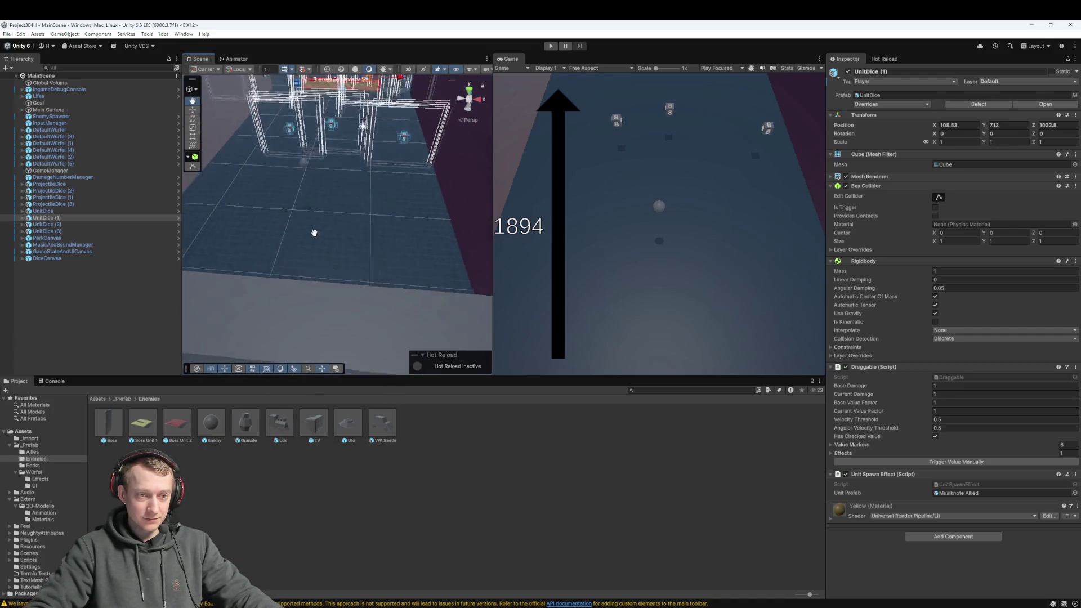
pyautogui.scroll(-3, 319, 236)
pyautogui.click(551, 46)
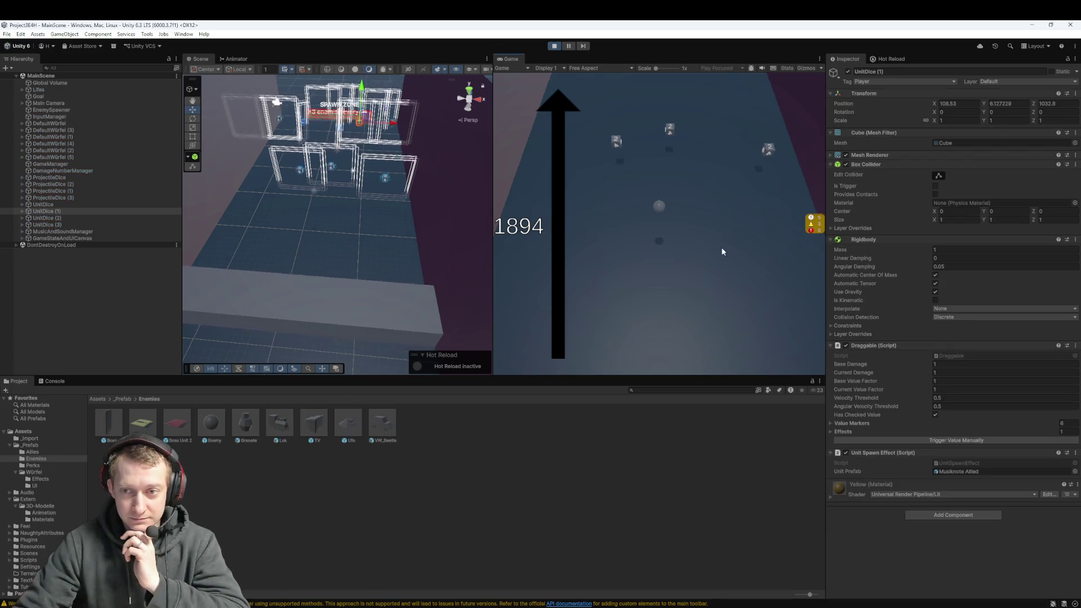
# - Slot and throw yellow and blue dice several times, ending with three '2' dice
pyautogui.moveTo(623, 177)
pyautogui.mouseDown()
pyautogui.moveTo(639, 156)
pyautogui.moveTo(769, 206)
pyautogui.moveTo(675, 339)
pyautogui.mouseUp()
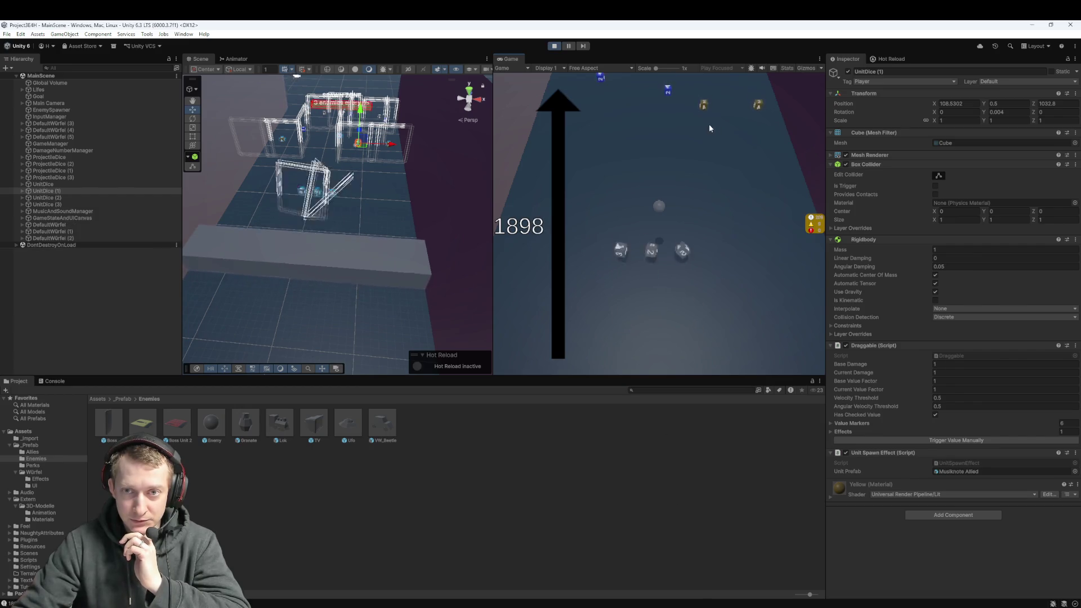
pyautogui.click(708, 110)
pyautogui.click(761, 111)
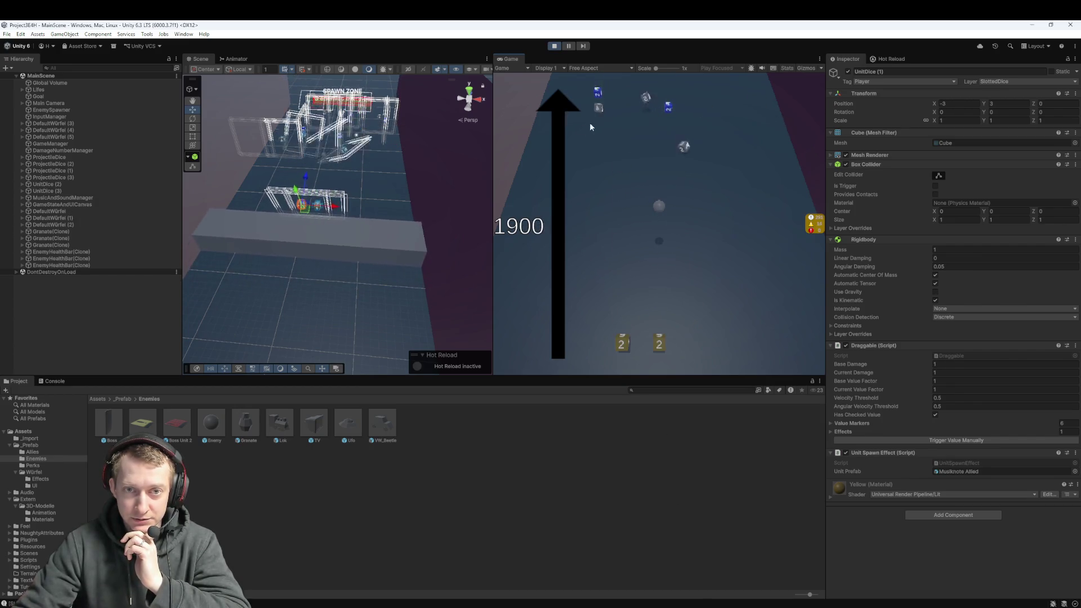
pyautogui.click(661, 350)
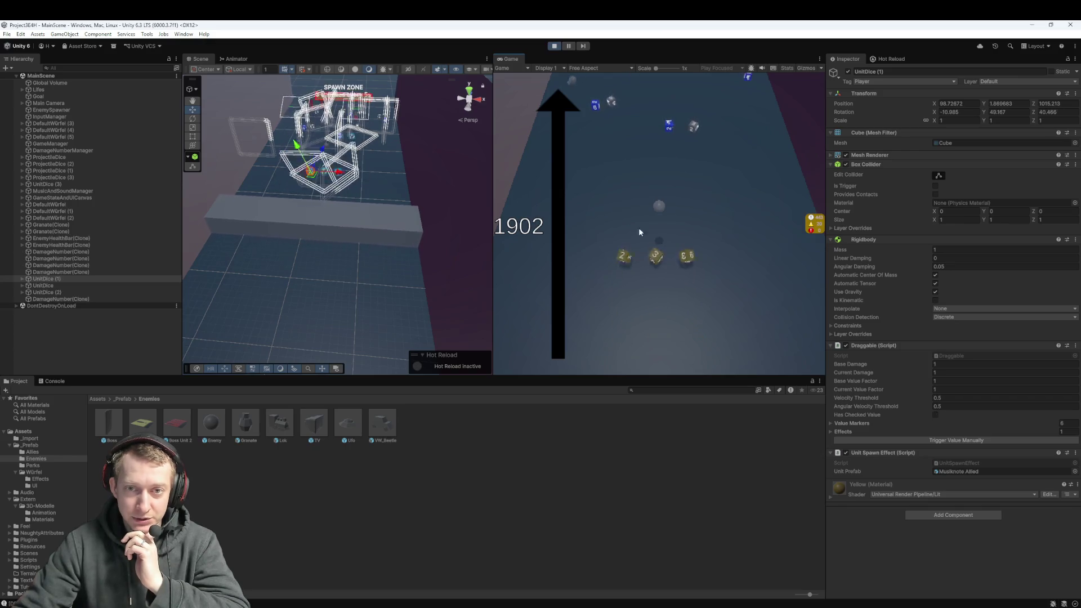
pyautogui.click(591, 116)
pyautogui.click(658, 132)
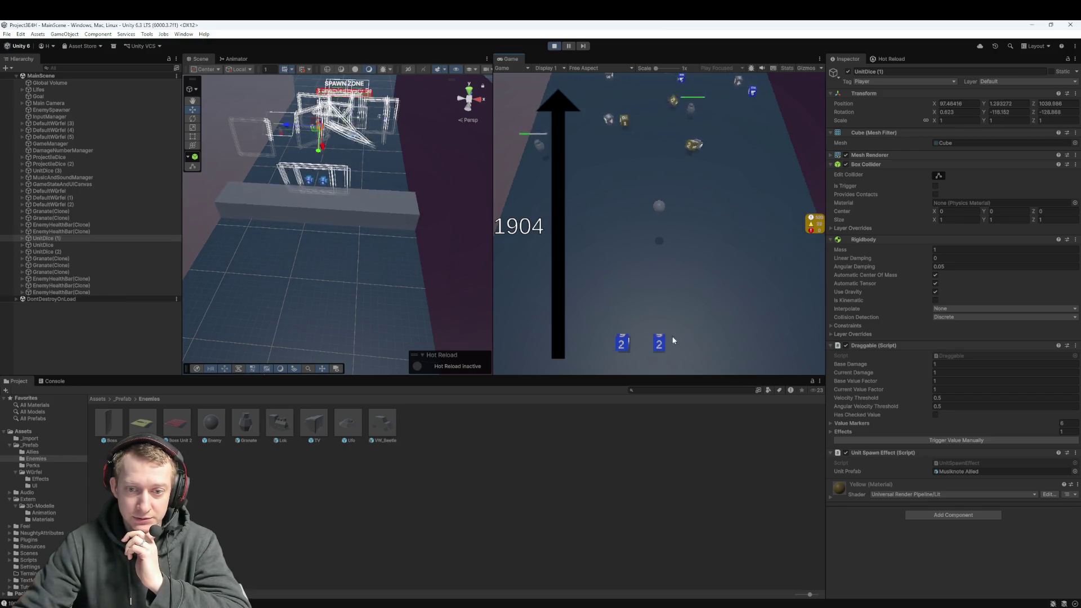
pyautogui.click(695, 349)
pyautogui.click(691, 176)
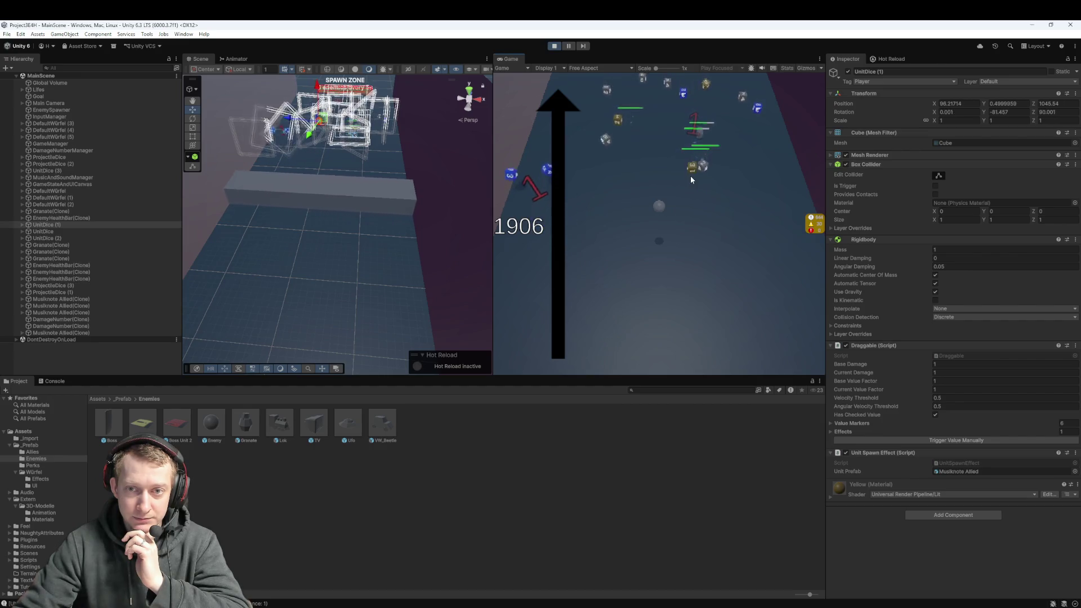
pyautogui.click(617, 125)
pyautogui.click(706, 90)
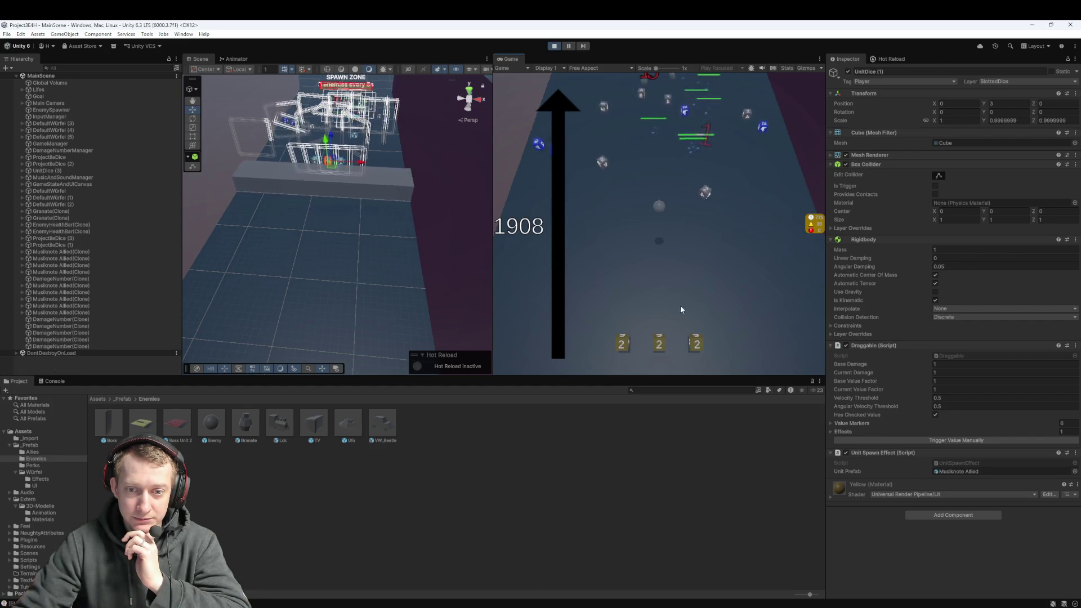
pyautogui.click(570, 158)
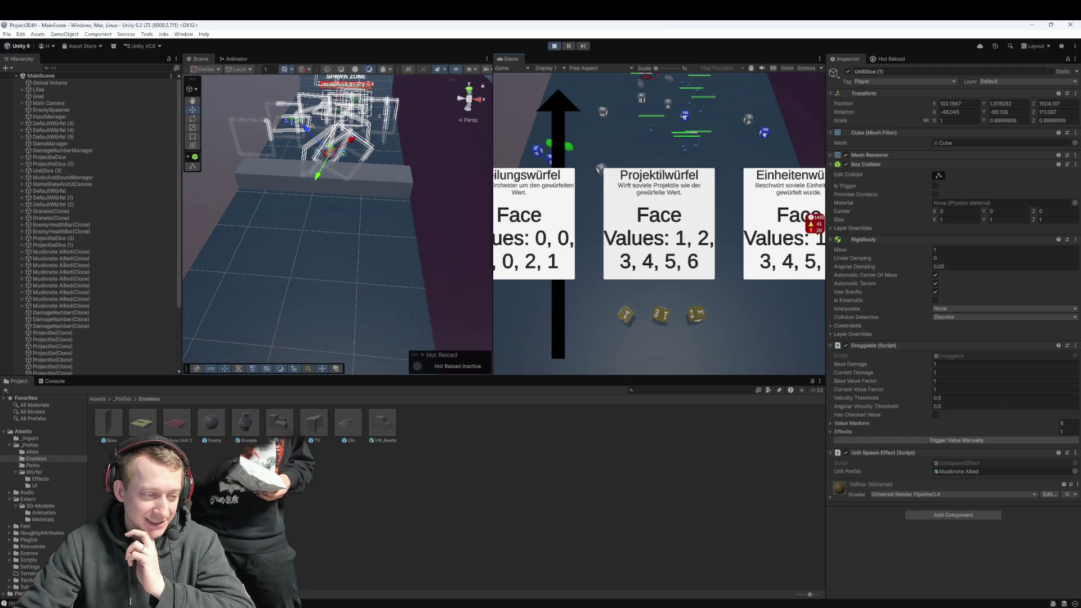
# - Show the Console, choose the Projektilwürfel card, and stop Play mode
pyautogui.hotkey('ctrl', 'shift', 'c')
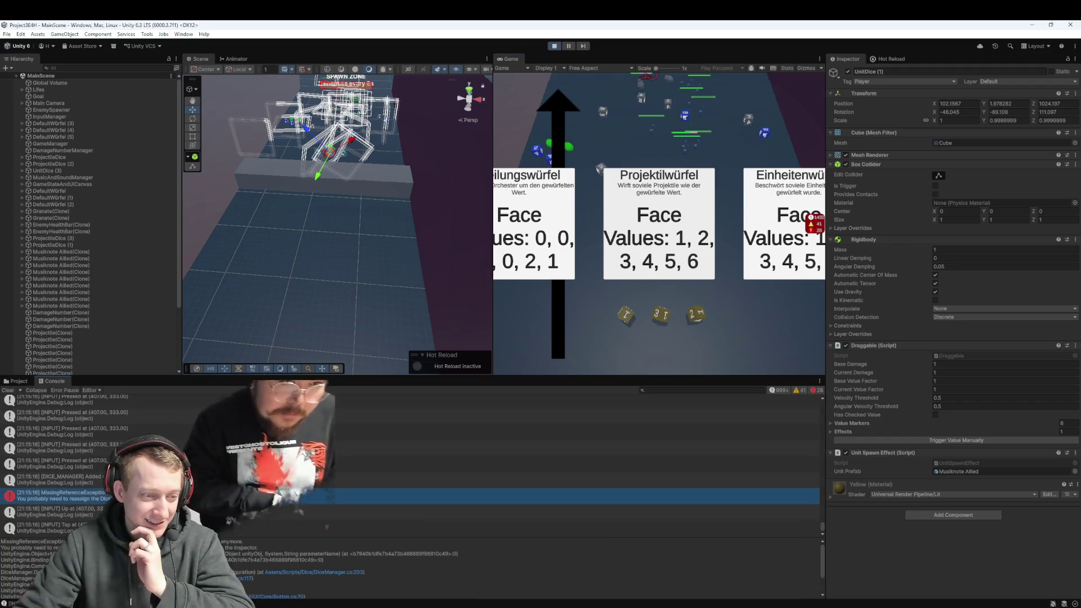
pyautogui.click(647, 245)
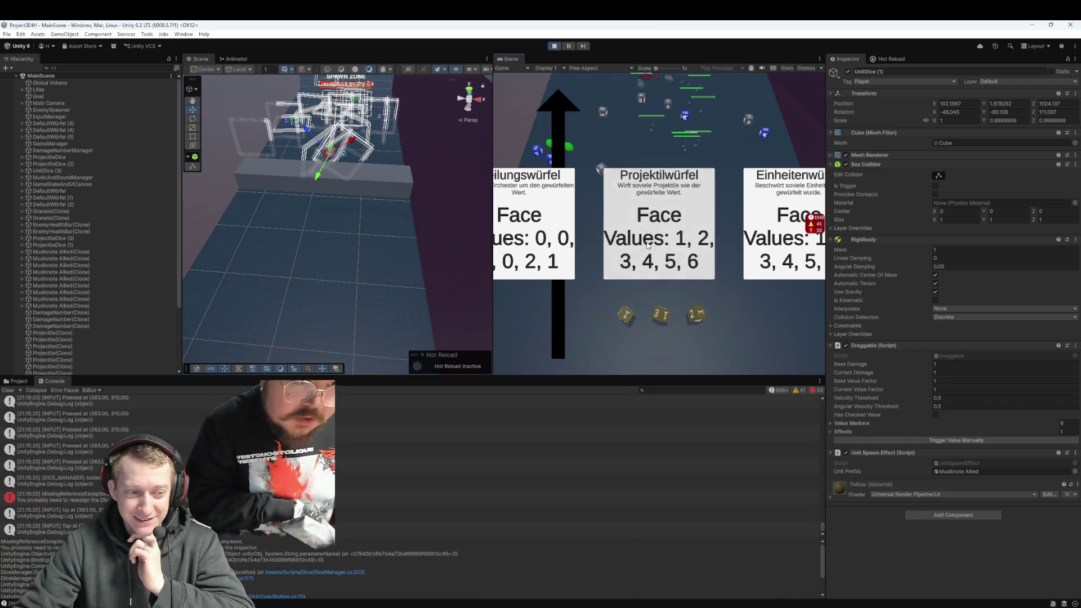
pyautogui.click(648, 245)
pyautogui.click(554, 45)
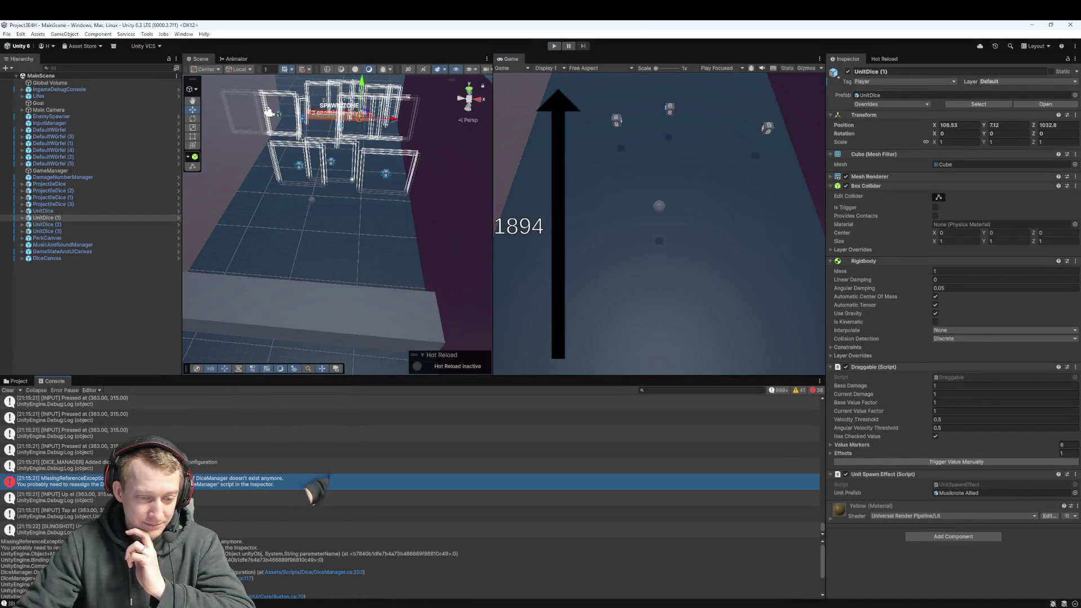
# - In Fork, review the deleted and added AllyPlaceholder.prefab.meta diffs
pyautogui.hotkey('alt', 'Tab')
pyautogui.click(316, 187)
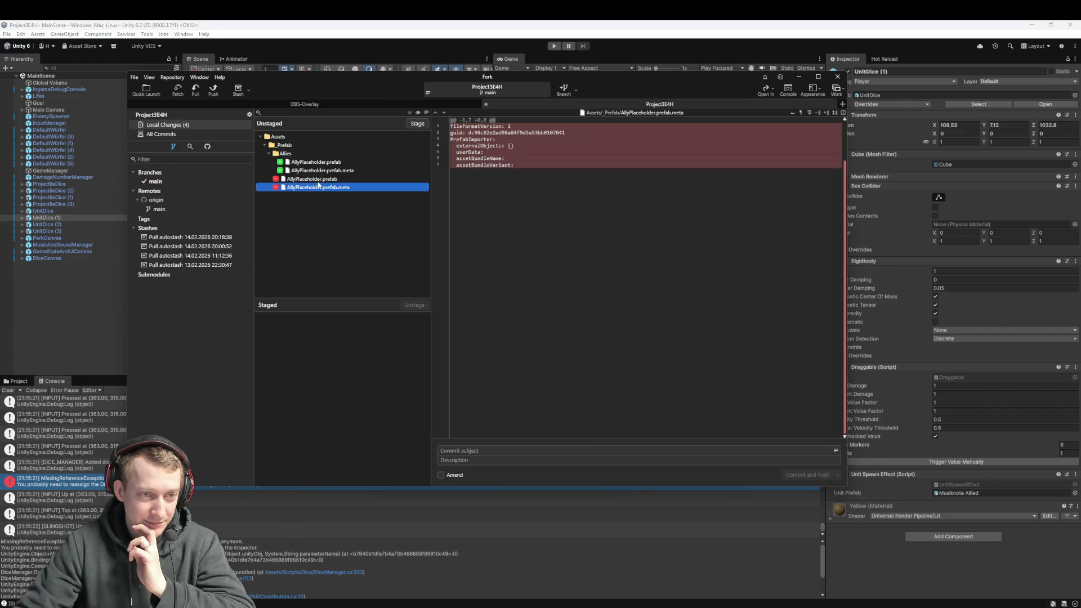
pyautogui.click(334, 170)
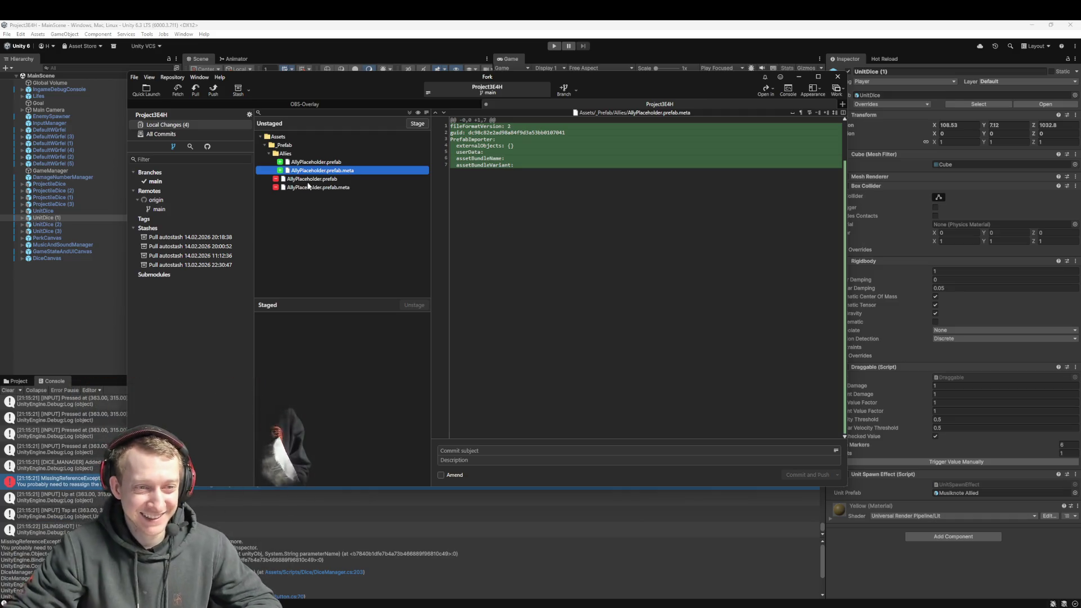
# - Stage both AllyPlaceholder files, commit as 'fix: move ally placeholder' and push
pyautogui.click(313, 162)
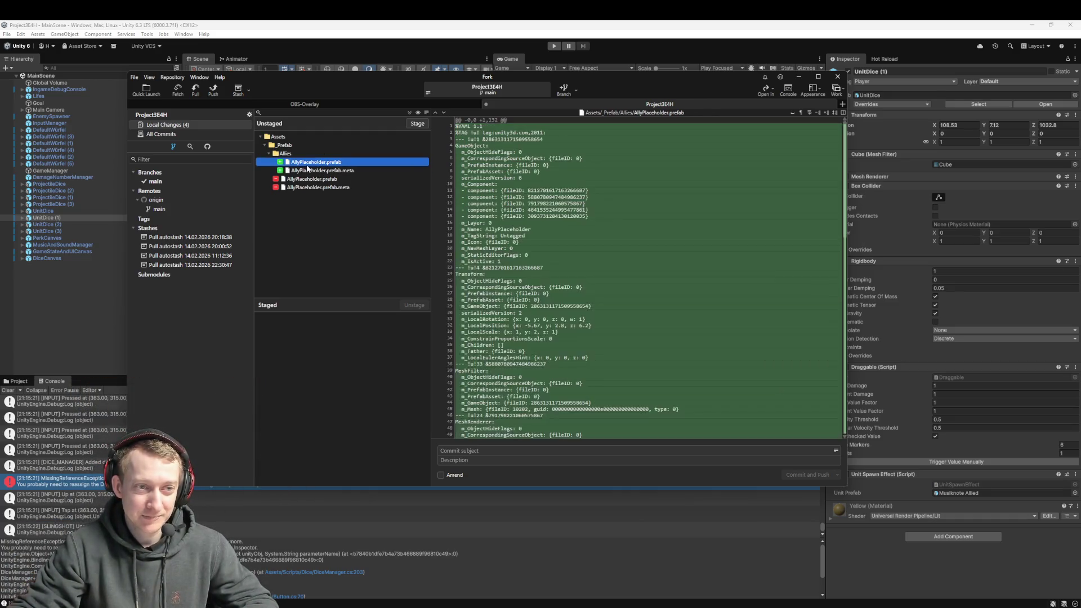
pyautogui.hotkey('ctrl', 'a')
pyautogui.moveTo(311, 172); pyautogui.dragTo(338, 346)
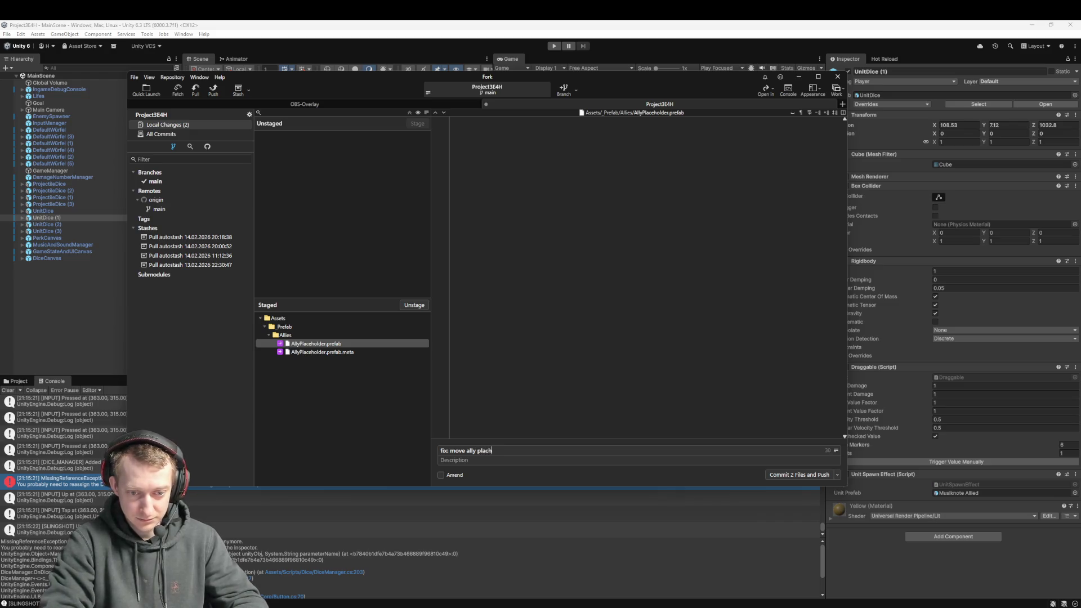
pyautogui.write('r')
pyautogui.hotkey('ctrl', 'Return')
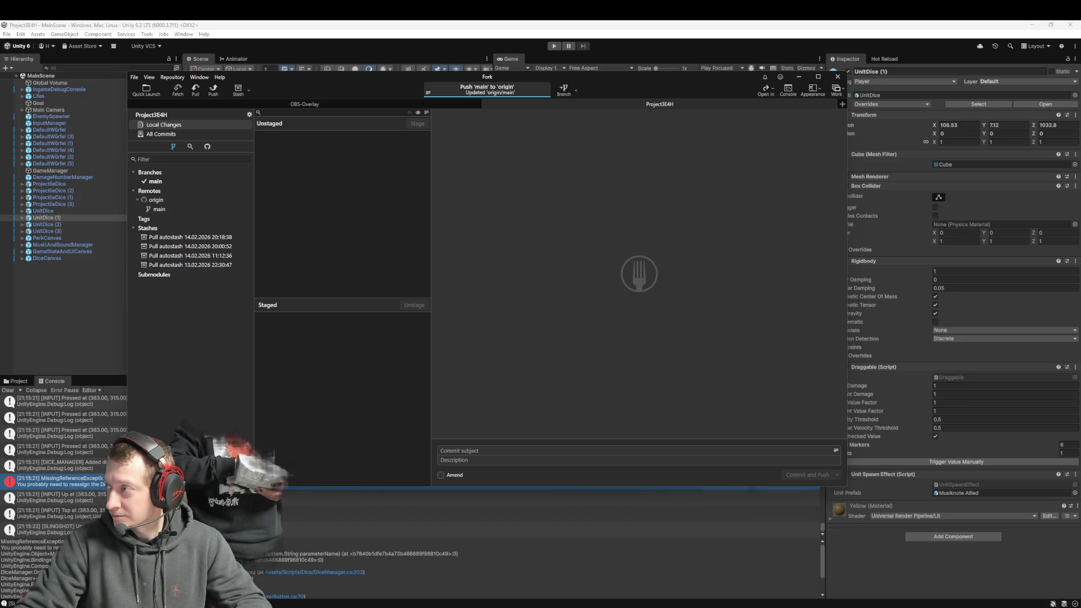
pyautogui.click(76, 336)
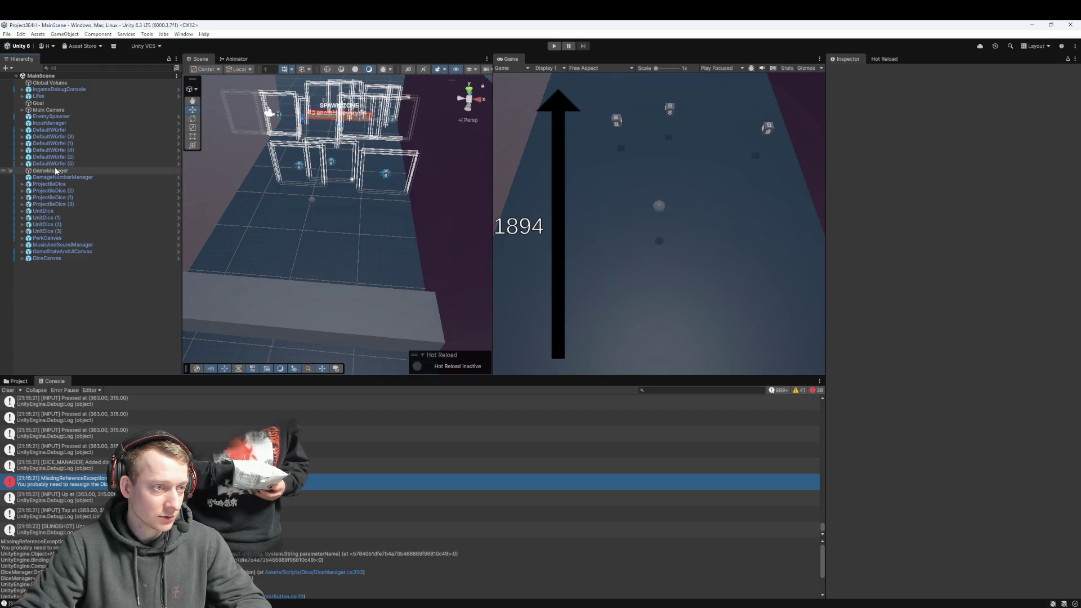
# - Set DiceCanvas's Dice Spawn Location to SpawnDiceLocation and Apply All prefab overrides
pyautogui.click(70, 176)
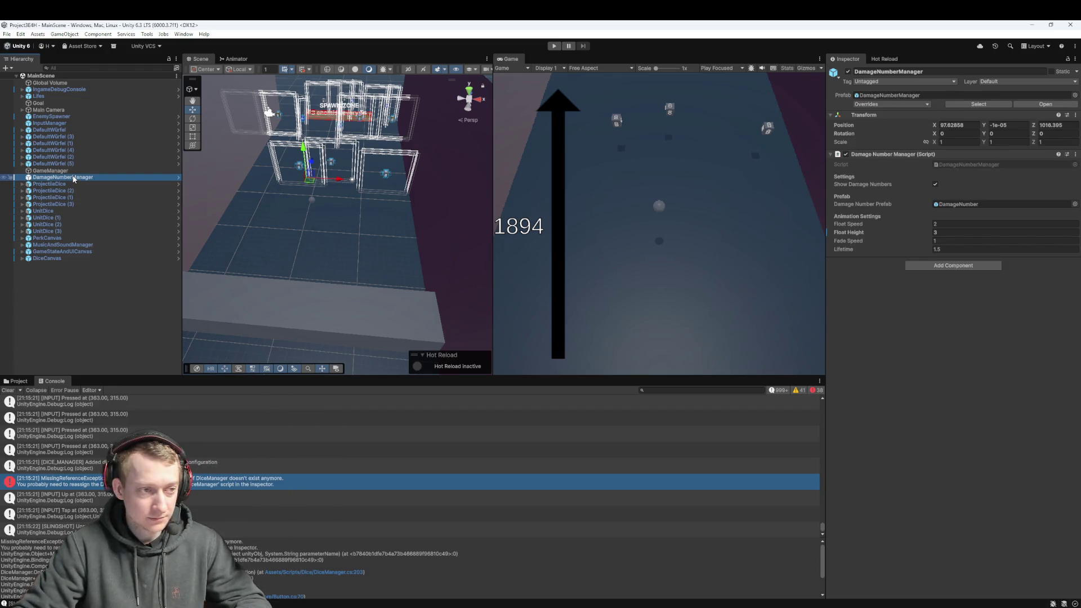
pyautogui.click(58, 259)
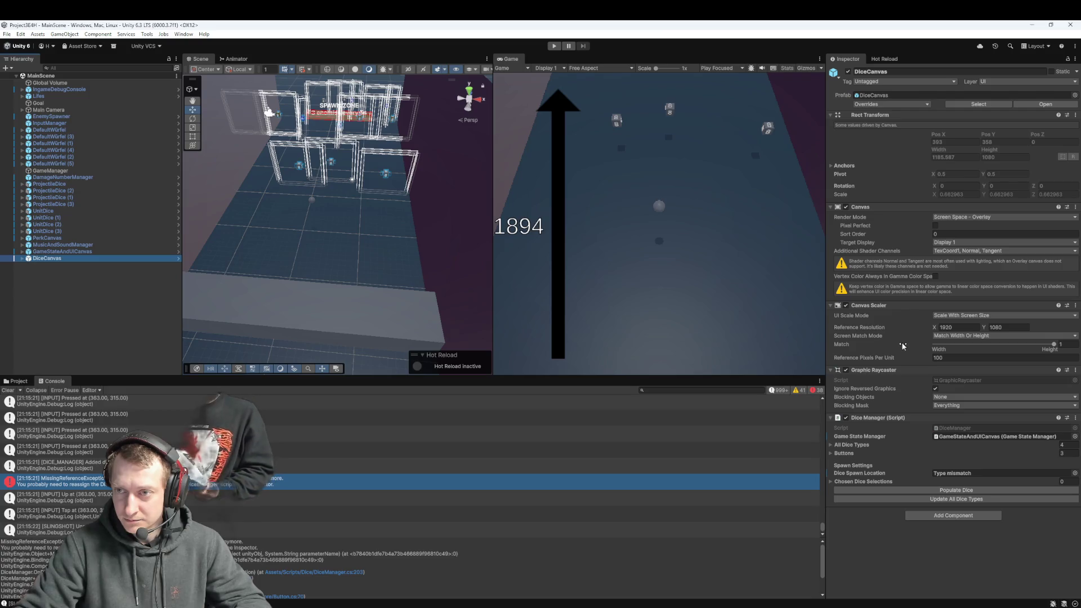
pyautogui.click(952, 474)
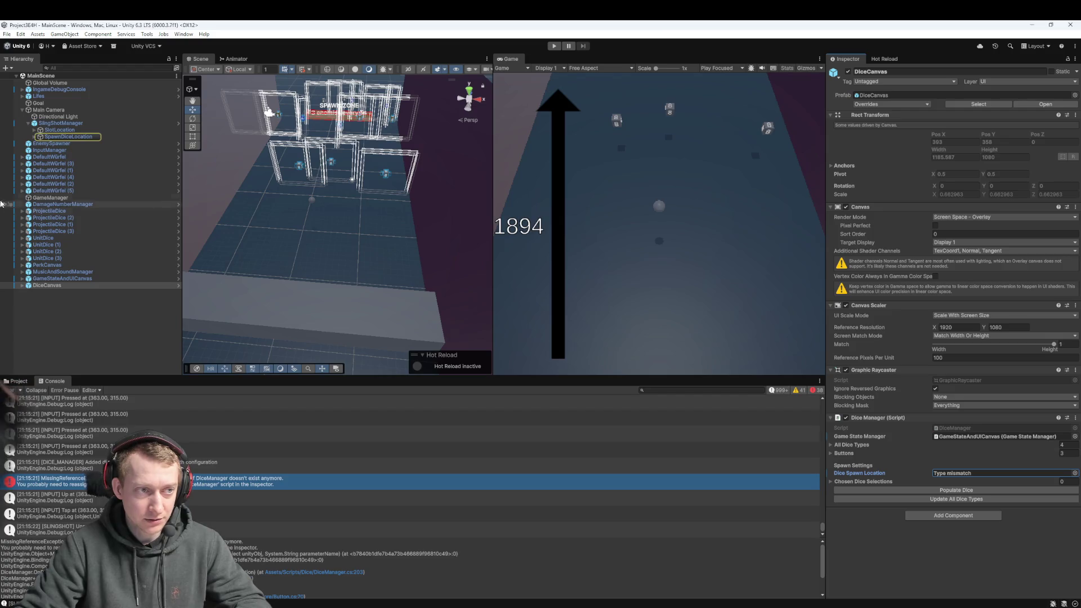
pyautogui.moveTo(82, 137)
pyautogui.mouseDown()
pyautogui.moveTo(647, 354)
pyautogui.moveTo(965, 461)
pyautogui.moveTo(975, 474)
pyautogui.mouseUp()
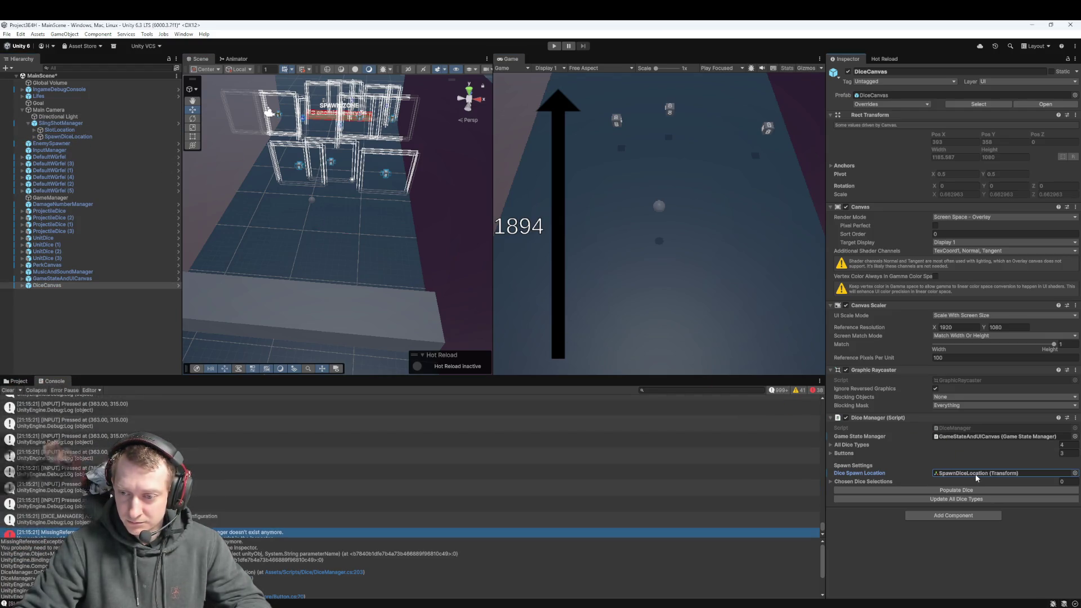
pyautogui.click(878, 103)
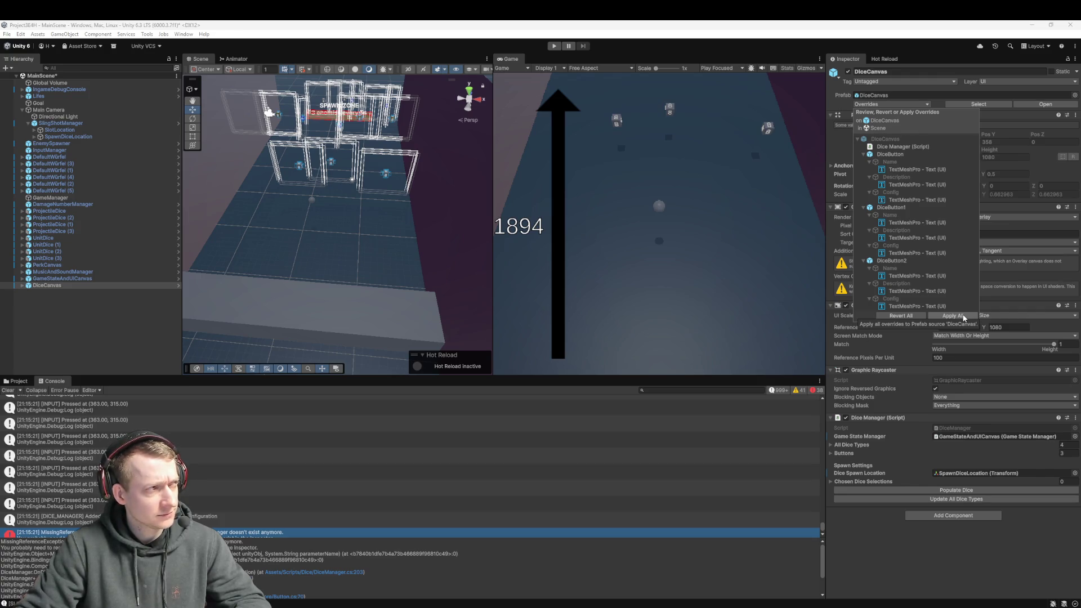
pyautogui.click(964, 317)
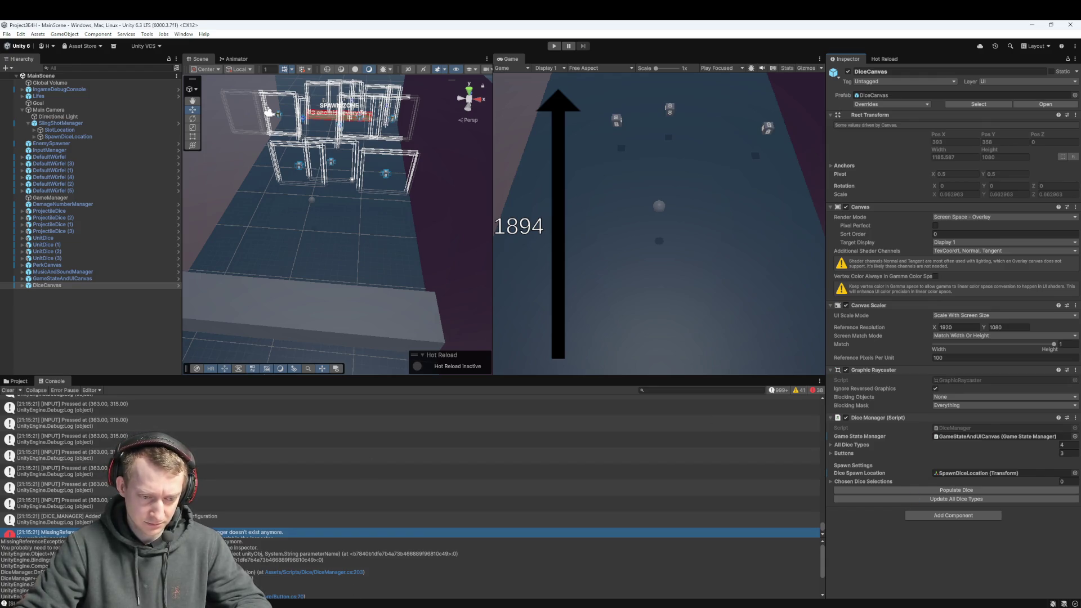
# - Stage MainScene.unity, commit it as 'fix: issue with canvas' and push main
pyautogui.hotkey('alt', 'Tab')
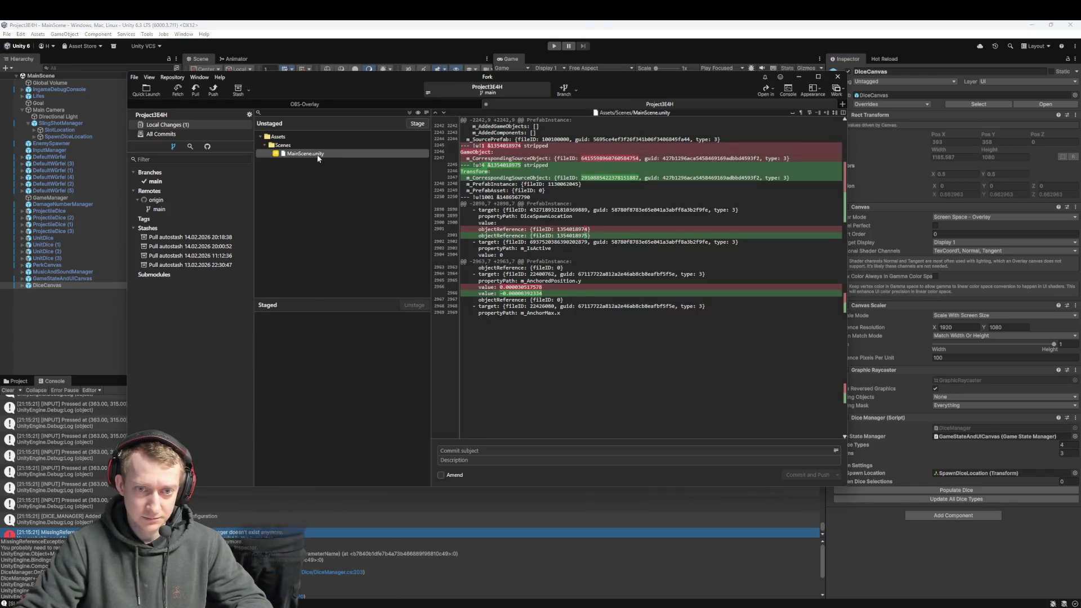
pyautogui.moveTo(317, 154); pyautogui.dragTo(343, 328)
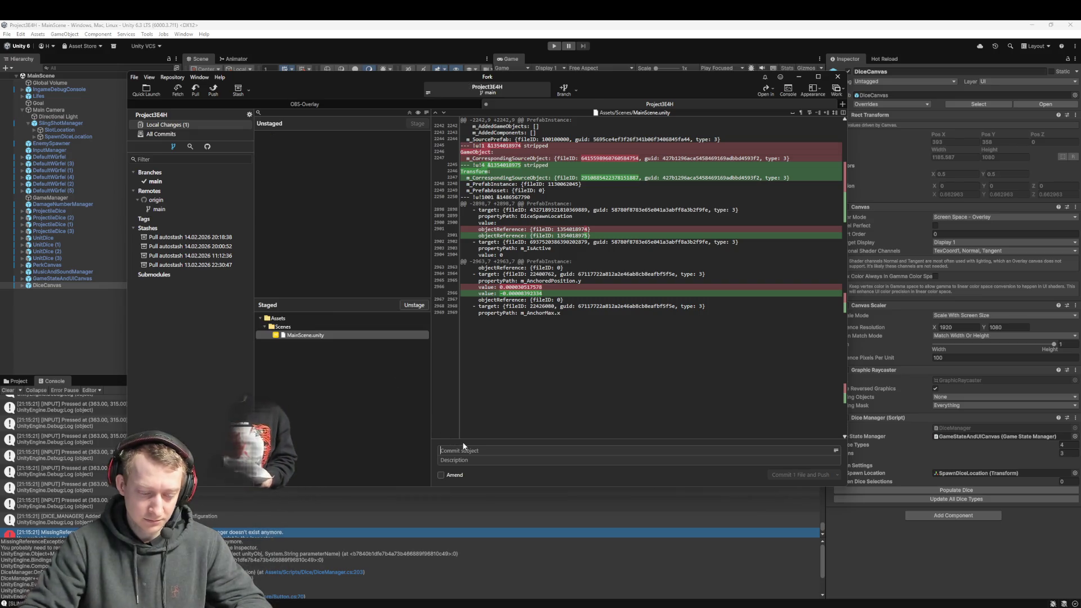
pyautogui.write('fix: fix')
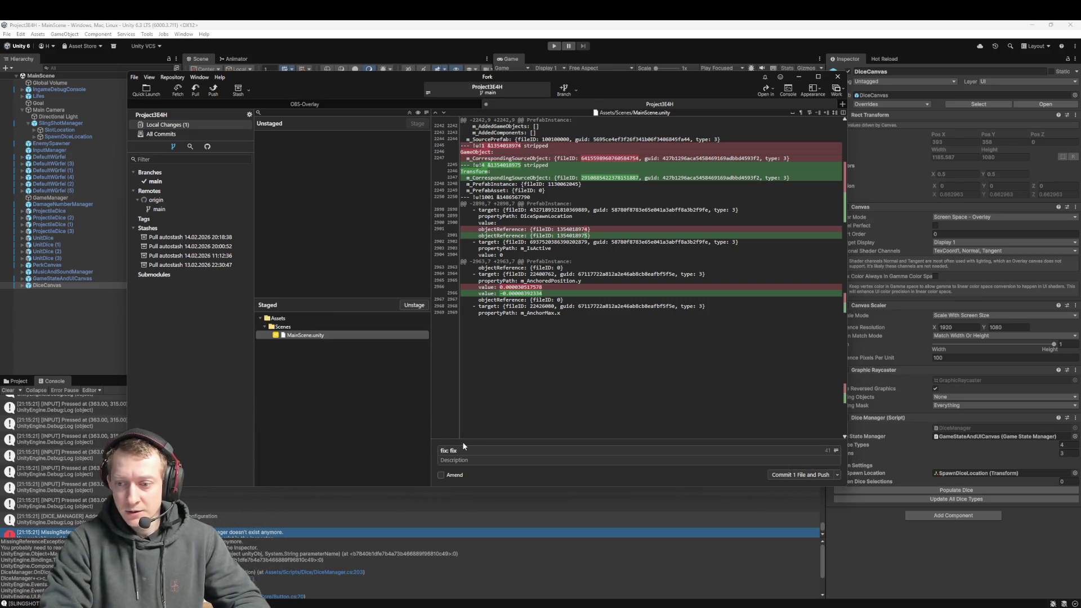
pyautogui.write(' transf')
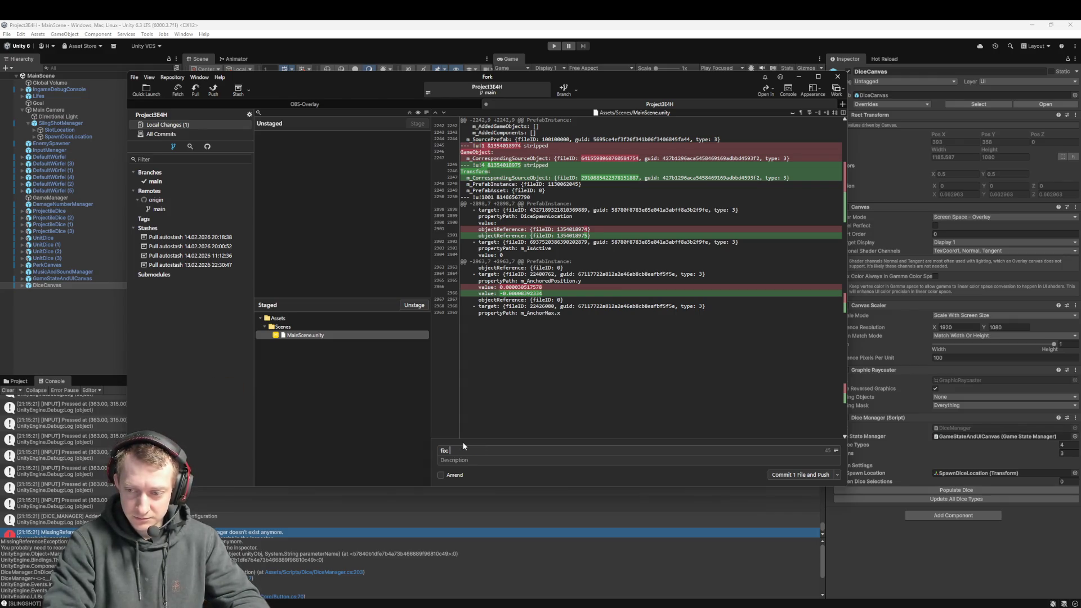
pyautogui.press('BackSpace')
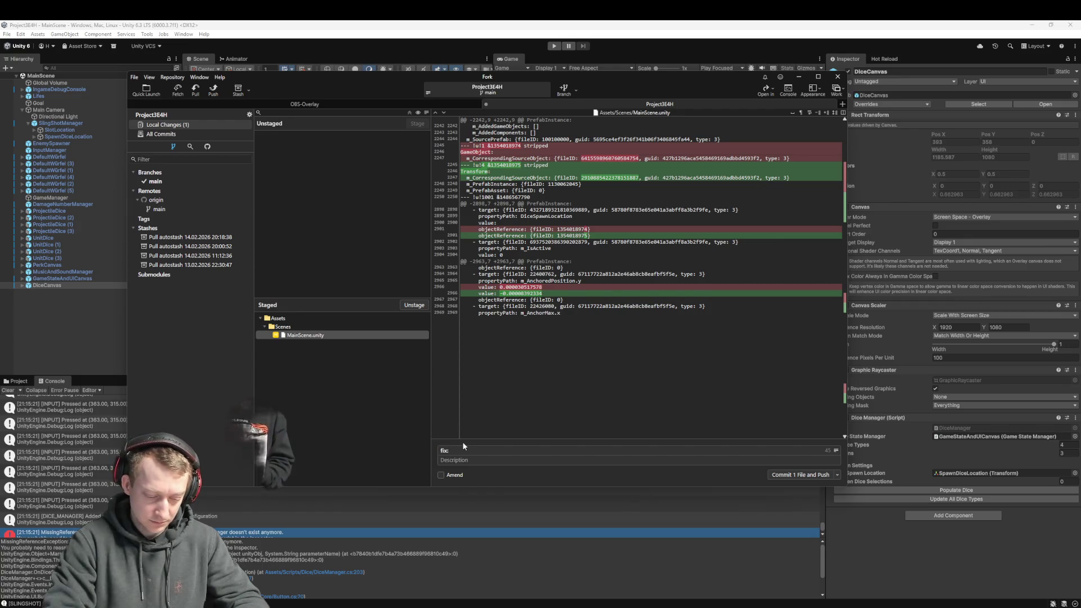
pyautogui.write(' issue with canvas')
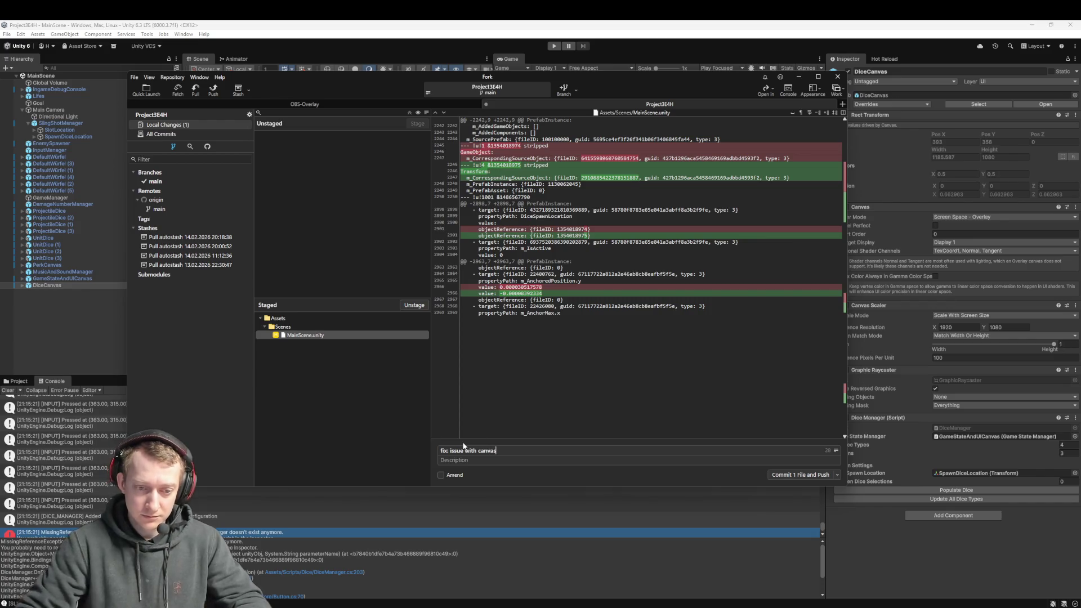
pyautogui.click(785, 474)
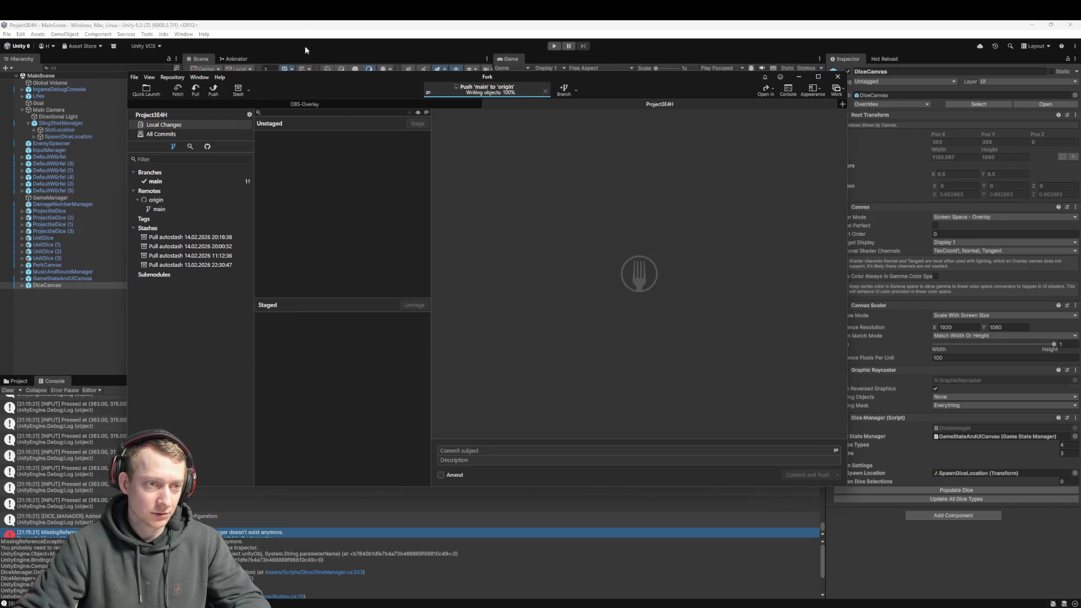
# - Back in Unity, start Play mode and launch three yellow dice from the slingshot
pyautogui.click(318, 37)
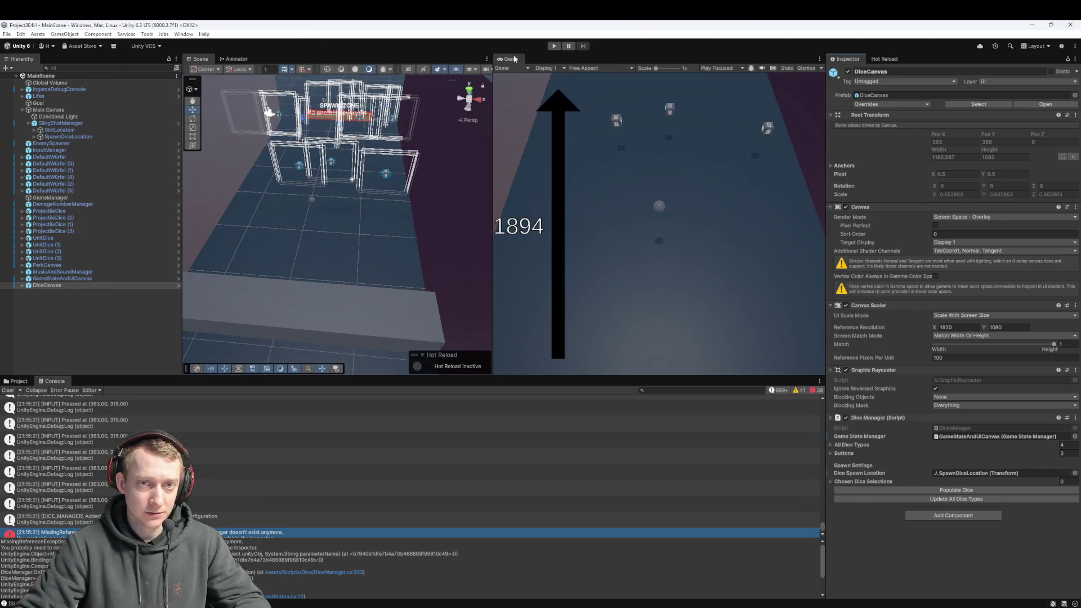
pyautogui.click(556, 46)
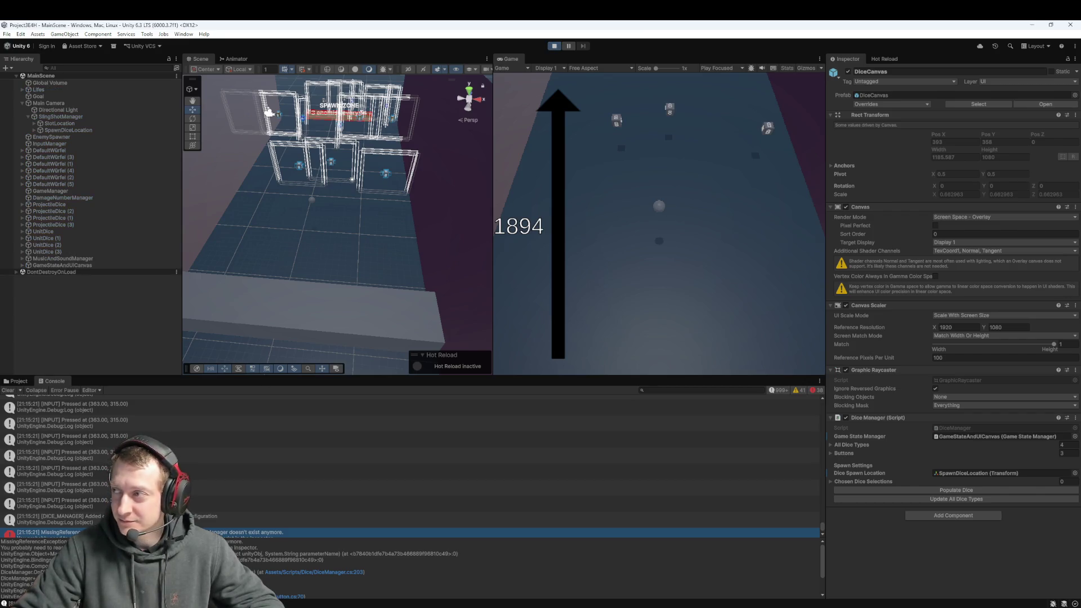
pyautogui.click(636, 168)
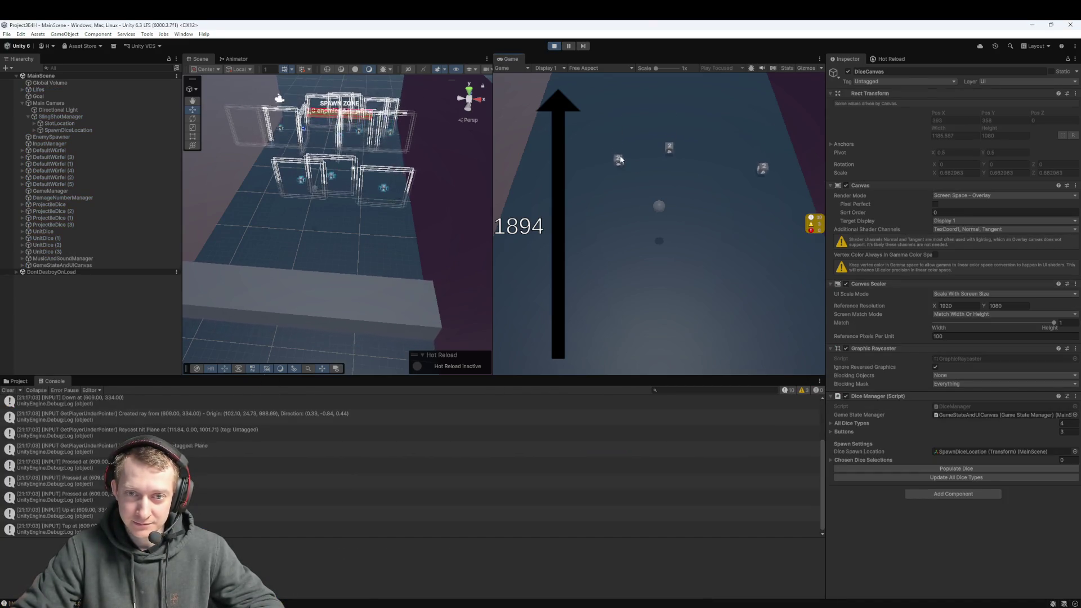
pyautogui.click(703, 86)
pyautogui.click(743, 85)
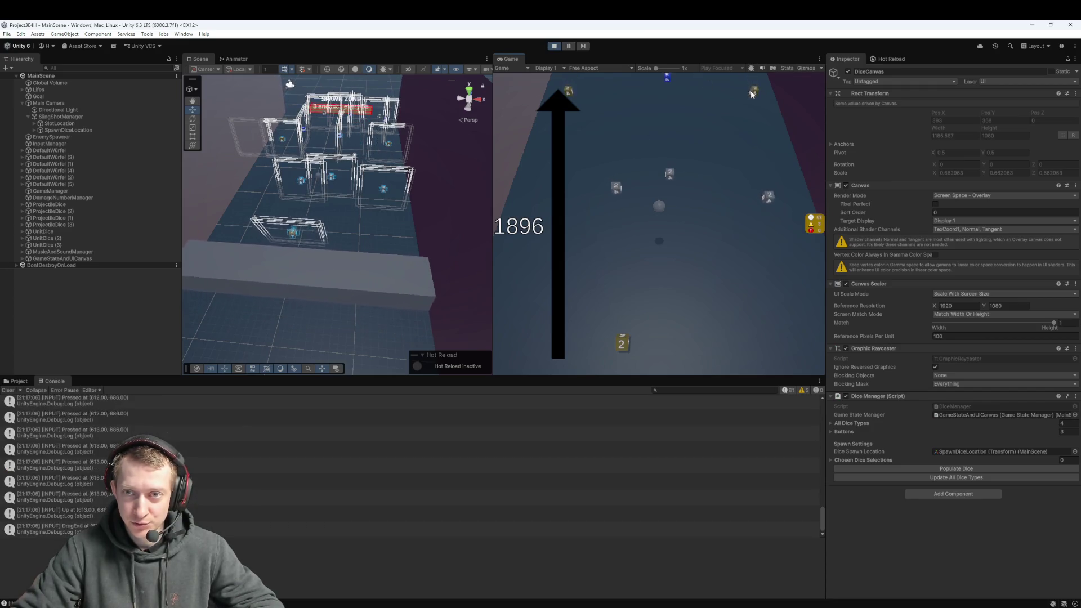
pyautogui.click(568, 104)
pyautogui.moveTo(656, 349); pyautogui.dragTo(637, 187)
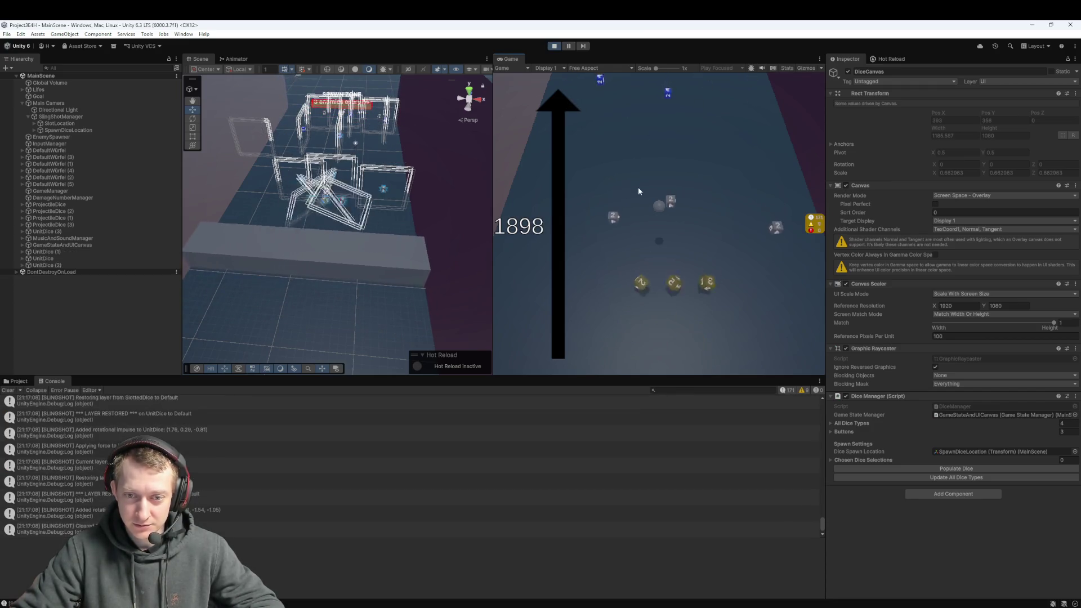
# - Load and launch the blue dice, then fire three yellow 2 dice at the enemies
pyautogui.click(669, 107)
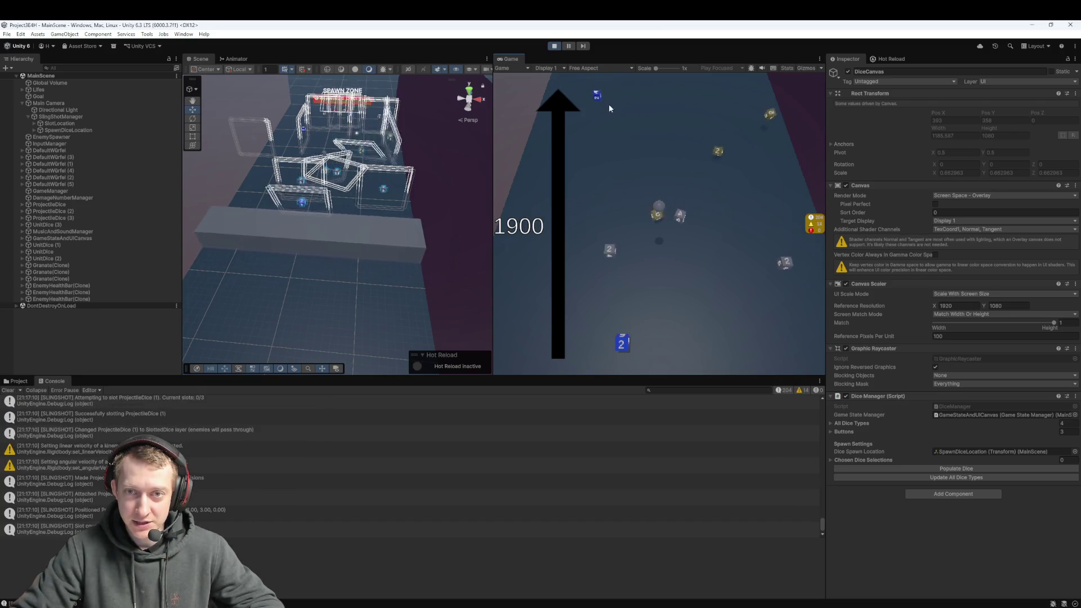
pyautogui.click(596, 97)
pyautogui.moveTo(670, 327); pyautogui.dragTo(692, 217)
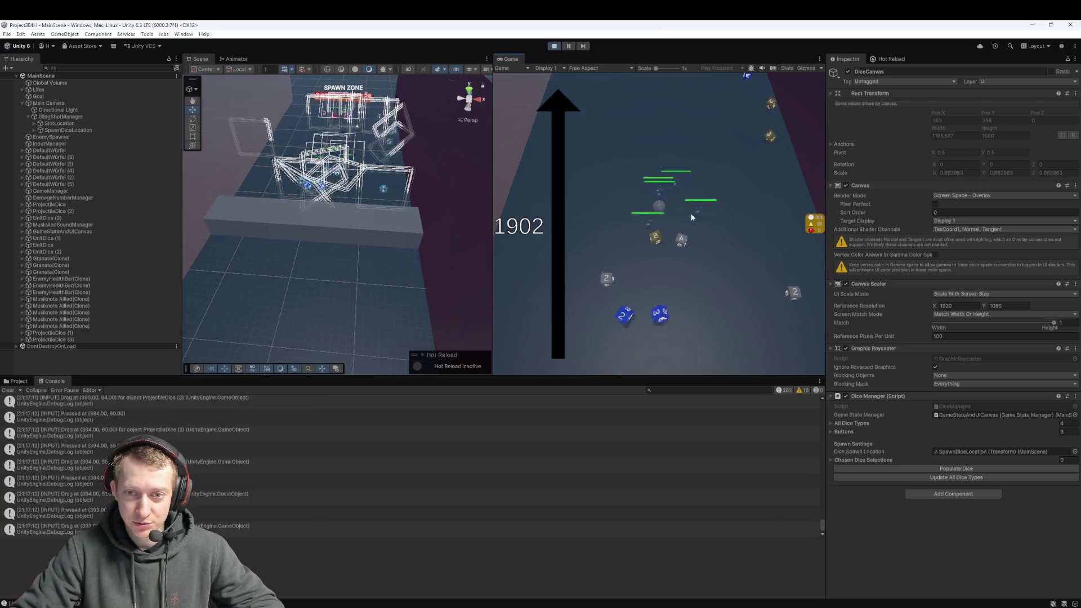
pyautogui.click(779, 141)
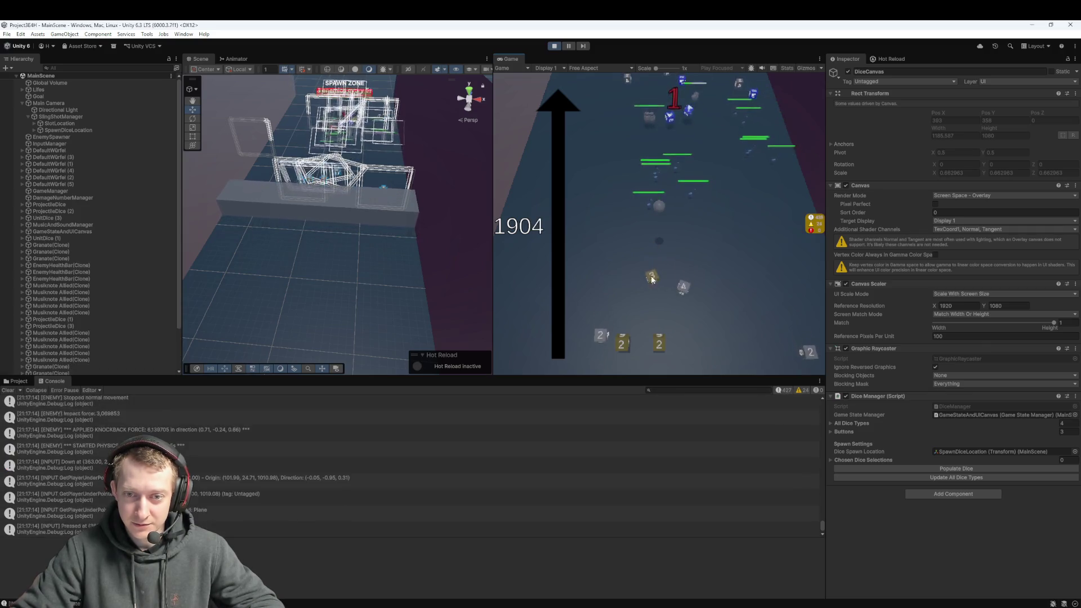
pyautogui.click(652, 279)
pyautogui.click(662, 344)
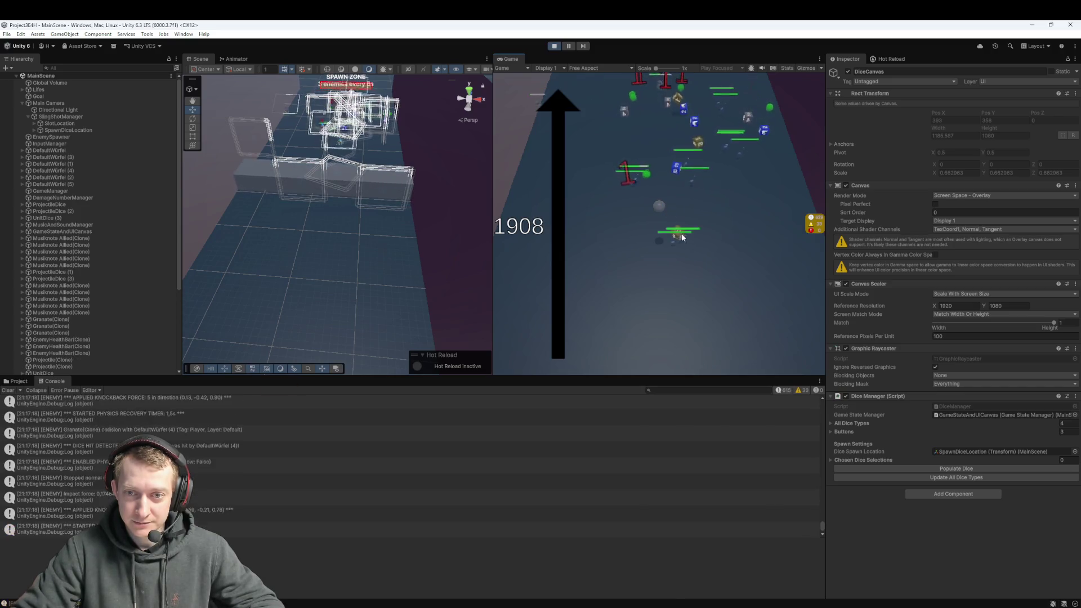
# - Slot more yellow and white 2 dice and fire them until the perk choice appears
pyautogui.click(683, 232)
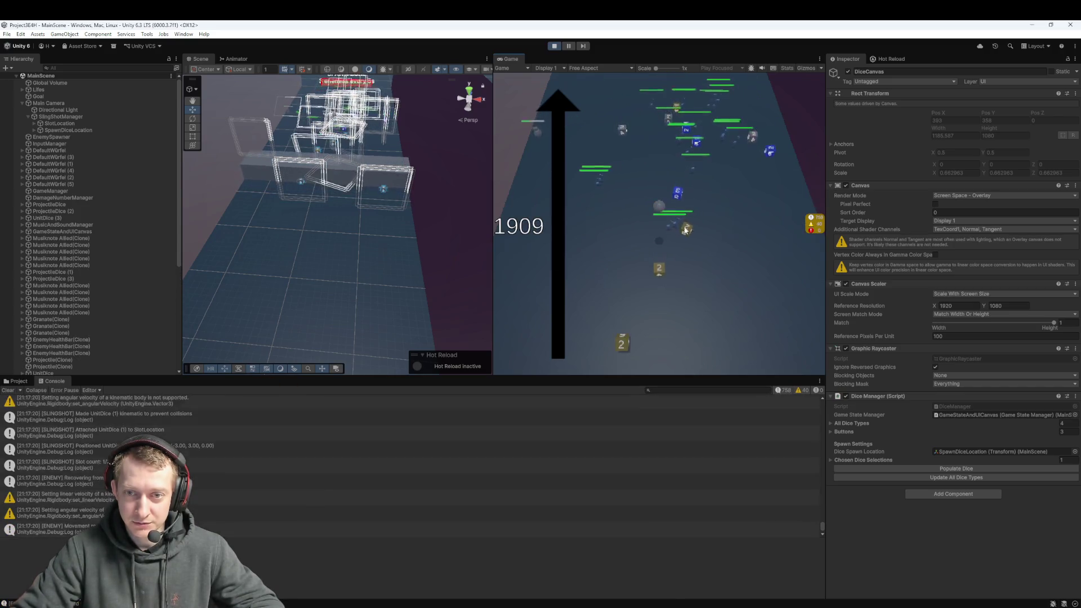
pyautogui.moveTo(675, 279); pyautogui.dragTo(664, 303)
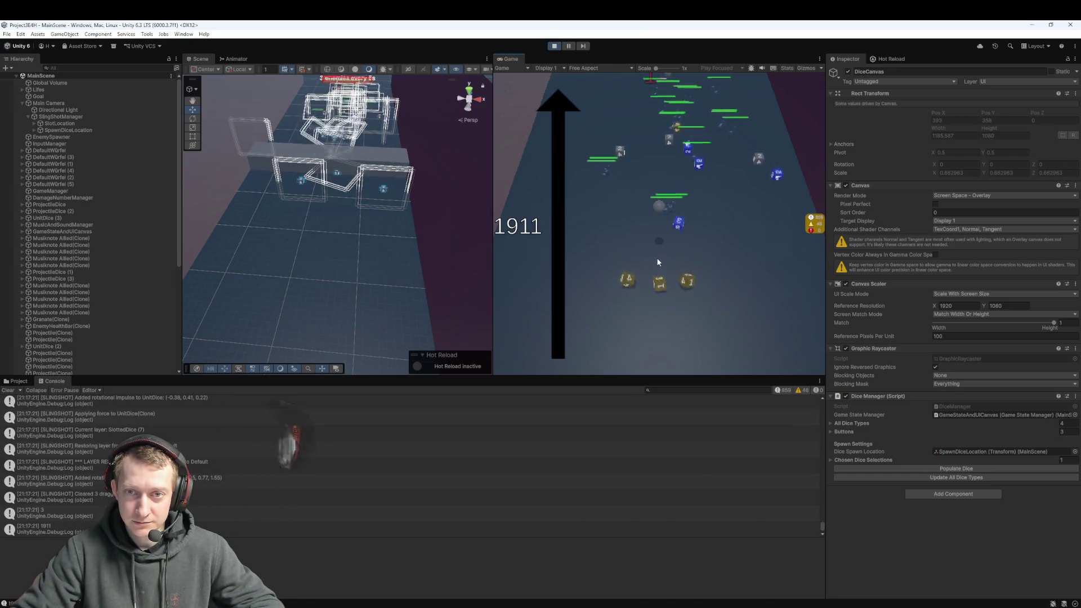
pyautogui.click(622, 252)
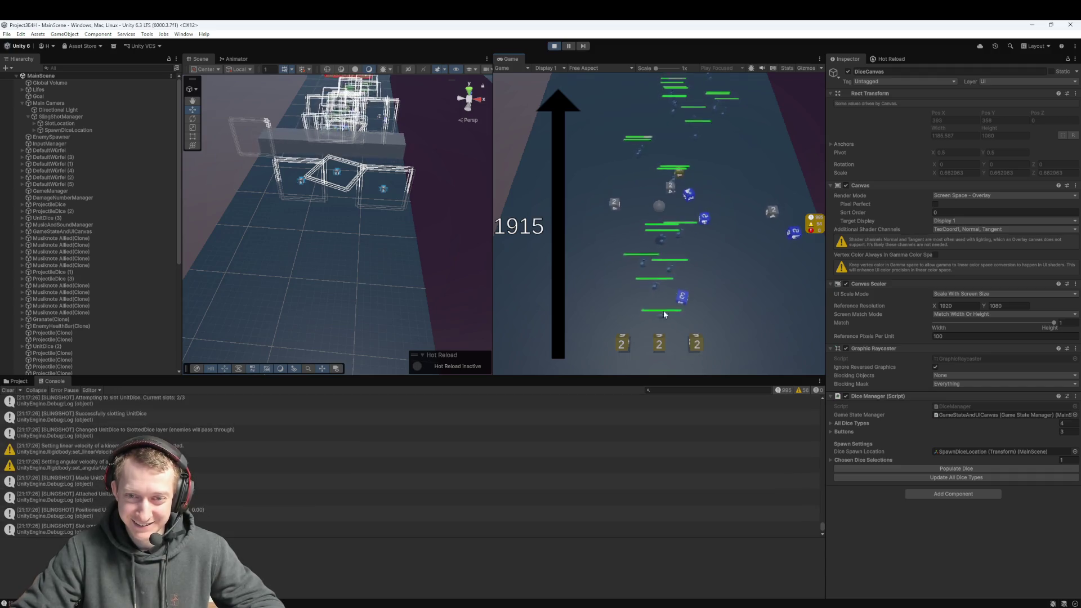
pyautogui.click(660, 348)
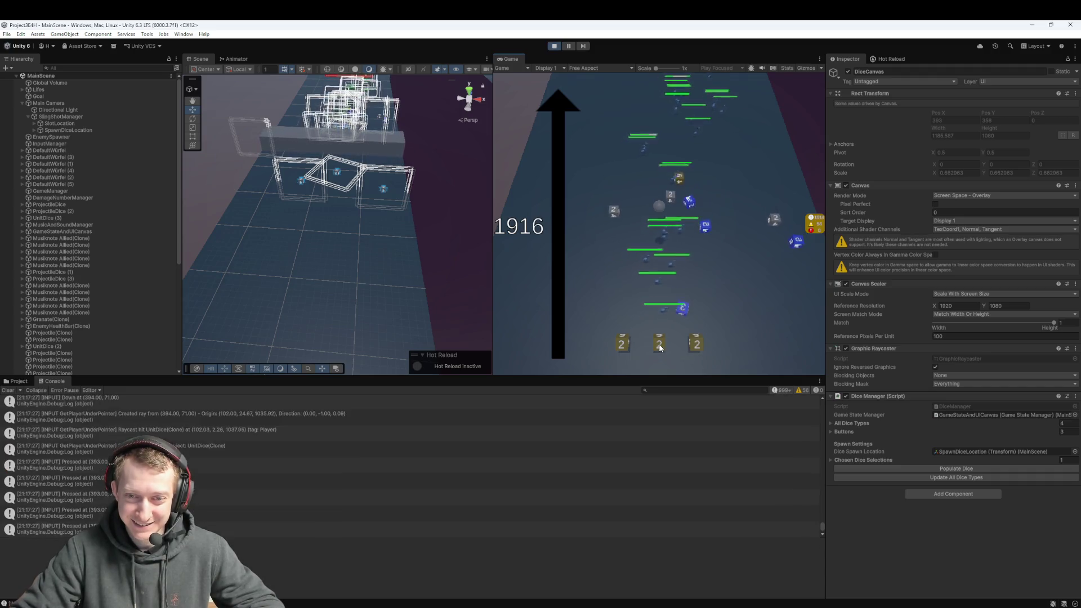
pyautogui.click(677, 265)
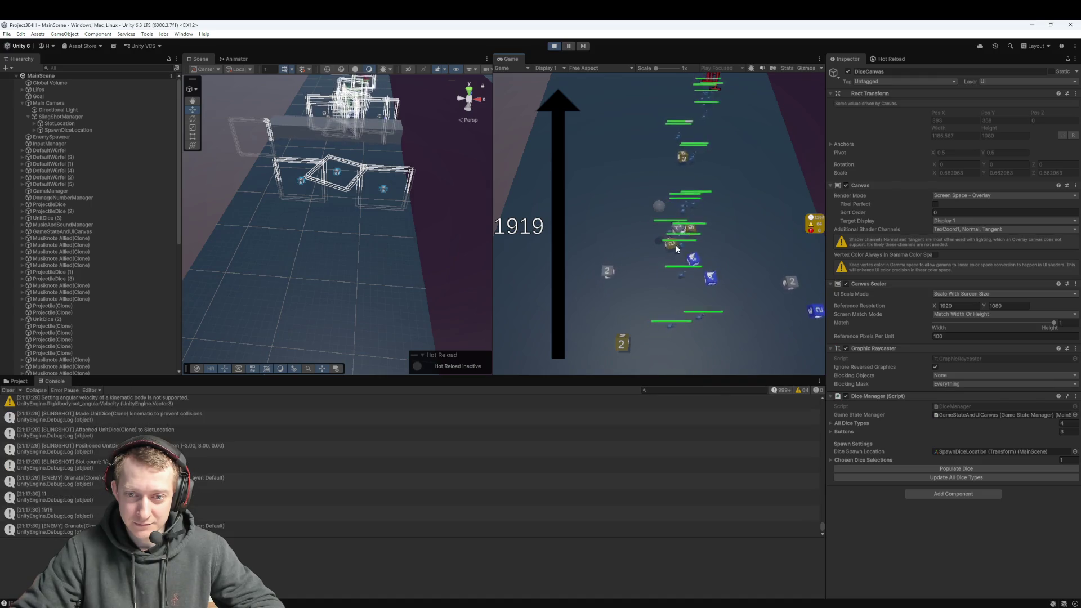
pyautogui.click(672, 261)
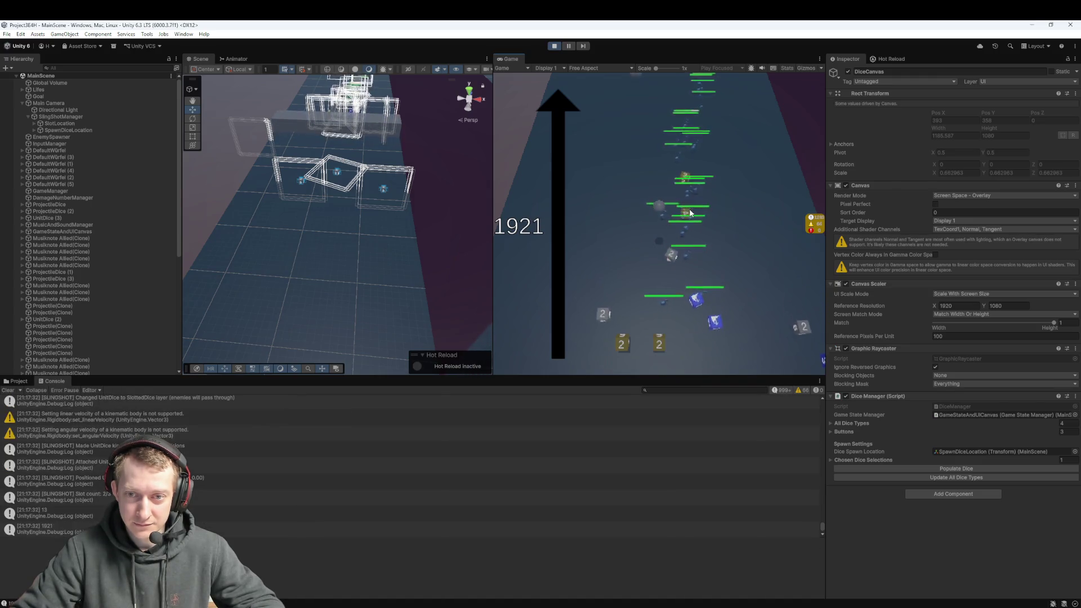
pyautogui.click(663, 341)
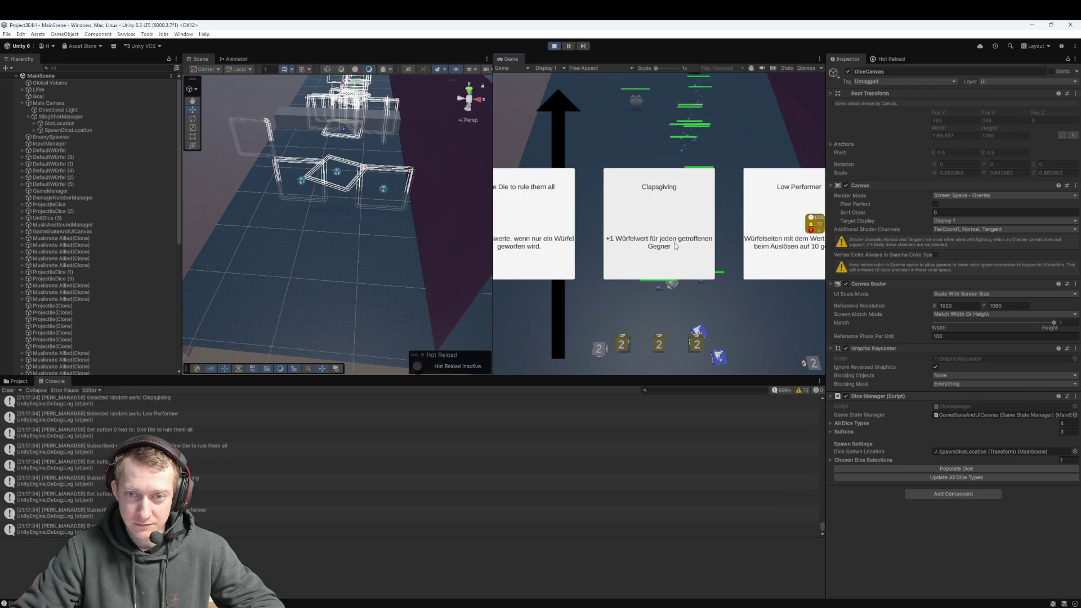
# - Pick the Clapsgiving perk, add an extra die type, and keep launching dice up the lane
pyautogui.click(675, 247)
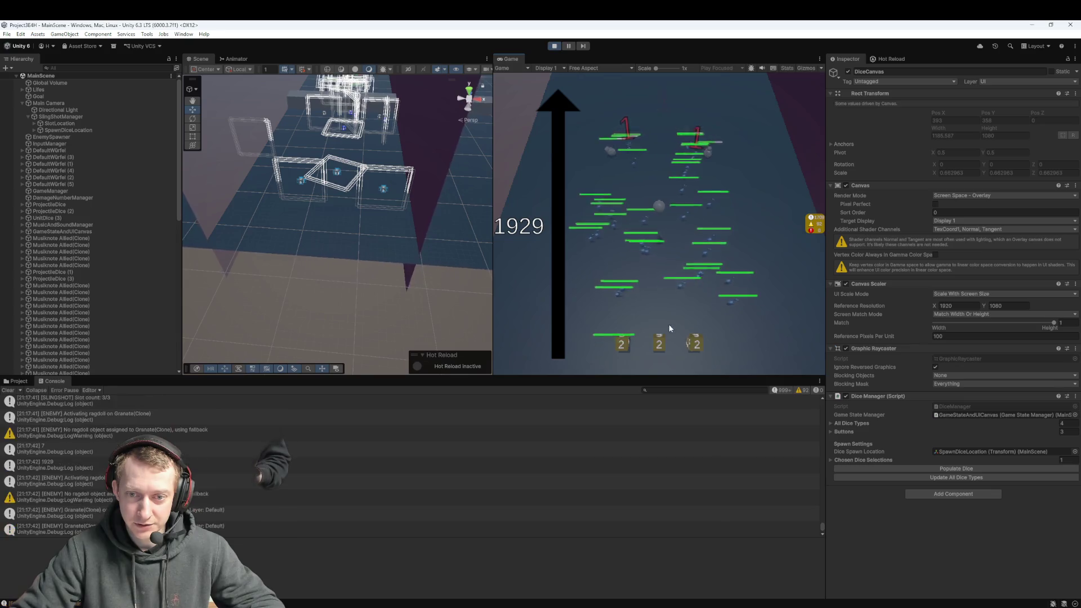
pyautogui.moveTo(704, 338)
pyautogui.mouseDown()
pyautogui.moveTo(647, 334)
pyautogui.moveTo(640, 354)
pyautogui.moveTo(758, 331)
pyautogui.mouseUp()
pyautogui.click(651, 323)
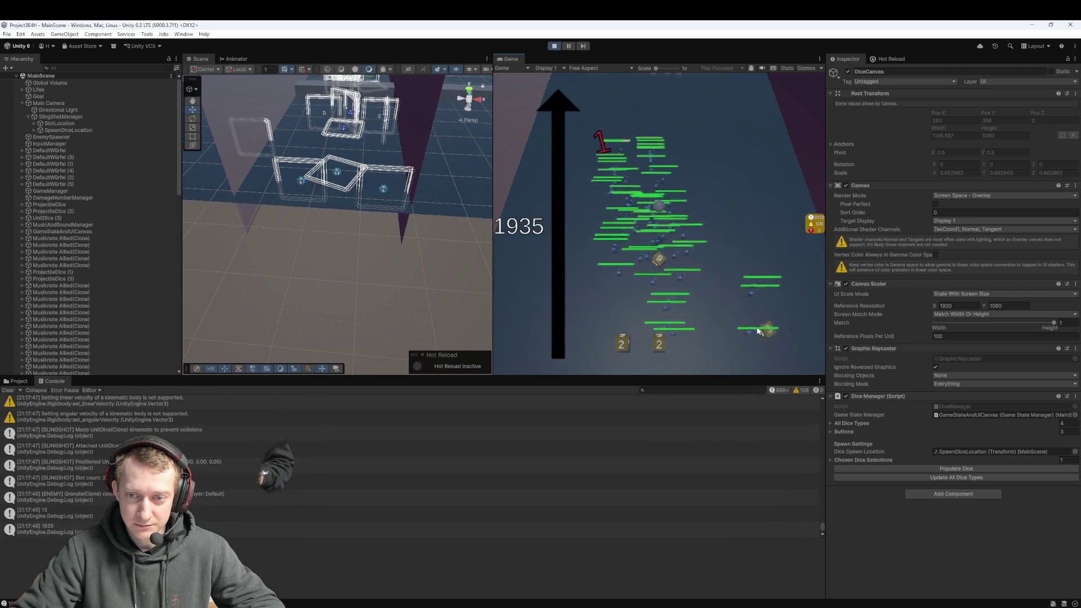
pyautogui.click(666, 348)
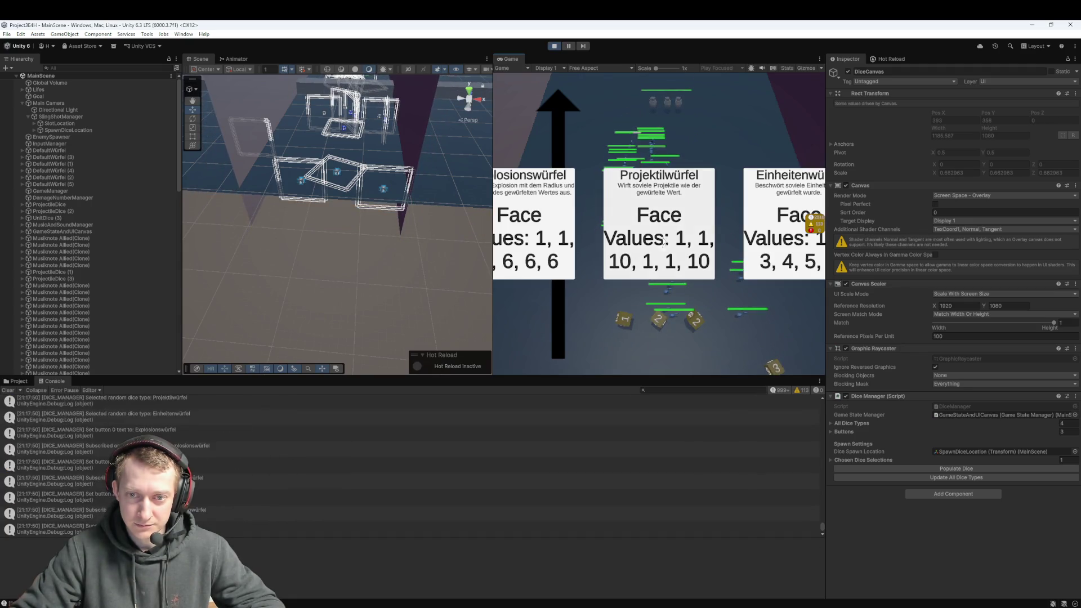
pyautogui.click(698, 244)
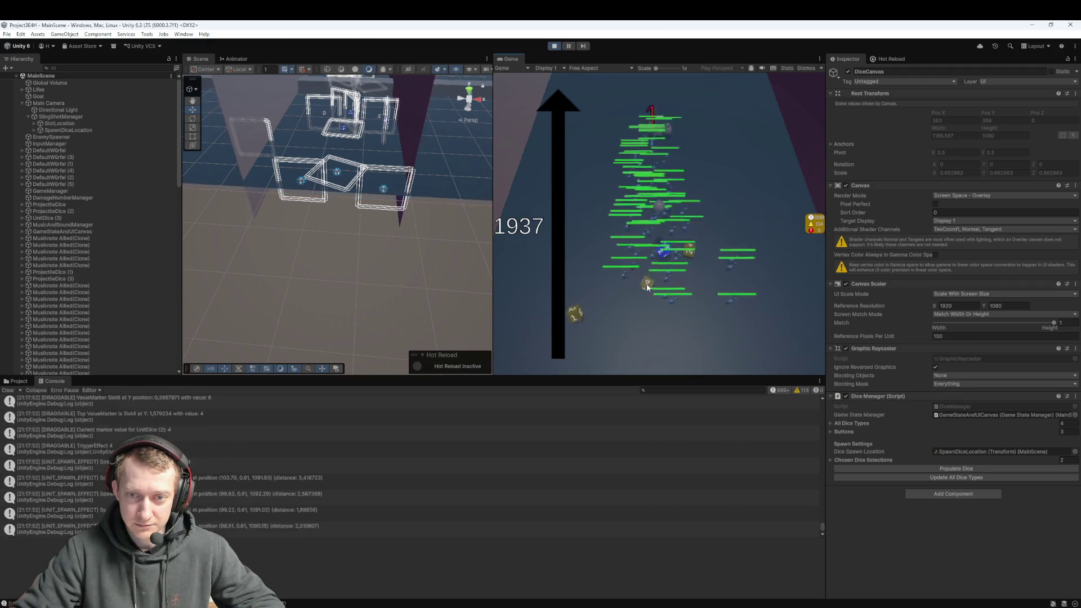
pyautogui.moveTo(563, 319); pyautogui.dragTo(601, 320)
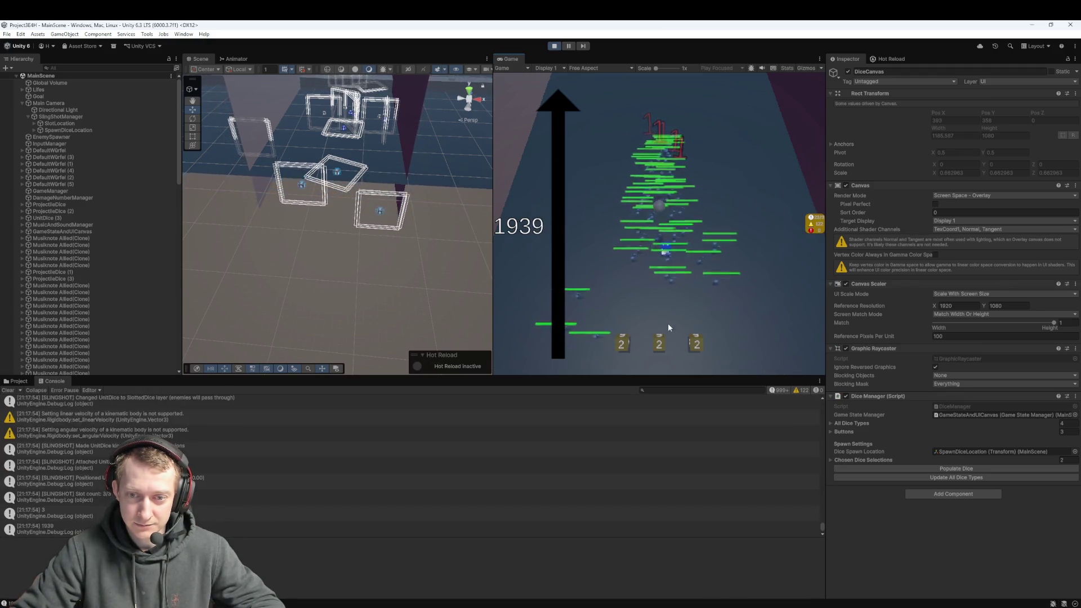
pyautogui.moveTo(662, 345)
pyautogui.mouseDown()
pyautogui.moveTo(663, 311)
pyautogui.moveTo(644, 286)
pyautogui.mouseUp()
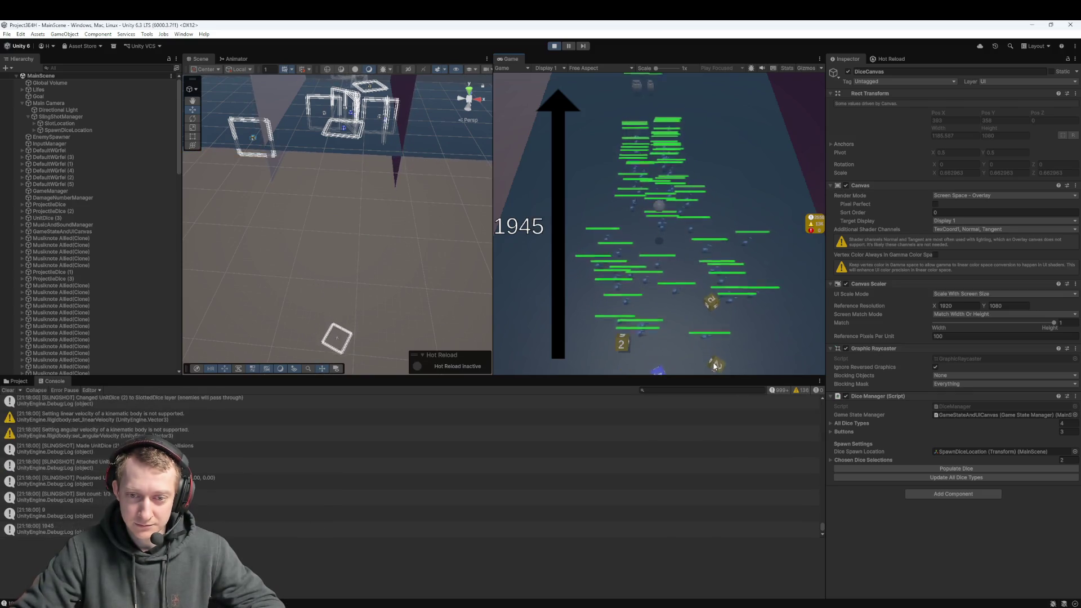
pyautogui.moveTo(696, 344)
pyautogui.mouseDown()
pyautogui.moveTo(714, 338)
pyautogui.moveTo(659, 350)
pyautogui.mouseUp()
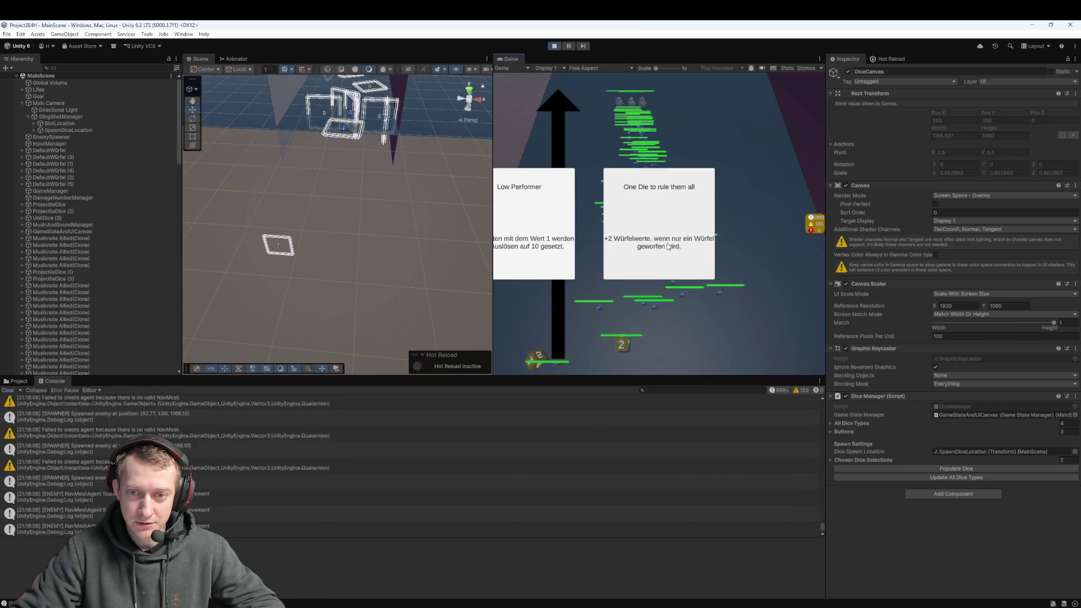
# - Take the One Die to rule them all perk and launch slotted 2 dice up the lane
pyautogui.click(627, 239)
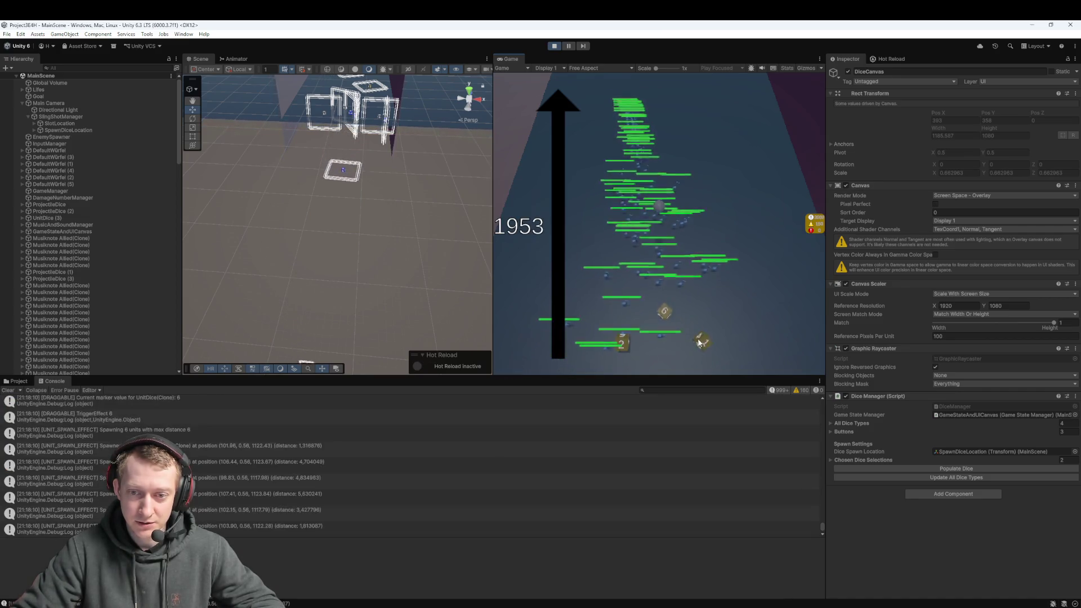
pyautogui.moveTo(672, 329); pyautogui.dragTo(661, 339)
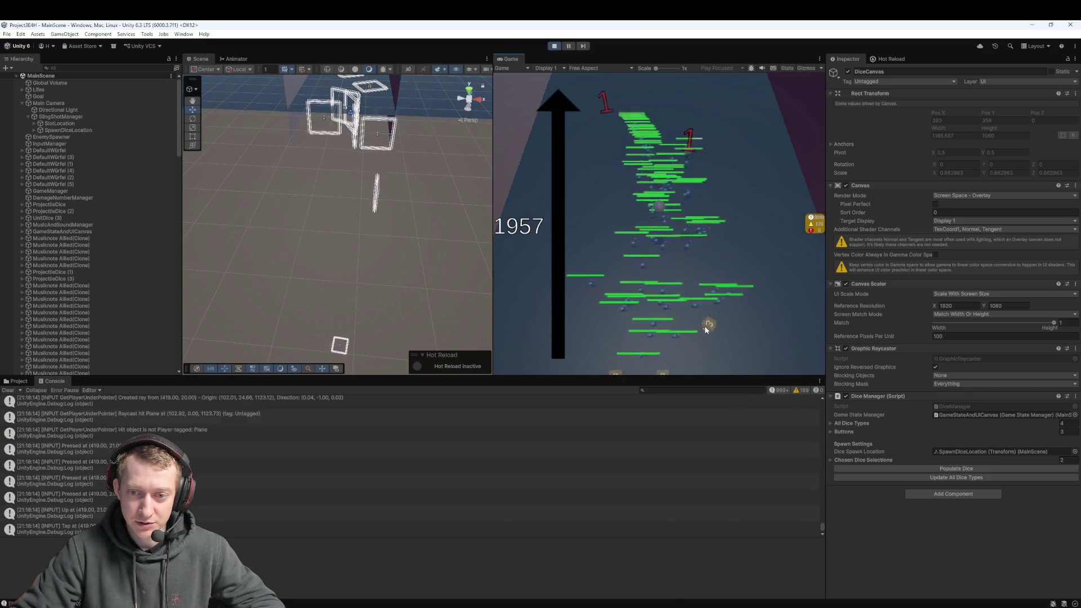
pyautogui.moveTo(645, 369); pyautogui.dragTo(664, 330)
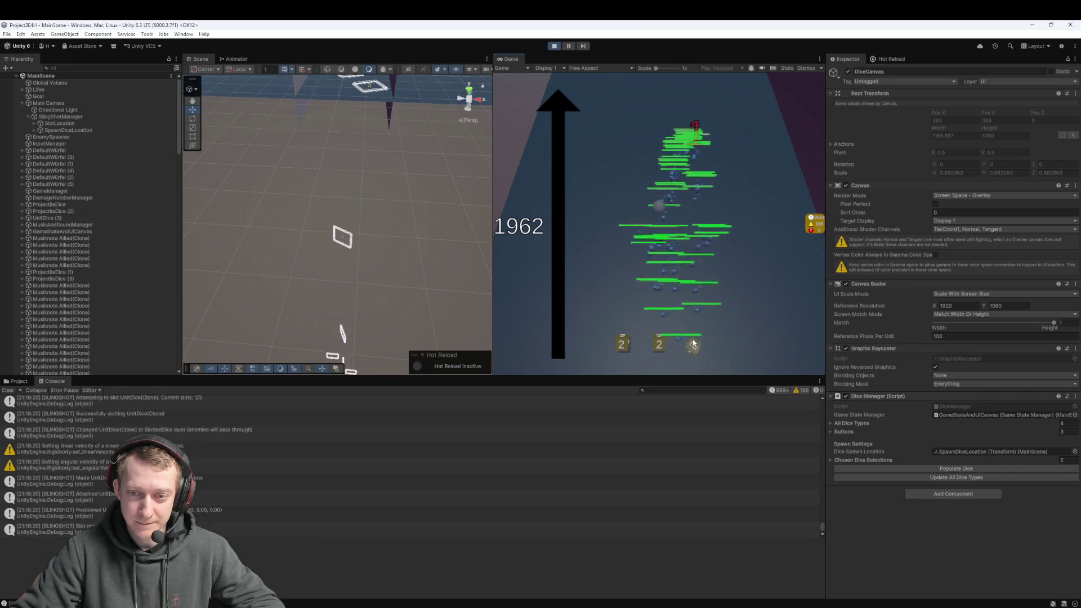
pyautogui.moveTo(660, 349); pyautogui.dragTo(661, 342)
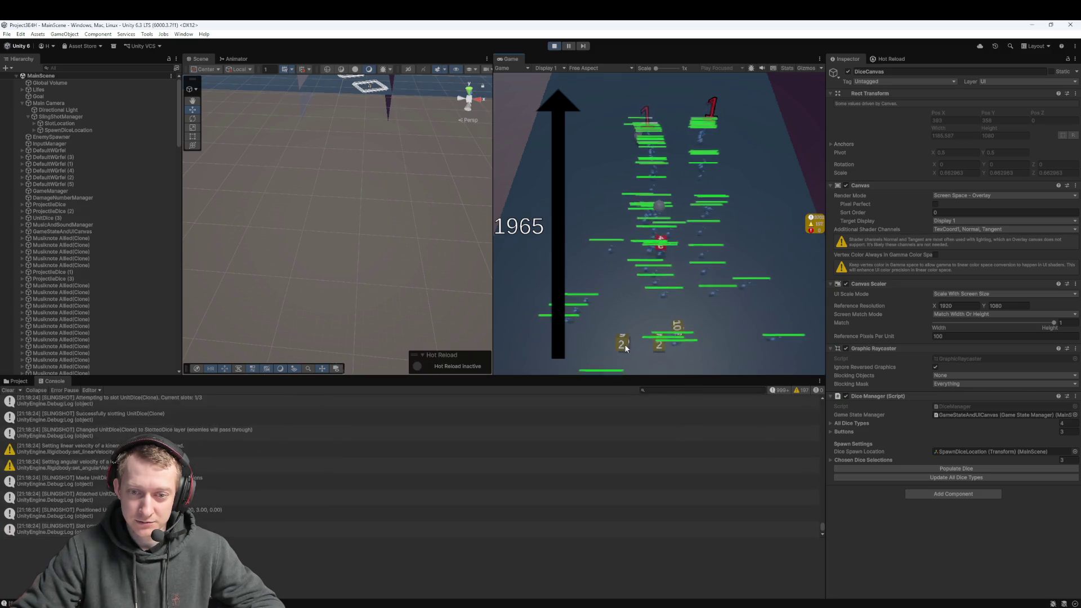
pyautogui.click(679, 326)
pyautogui.moveTo(692, 340); pyautogui.dragTo(669, 332)
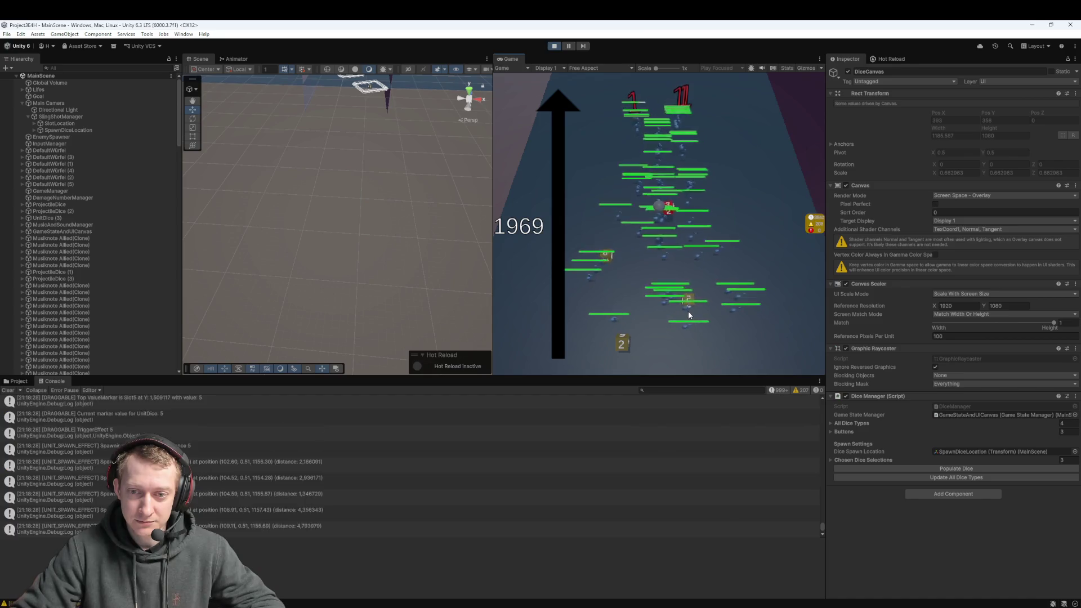
pyautogui.click(690, 293)
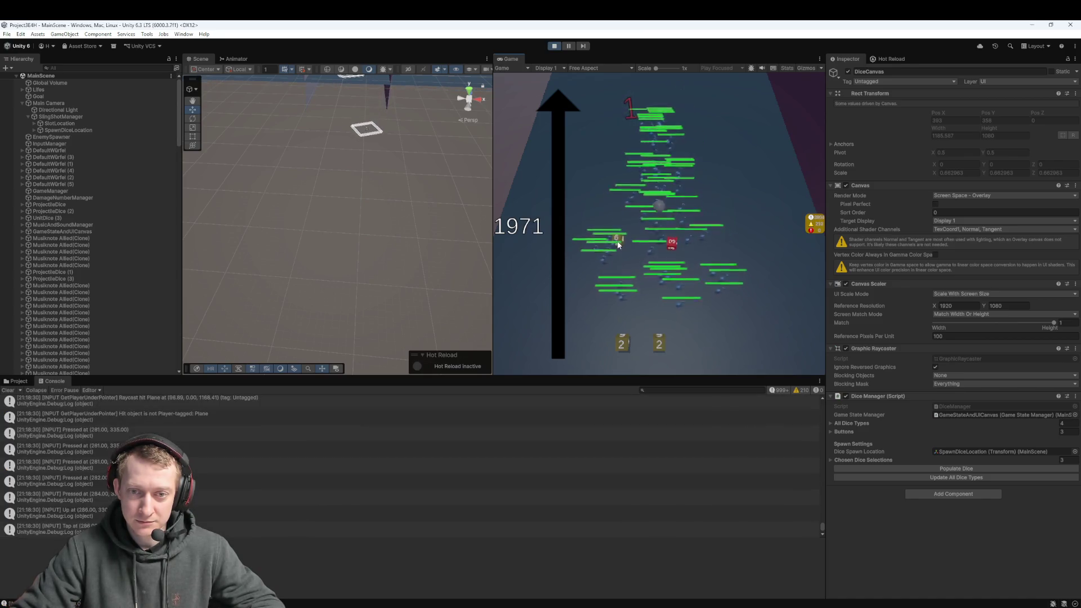
pyautogui.click(622, 239)
pyautogui.moveTo(654, 326)
pyautogui.mouseDown()
pyautogui.moveTo(664, 355)
pyautogui.moveTo(664, 338)
pyautogui.mouseUp()
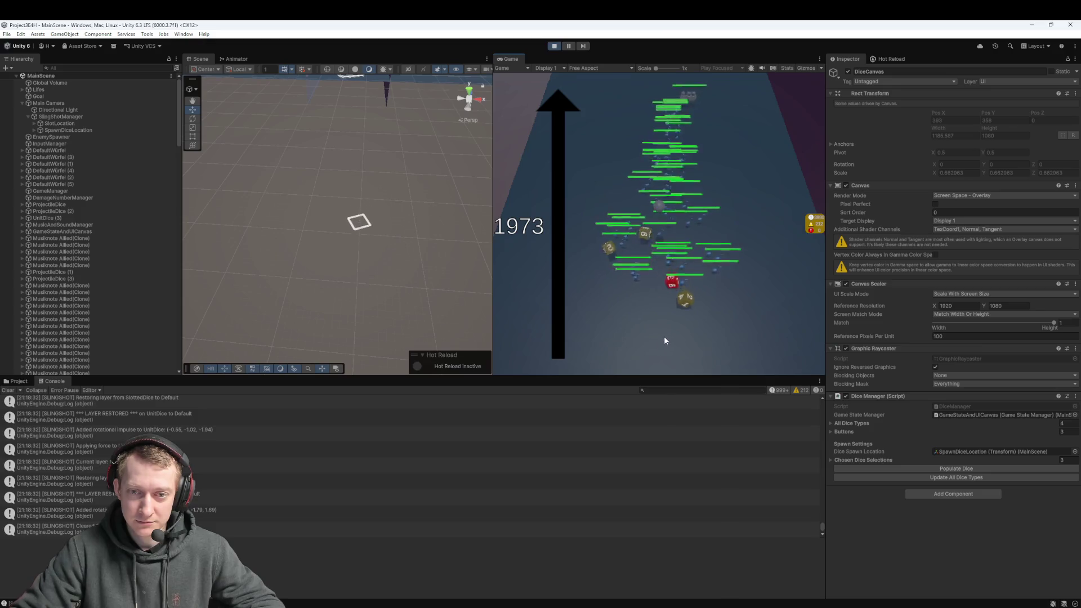
# - Refill all three slots with tumbling 2 dice and fire them, spawning units
pyautogui.click(694, 349)
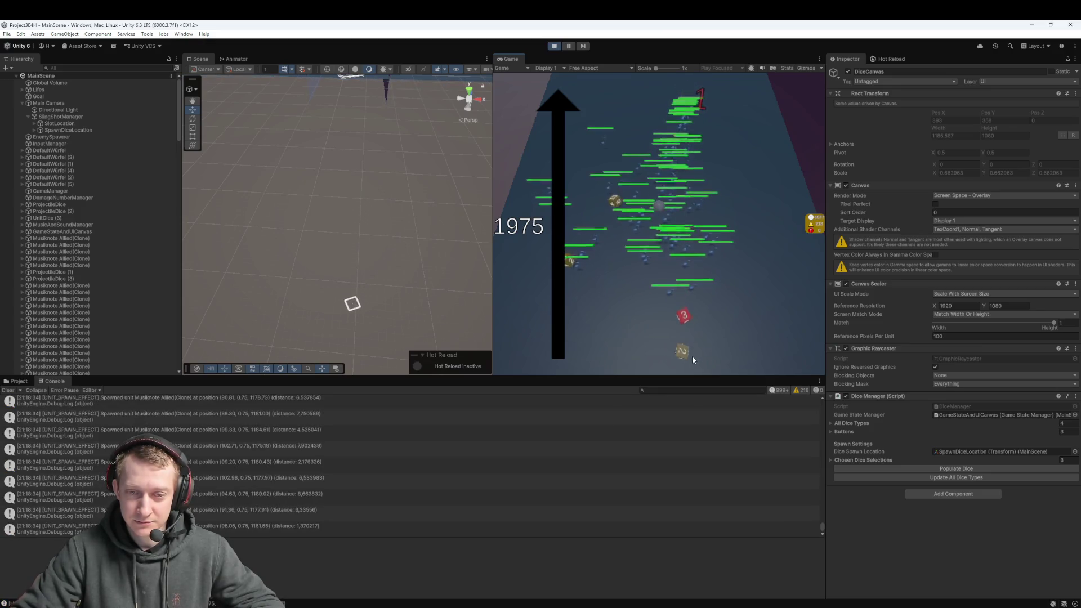
pyautogui.click(567, 281)
pyautogui.click(611, 234)
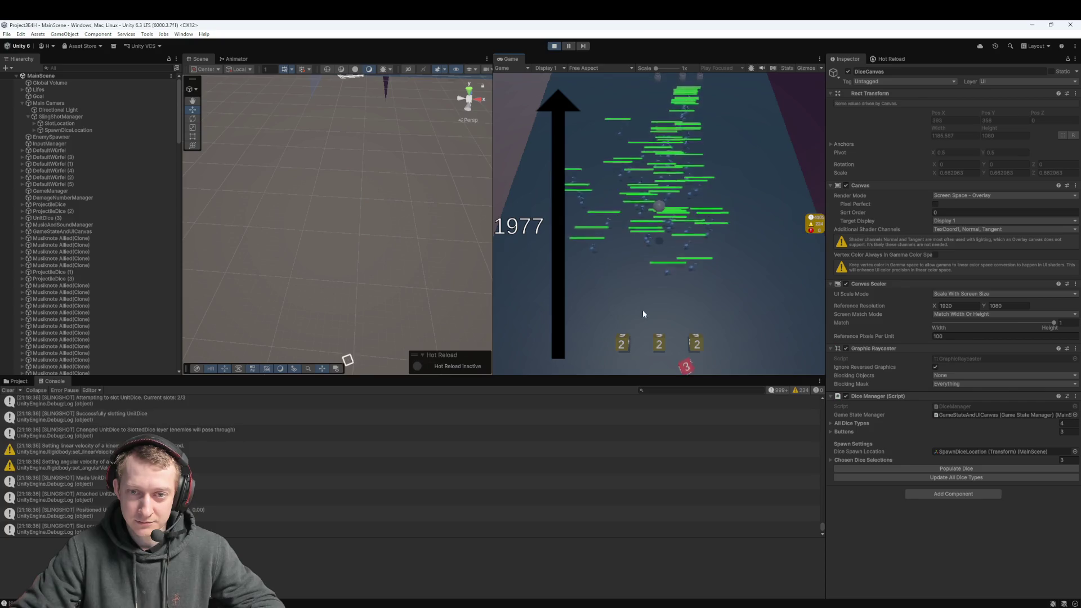
pyautogui.moveTo(658, 347); pyautogui.dragTo(660, 341)
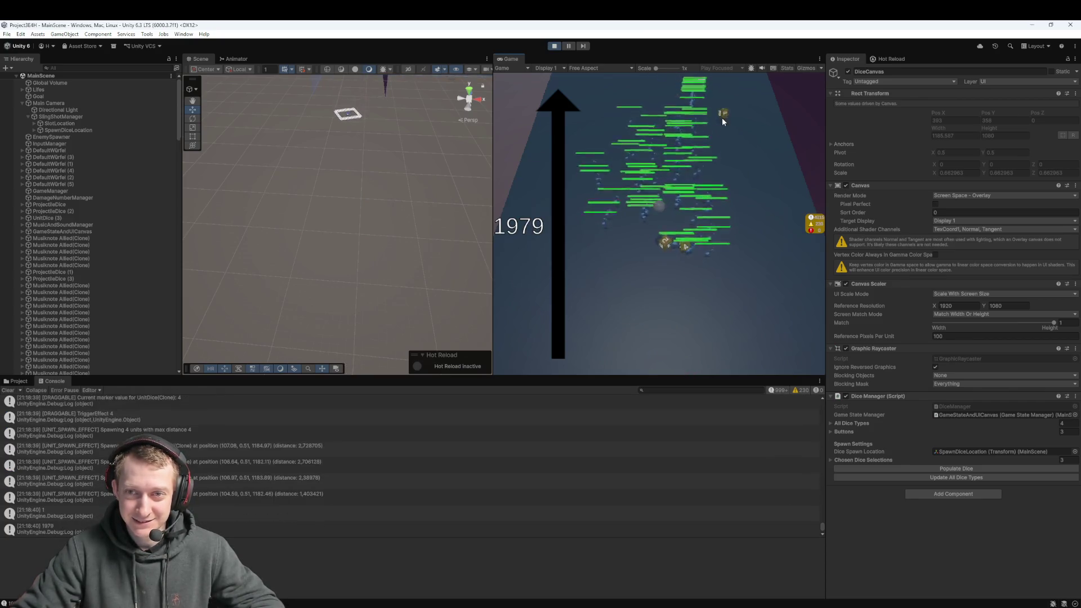
pyautogui.click(710, 112)
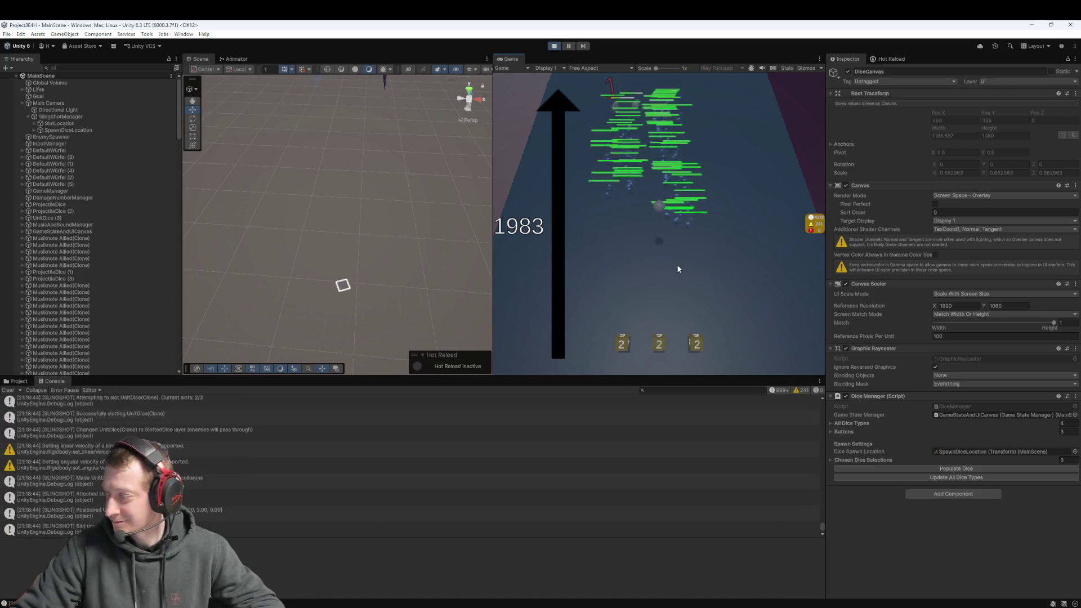
pyautogui.click(660, 339)
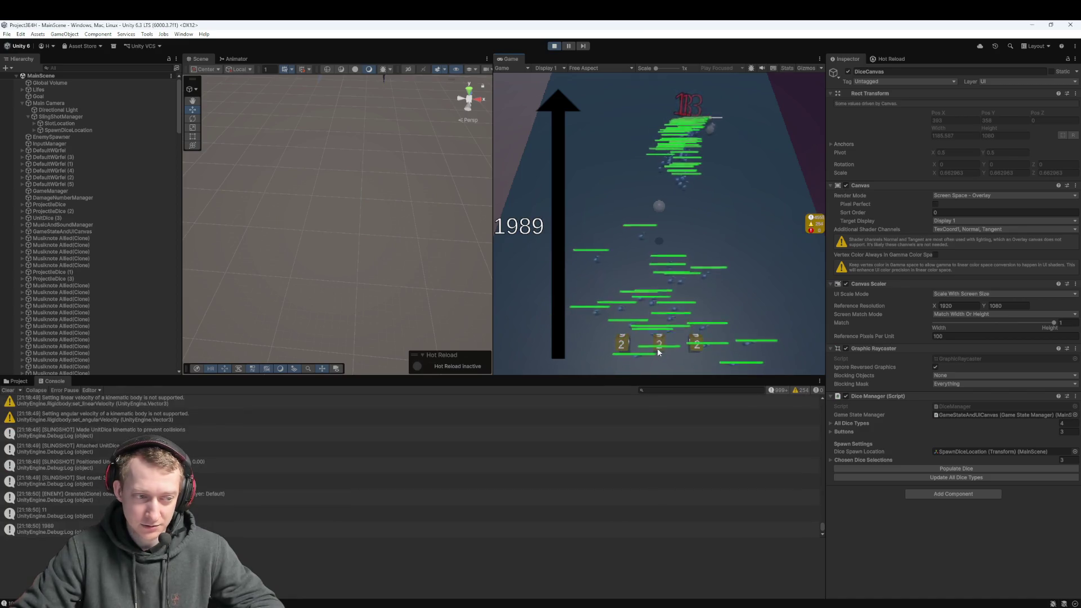
pyautogui.click(668, 353)
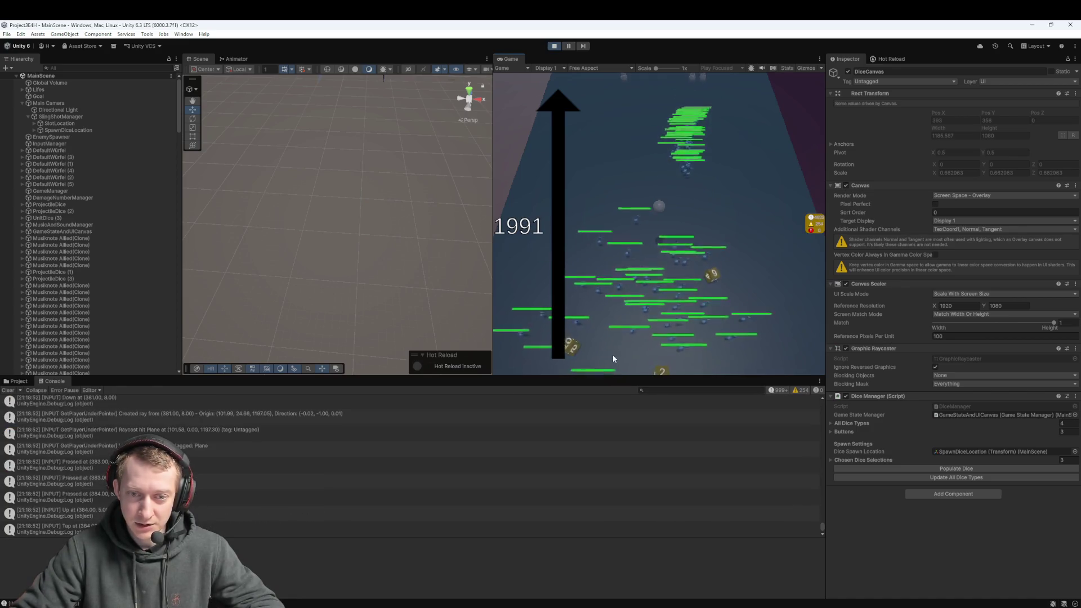
pyautogui.click(667, 369)
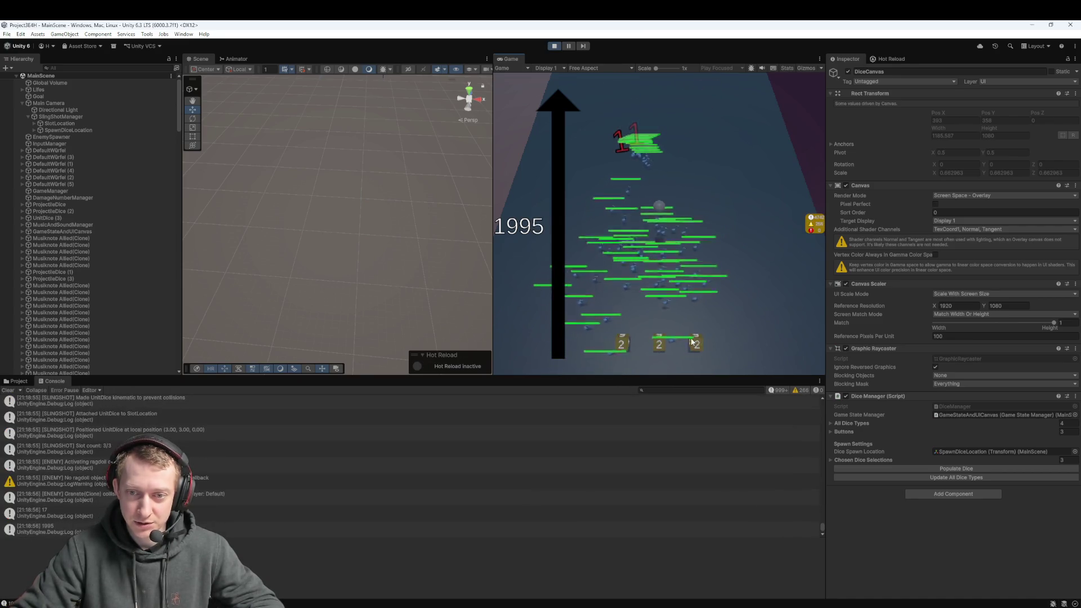
pyautogui.click(693, 342)
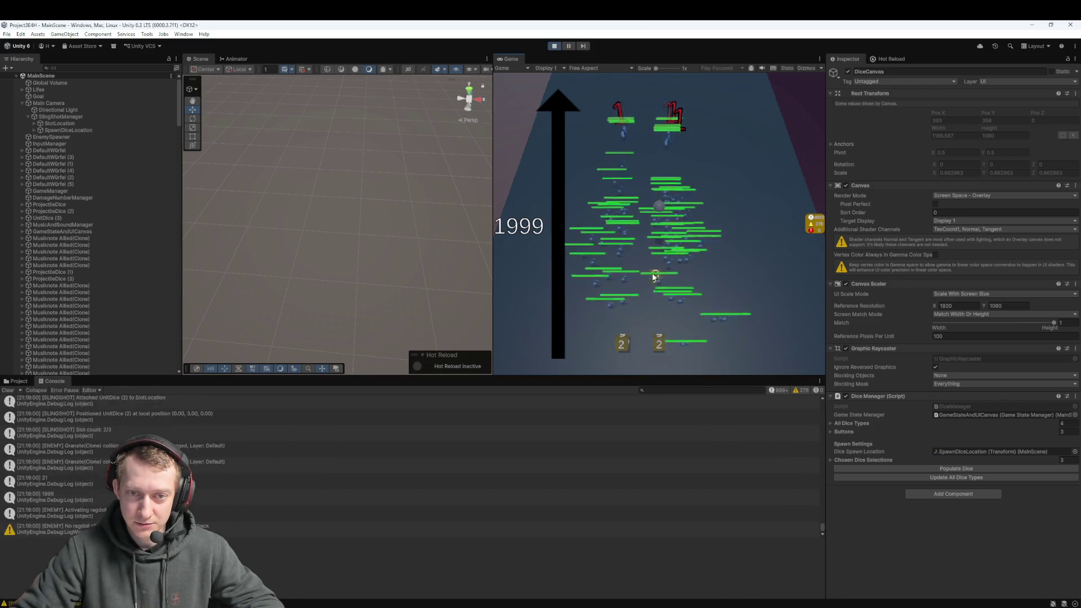
# - Keep launching the slotted 2 dice and collect two more into the slots
pyautogui.click(692, 340)
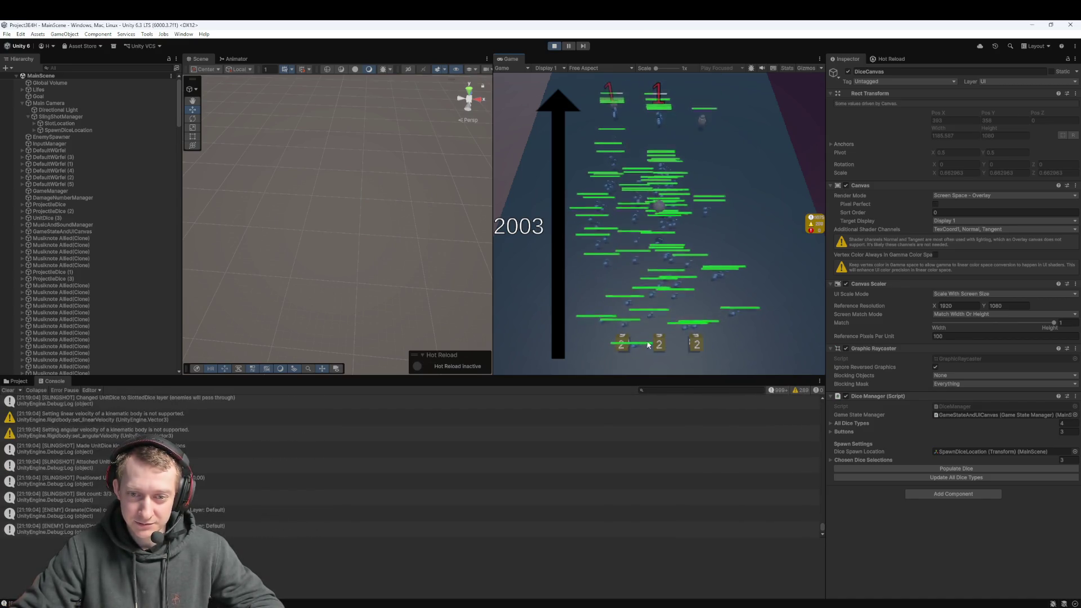
pyautogui.click(701, 355)
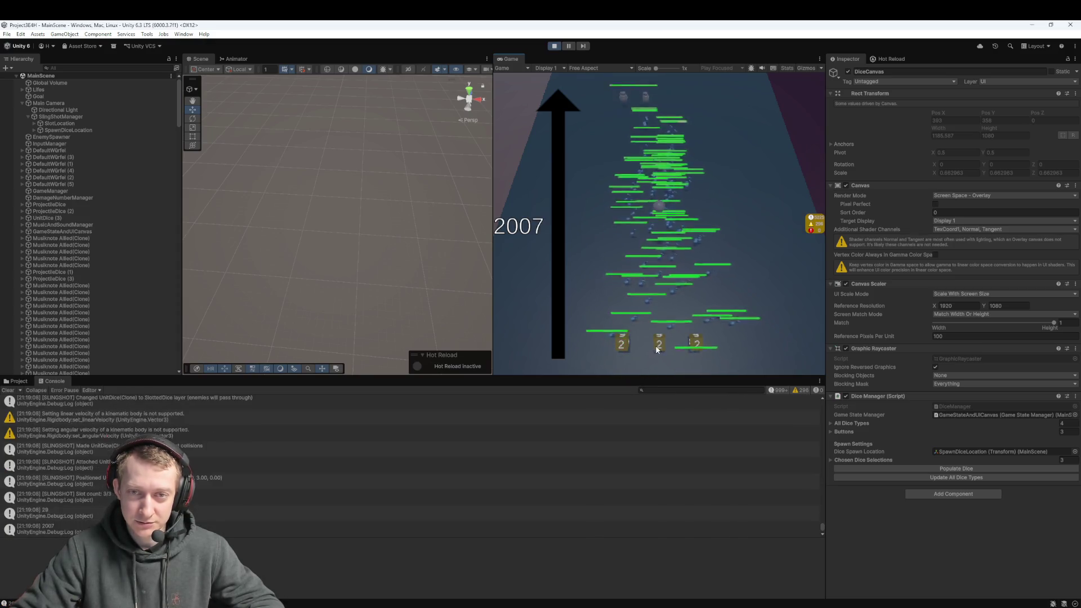
pyautogui.click(657, 349)
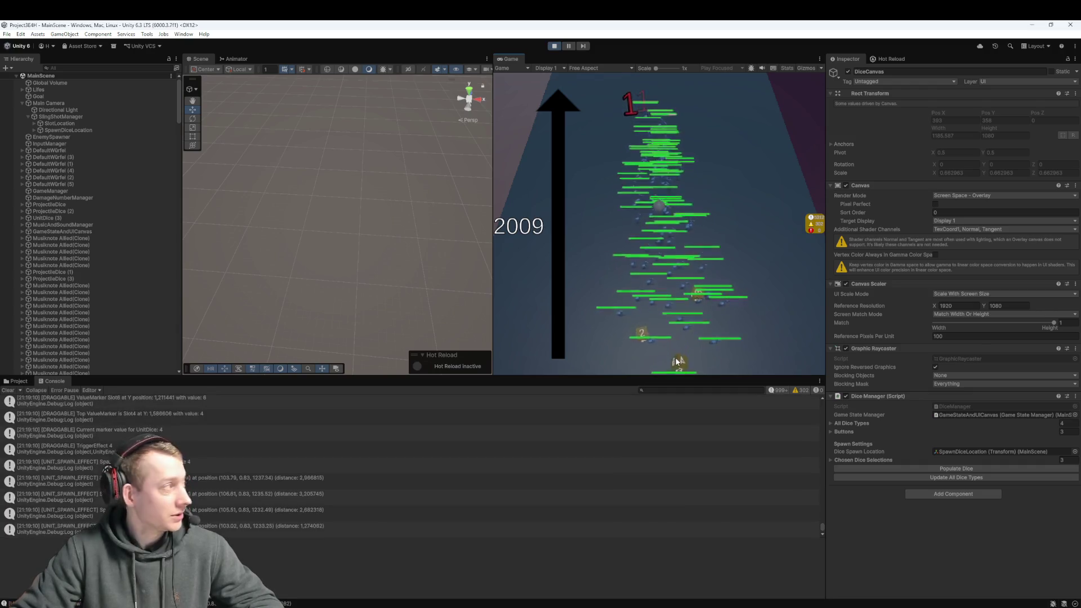
pyautogui.click(675, 363)
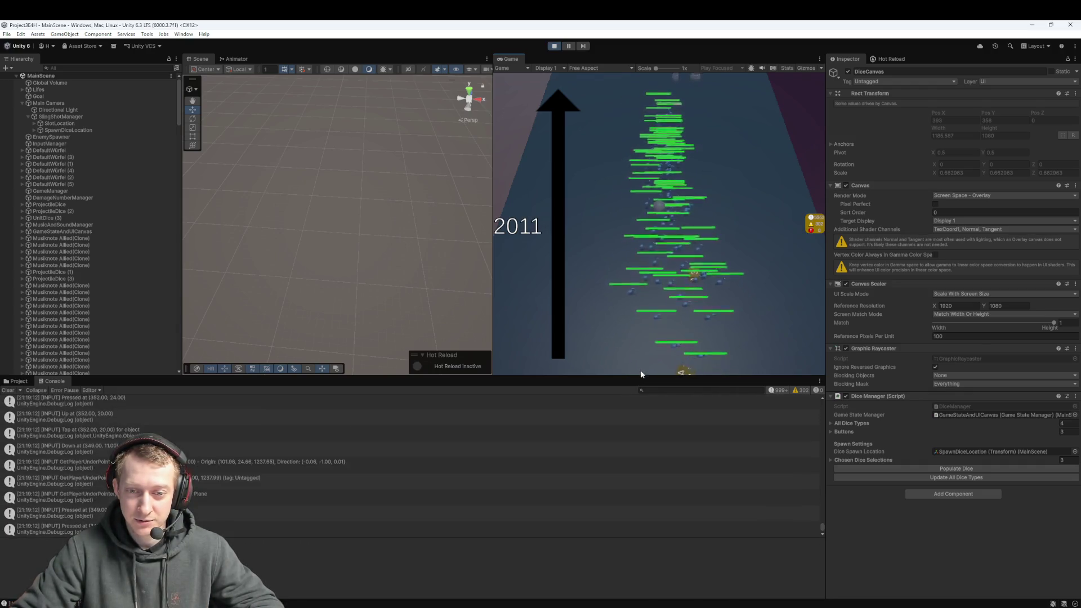
pyautogui.click(684, 301)
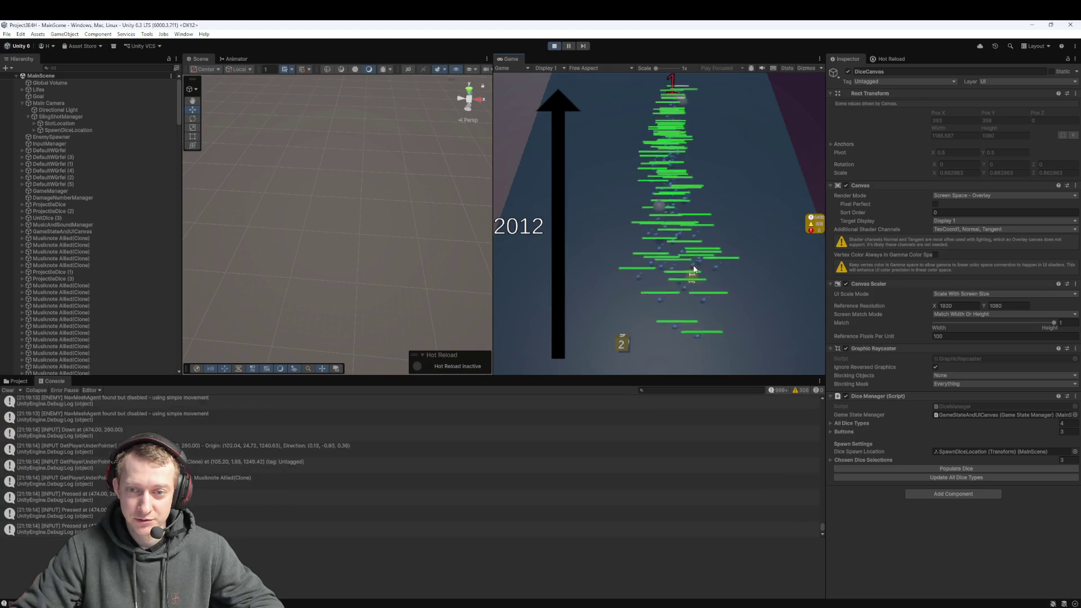
pyautogui.click(688, 293)
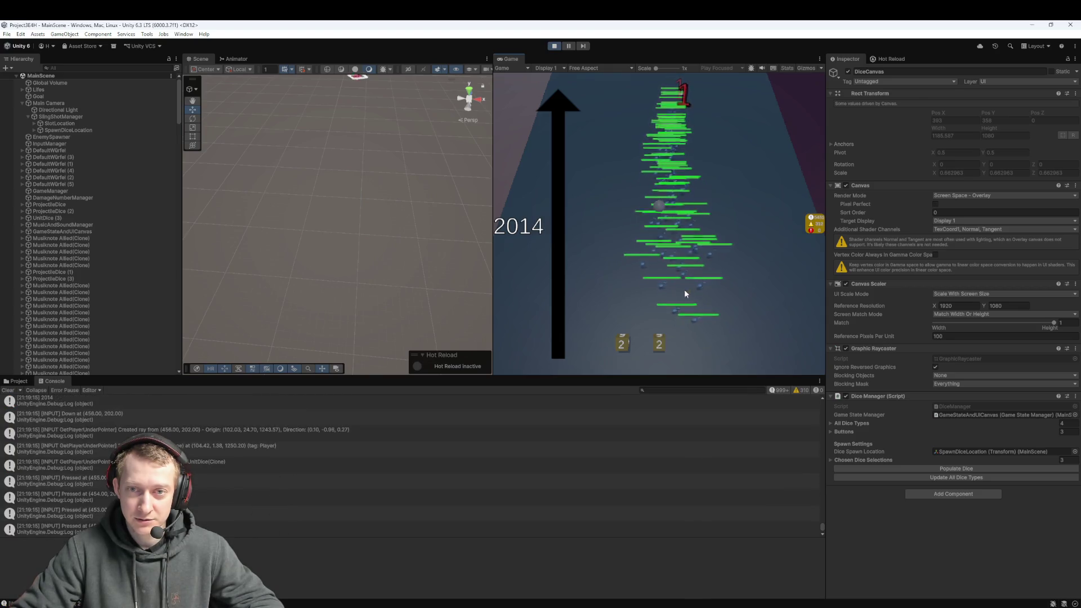
pyautogui.click(659, 346)
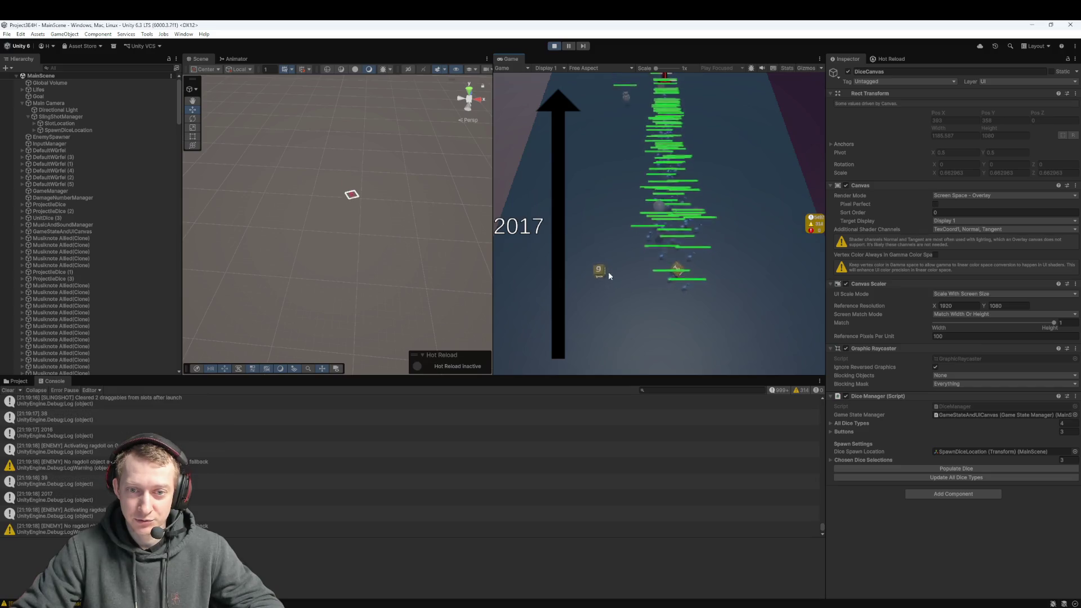
# - Pick up dice from the field, slot them, and fire them at the enemies
pyautogui.click(681, 311)
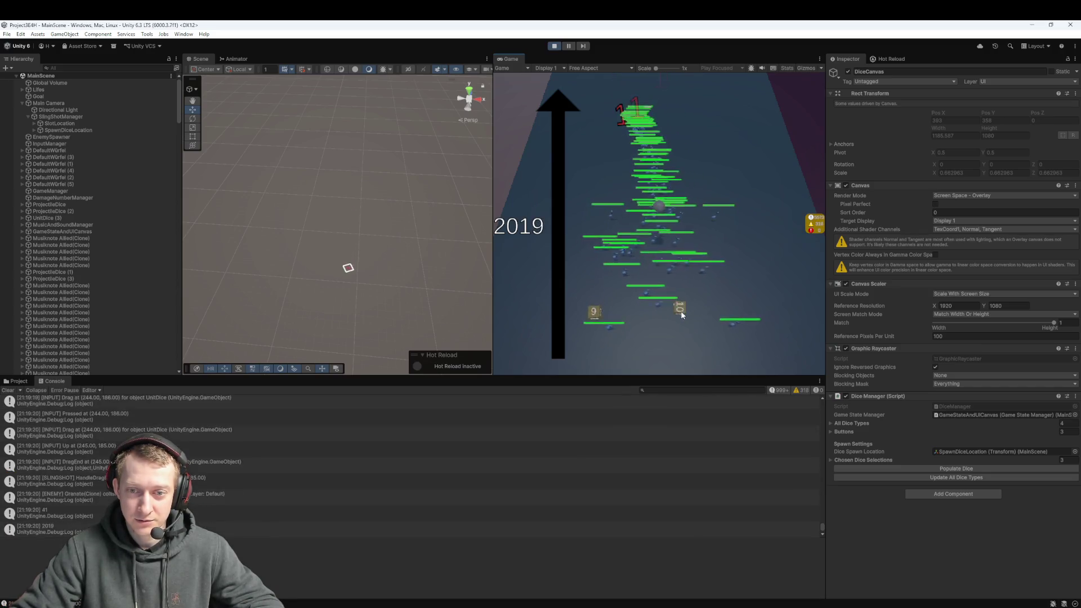
pyautogui.click(620, 346)
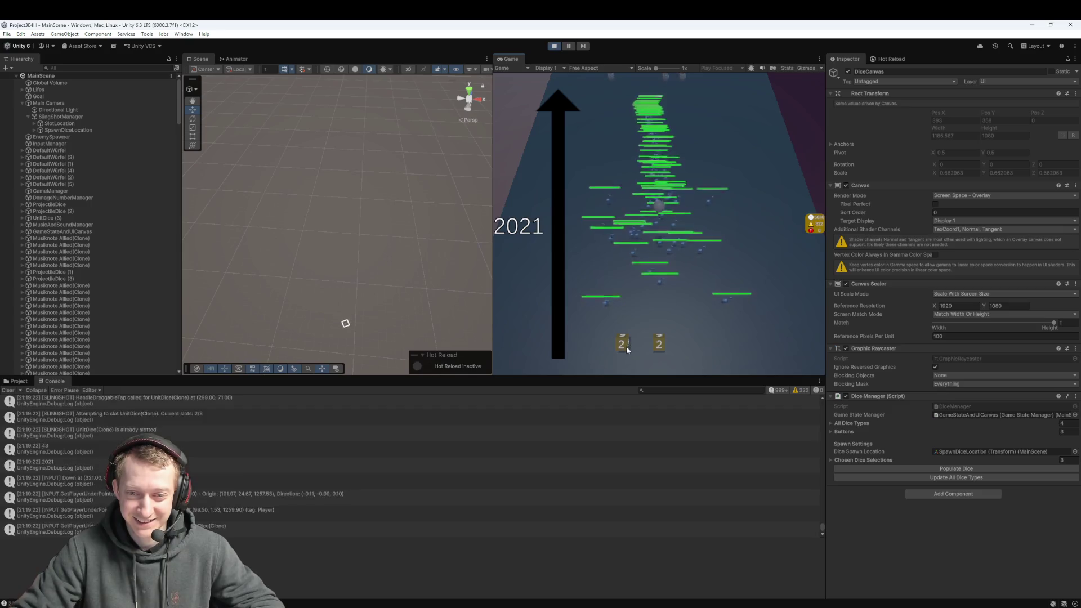
pyautogui.moveTo(626, 349); pyautogui.dragTo(704, 302)
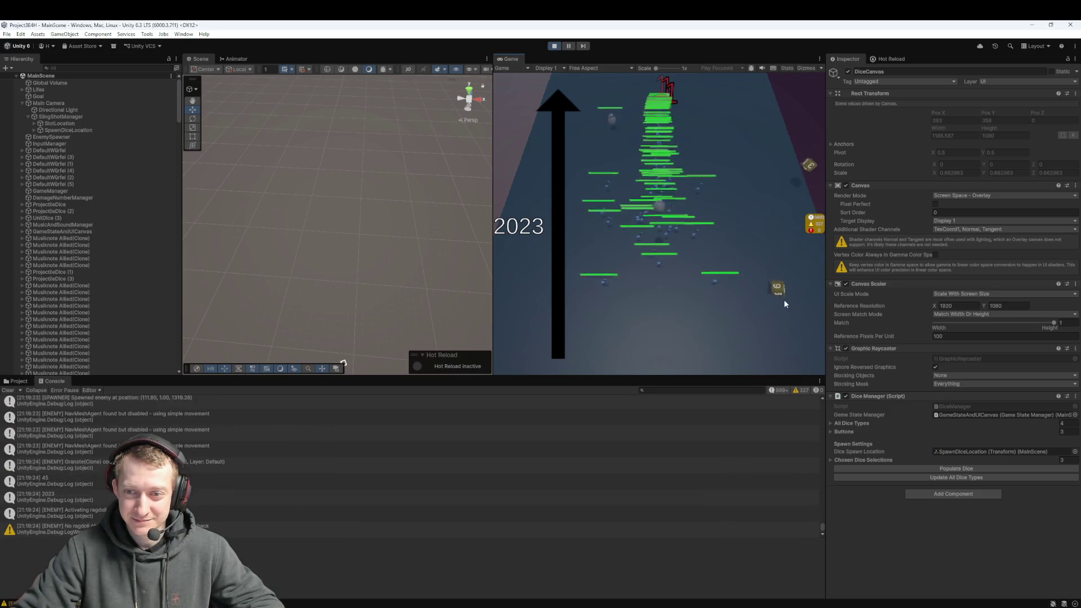
pyautogui.click(761, 167)
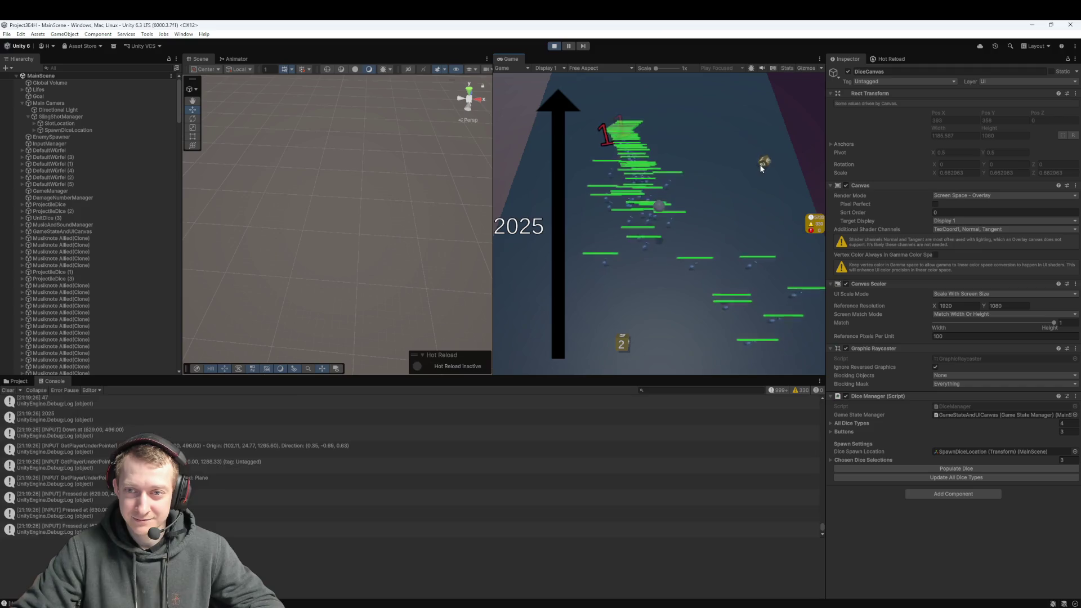
pyautogui.moveTo(762, 167); pyautogui.dragTo(690, 291)
pyautogui.moveTo(624, 344); pyautogui.dragTo(634, 349)
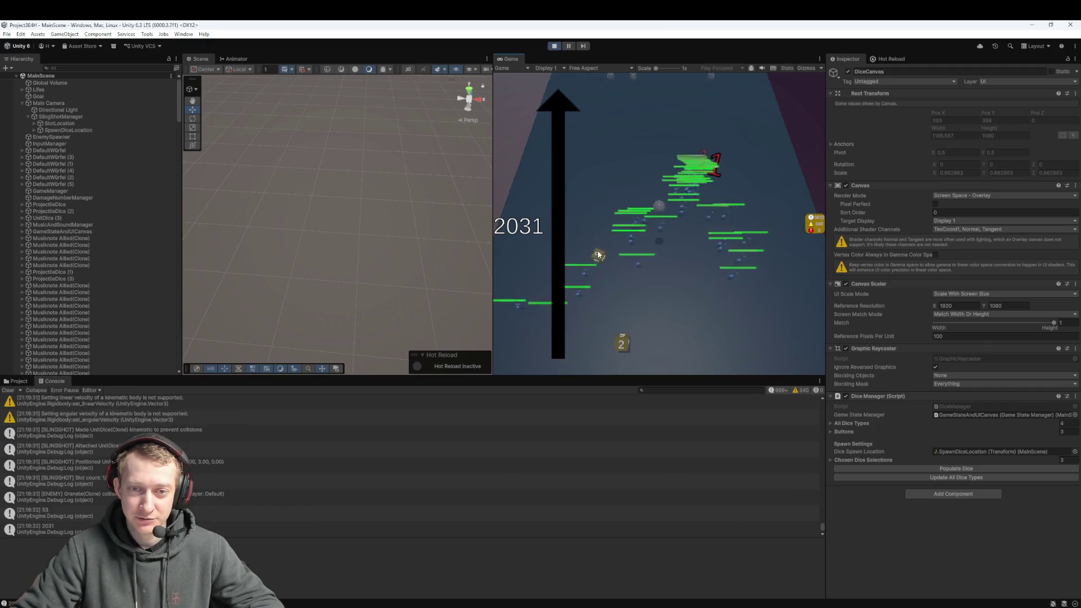
pyautogui.moveTo(622, 343); pyautogui.dragTo(627, 349)
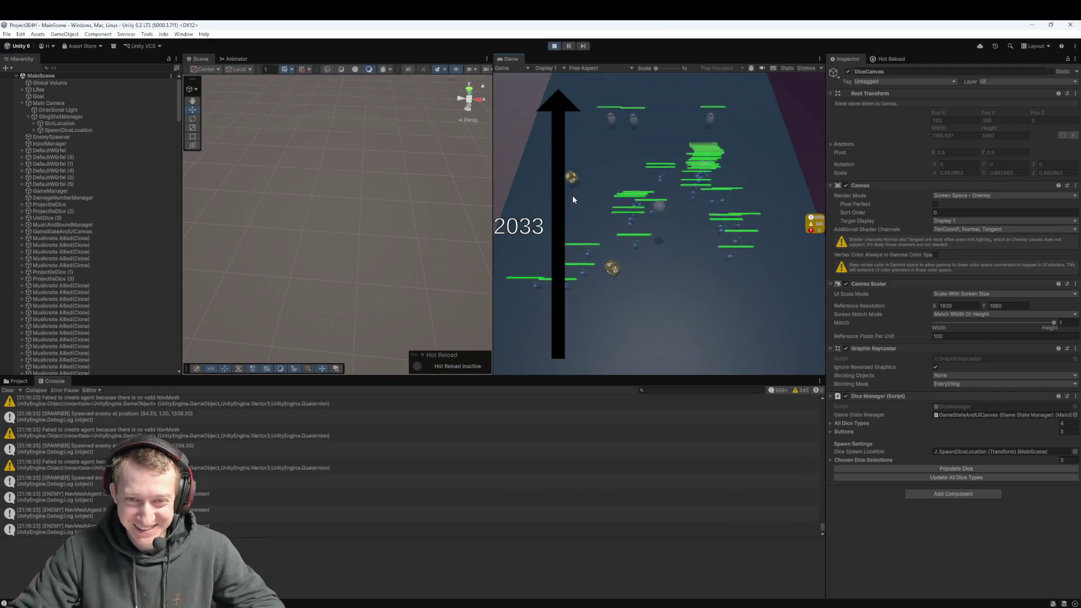
# - Collect dice from the top of the lane back into the slingshot and fire again
pyautogui.click(535, 129)
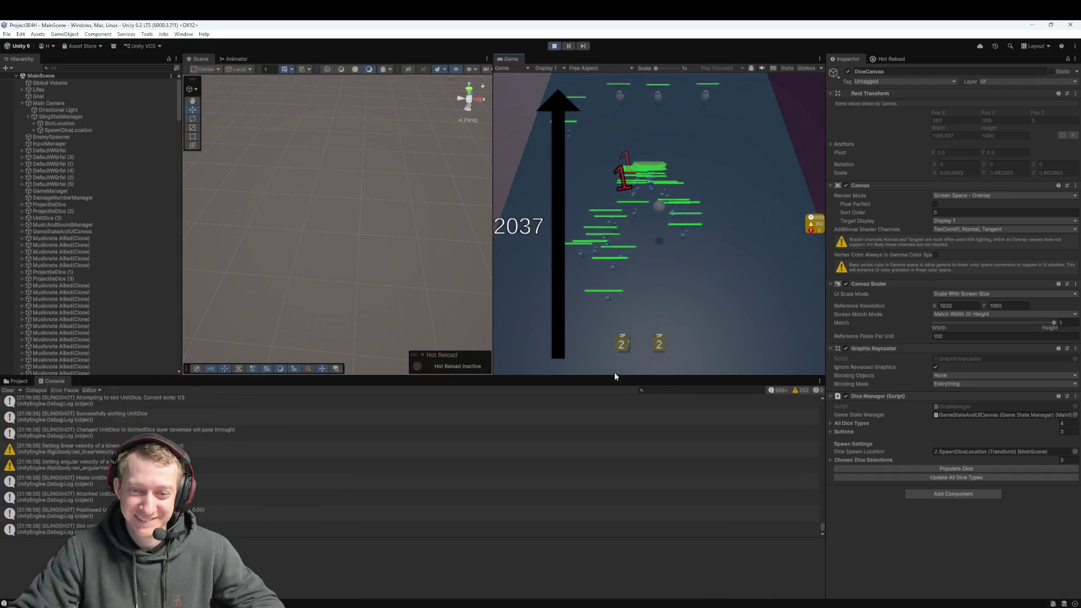
pyautogui.click(622, 350)
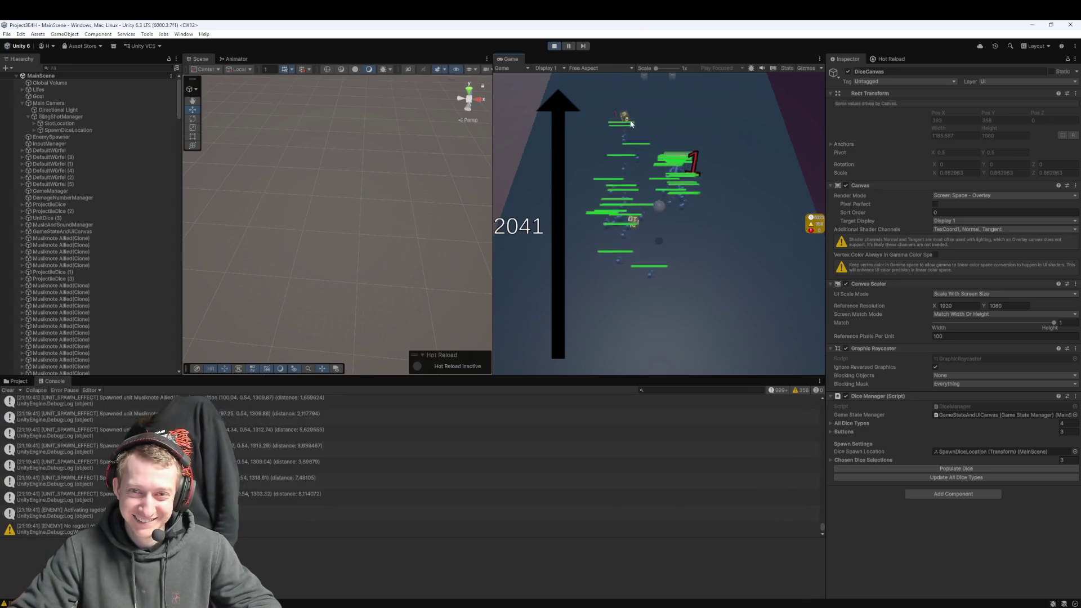
pyautogui.click(631, 124)
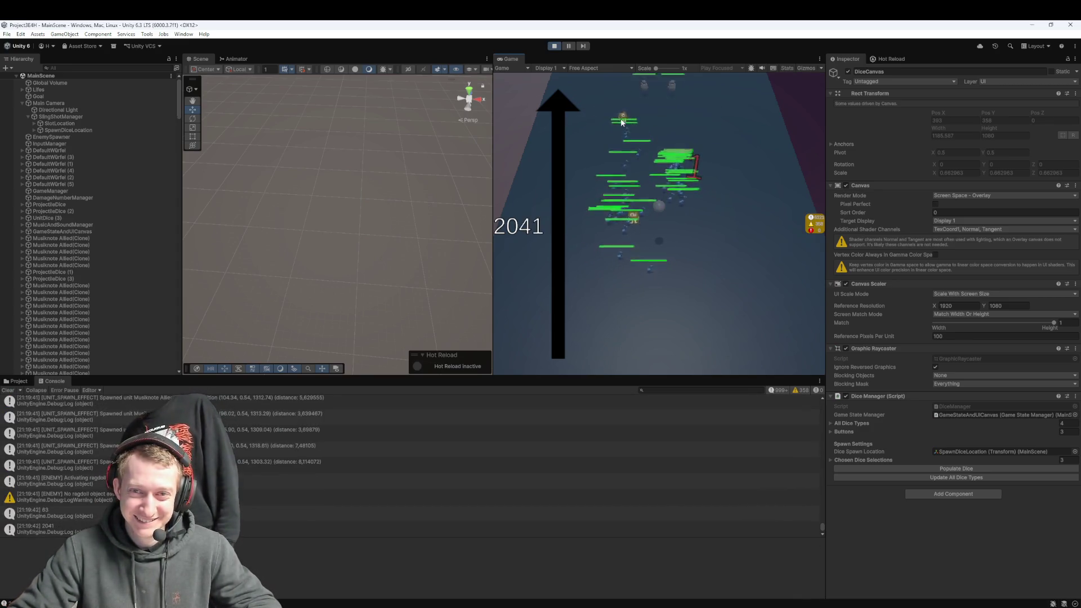
pyautogui.click(631, 214)
pyautogui.click(615, 356)
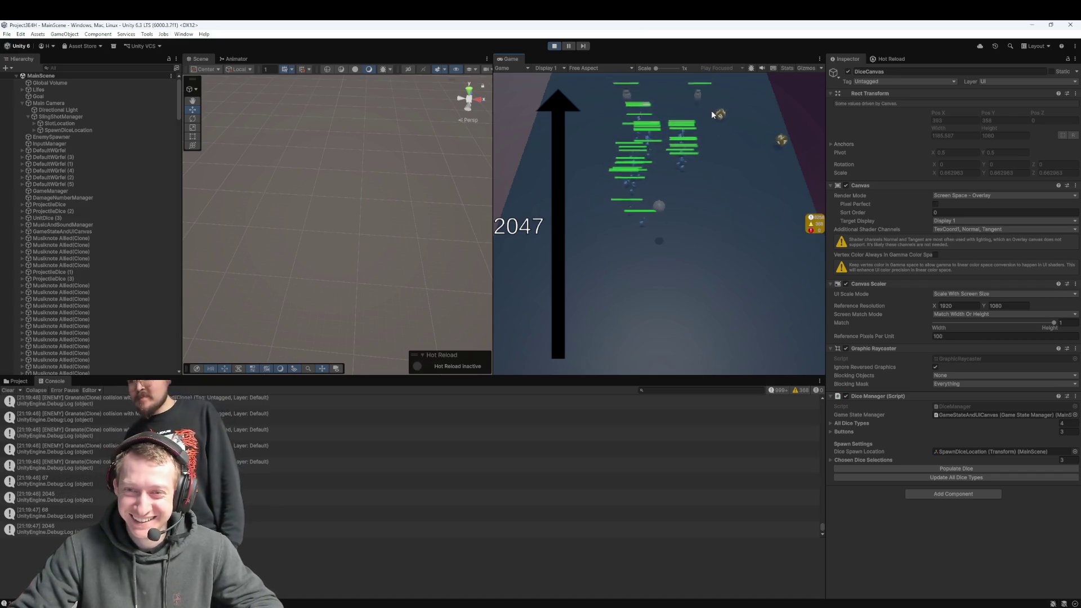
pyautogui.click(718, 106)
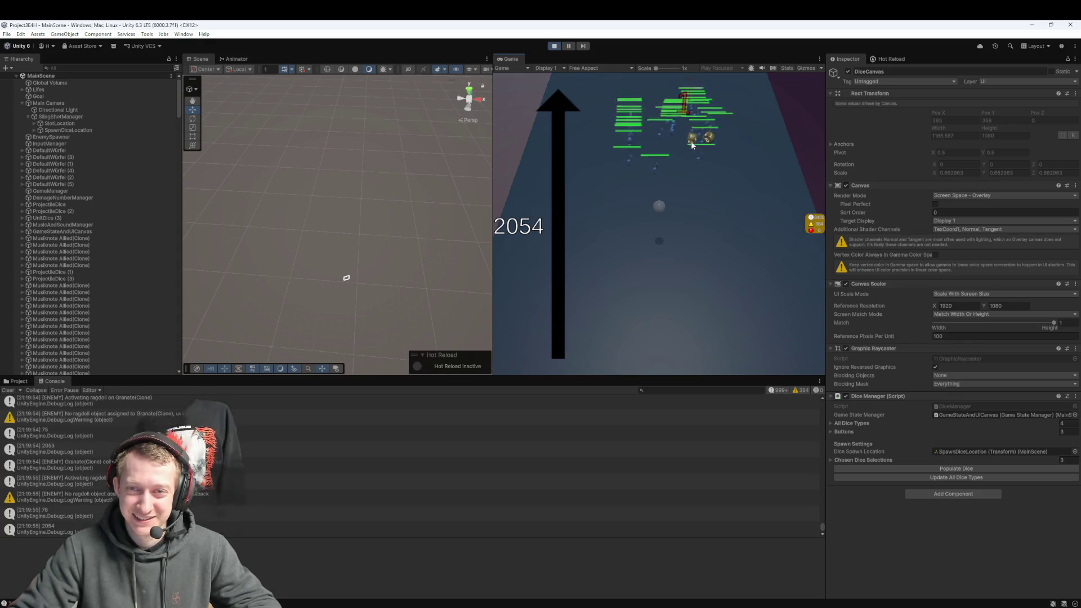
pyautogui.click(692, 141)
pyautogui.click(709, 139)
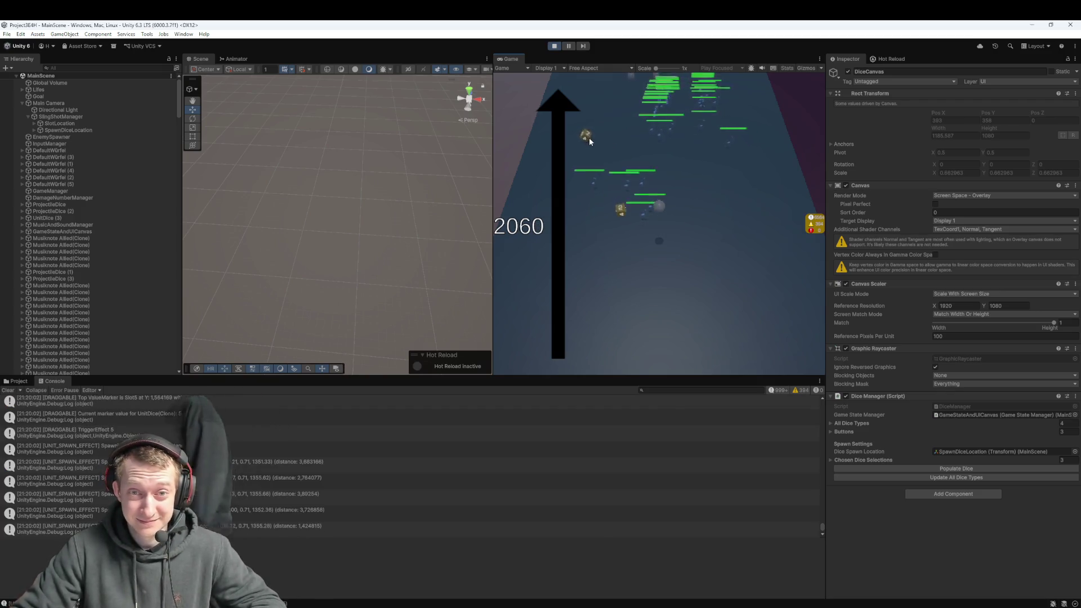
# - Pull two dice back into the slots and fire them up the track at the enemy wave
pyautogui.moveTo(585, 137); pyautogui.dragTo(586, 142)
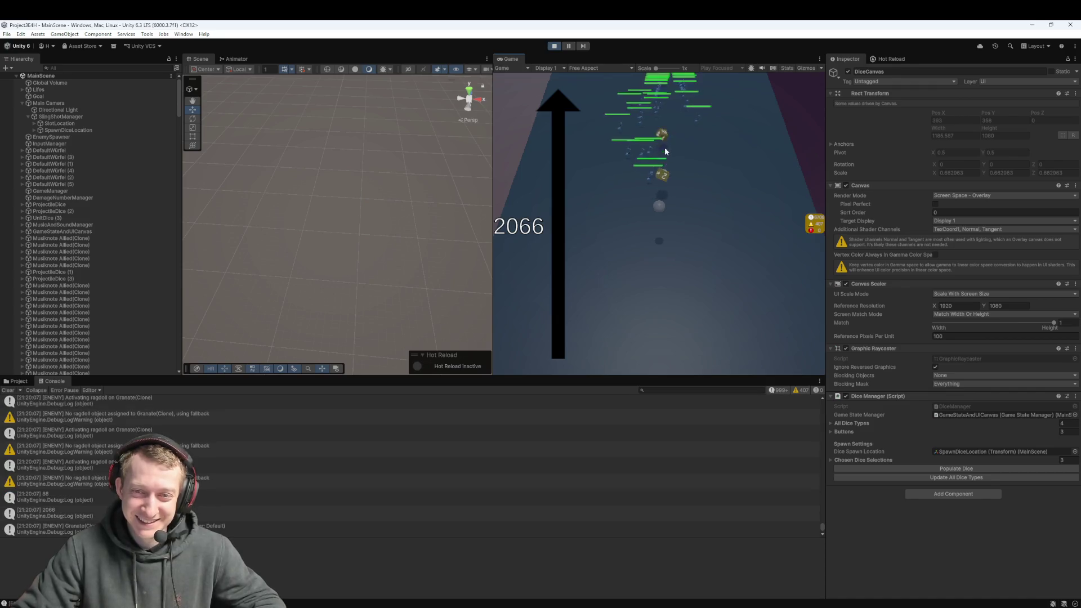
pyautogui.moveTo(665, 135); pyautogui.dragTo(653, 134)
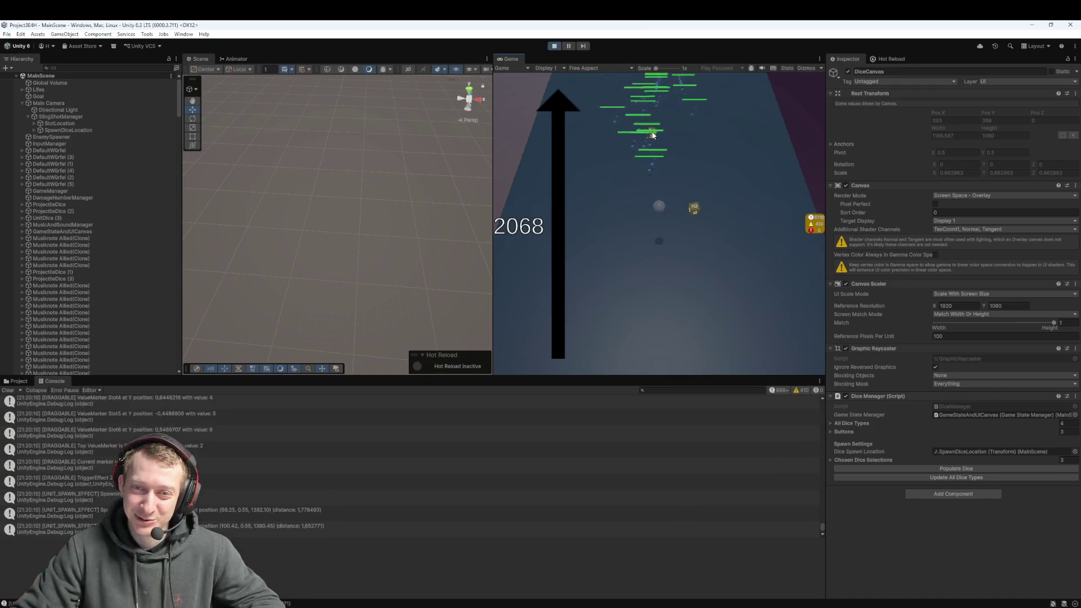
pyautogui.moveTo(695, 240); pyautogui.dragTo(643, 328)
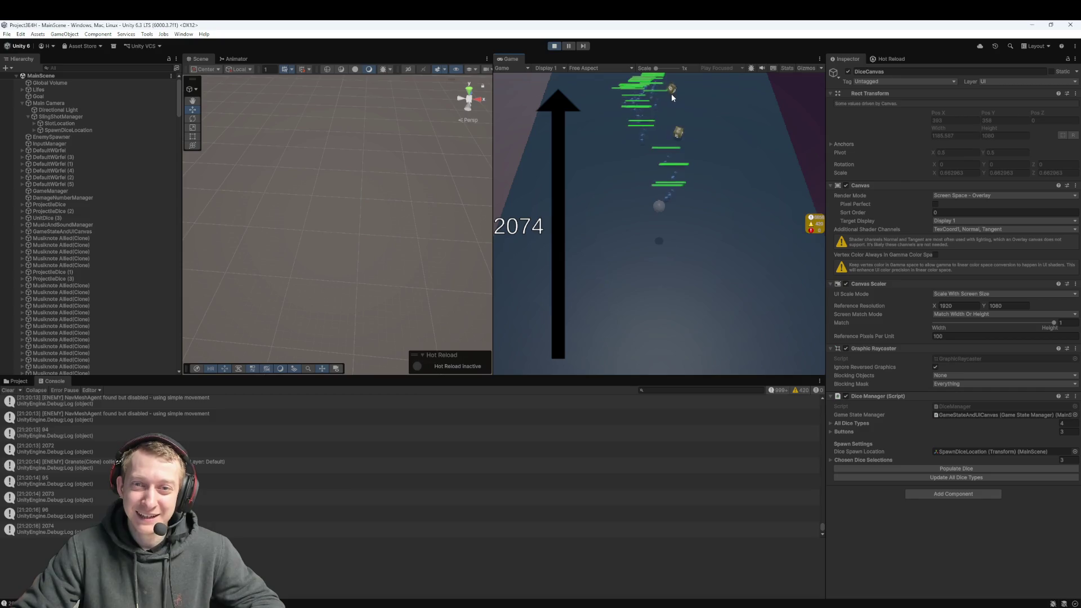
pyautogui.click(674, 92)
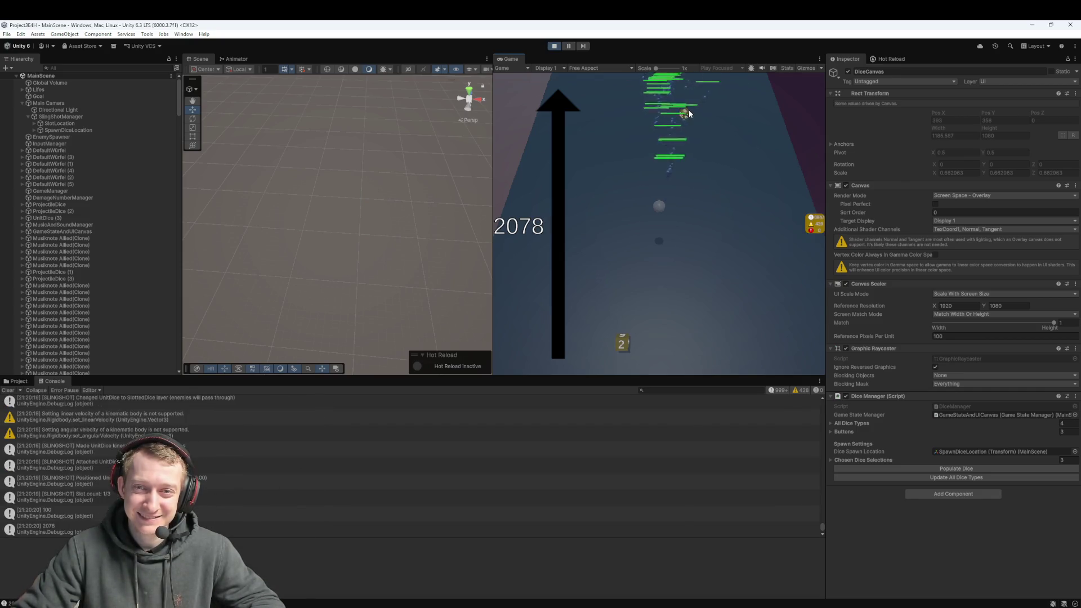
pyautogui.click(657, 343)
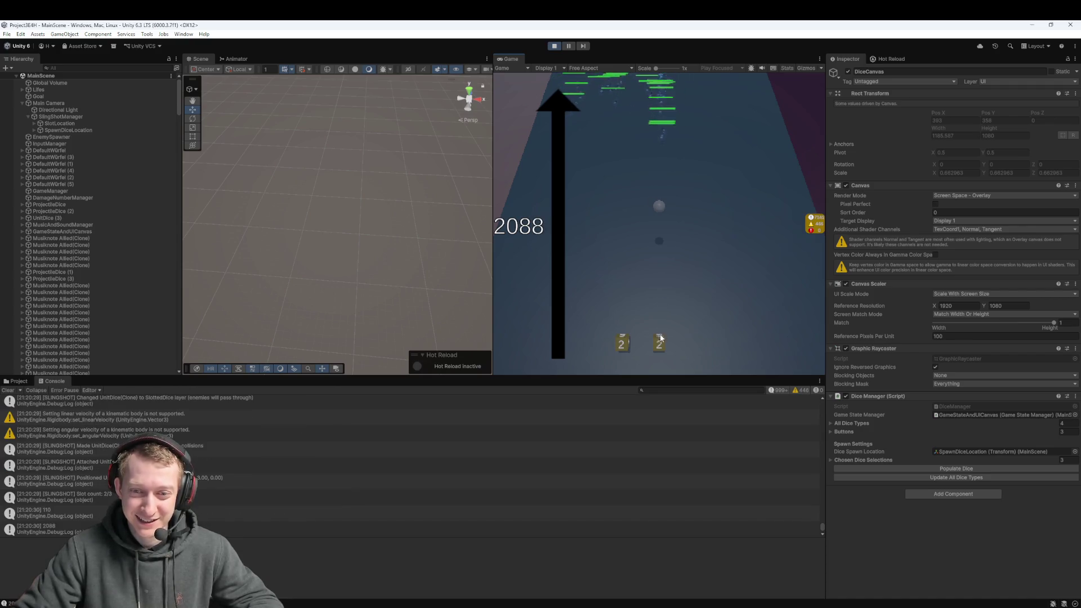
pyautogui.moveTo(658, 344); pyautogui.dragTo(665, 361)
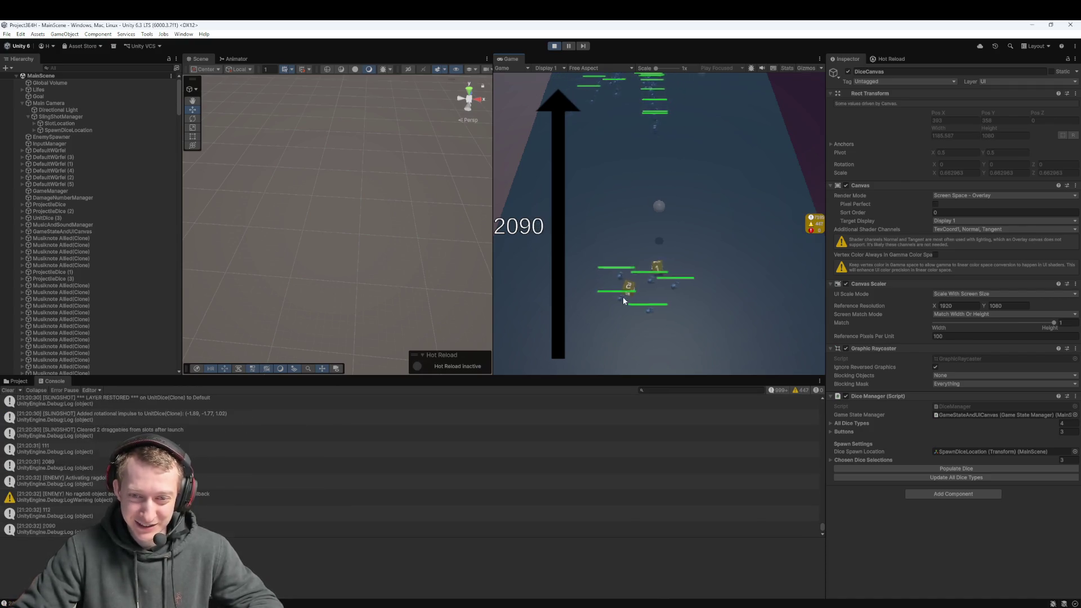
pyautogui.click(648, 293)
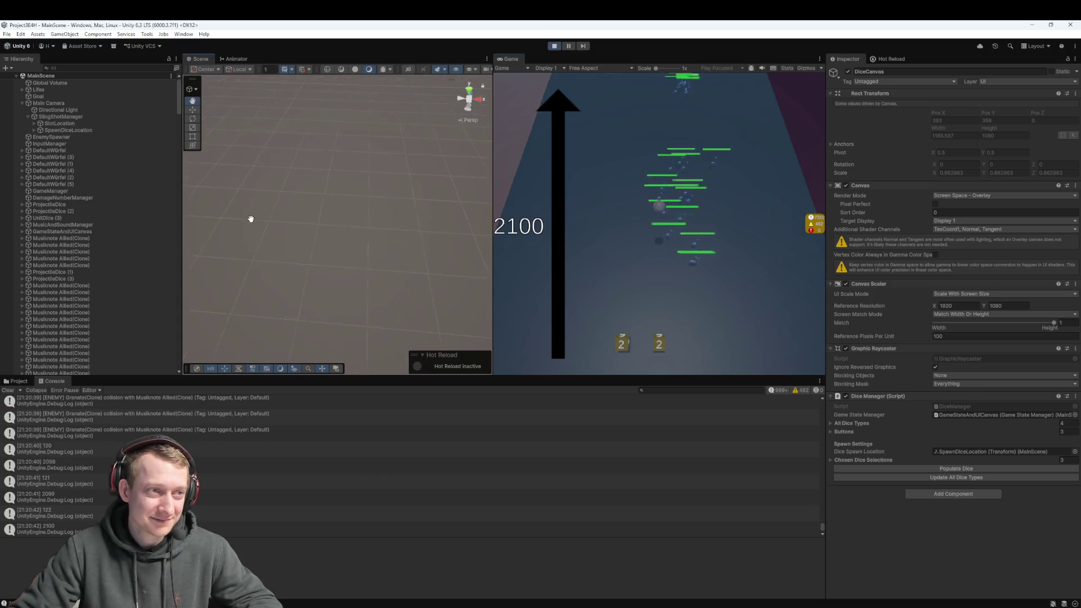
# - Reposition the Lifes track, launch both dice up the lane, then stop Play mode
pyautogui.click(66, 88)
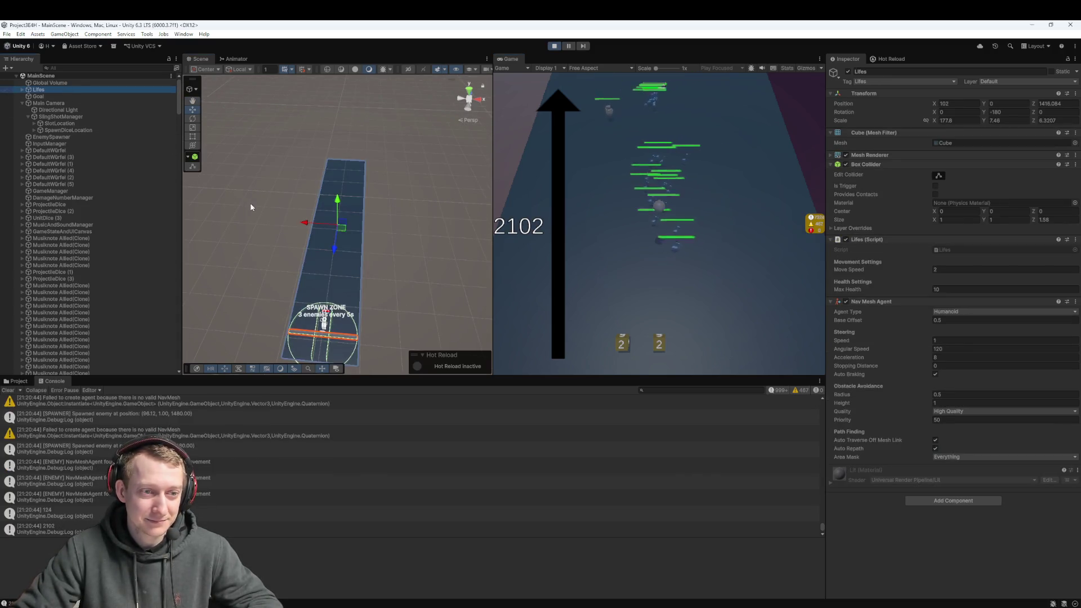
pyautogui.click(323, 260)
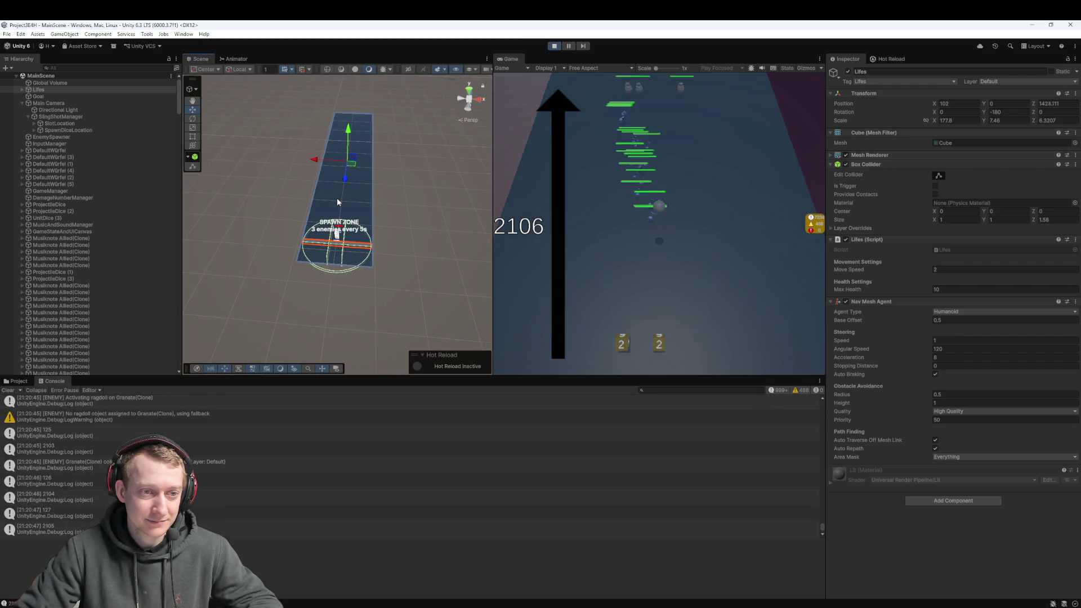
pyautogui.click(420, 216)
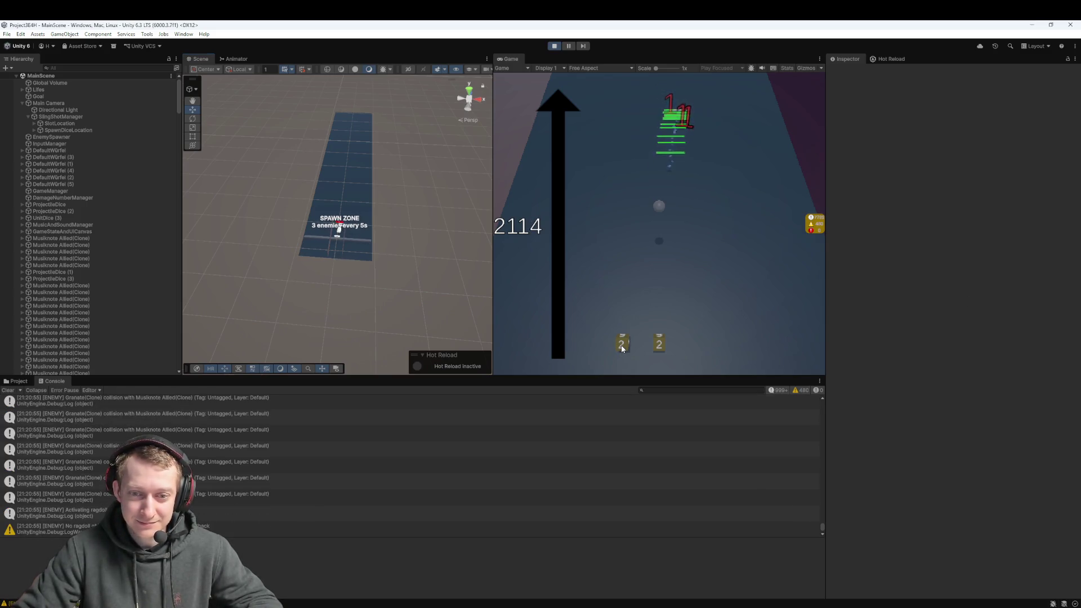
pyautogui.moveTo(620, 350); pyautogui.dragTo(624, 340)
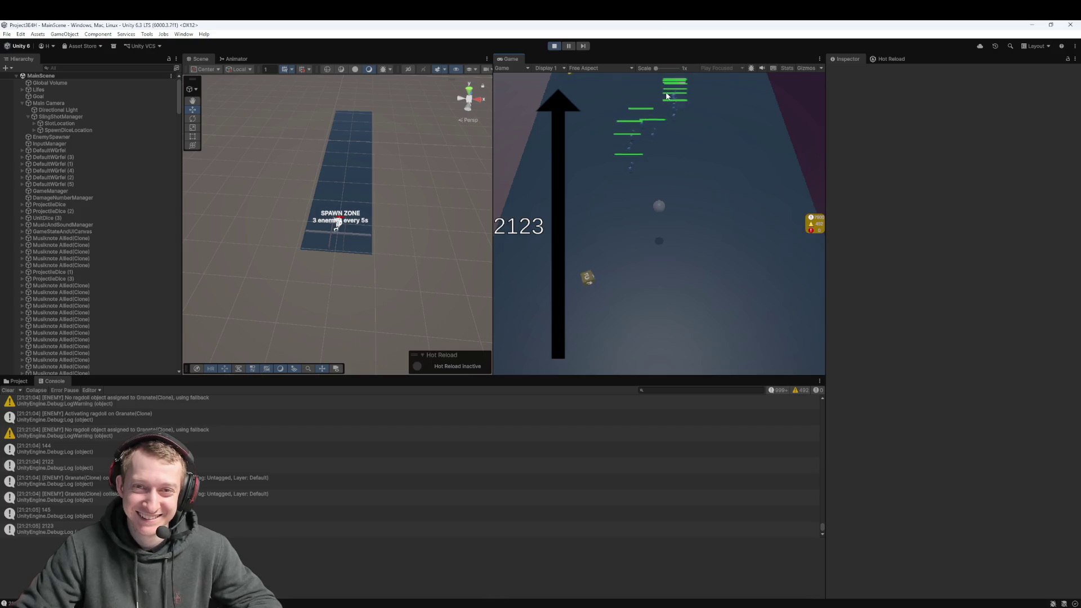
pyautogui.click(555, 46)
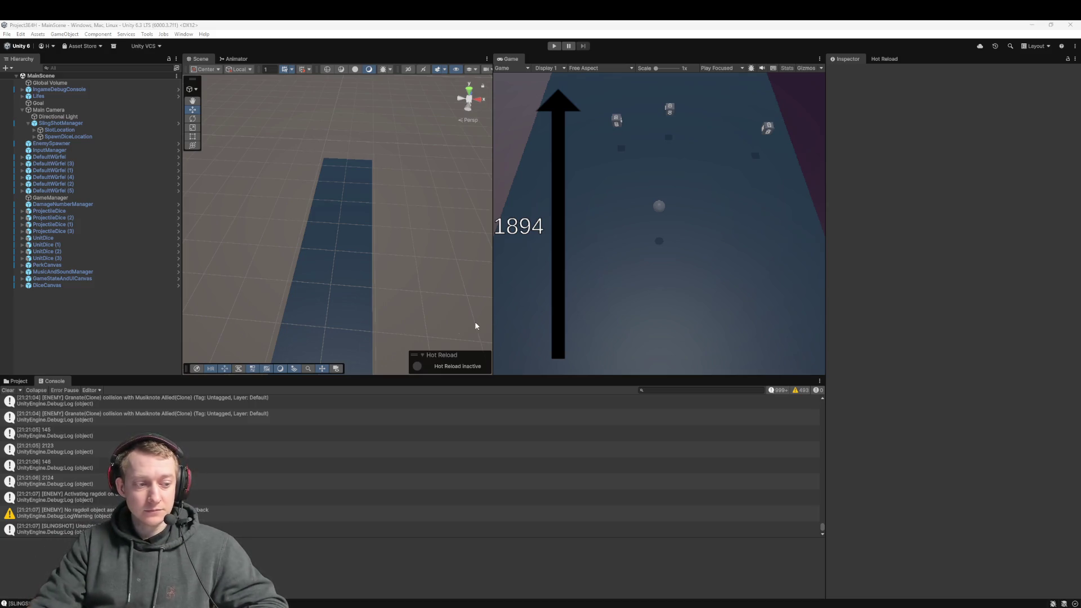
# - Open Enemy.cs in Rider from the 'No ragdoll object assigned' warning, then return to Unity
pyautogui.doubleClick(394, 512)
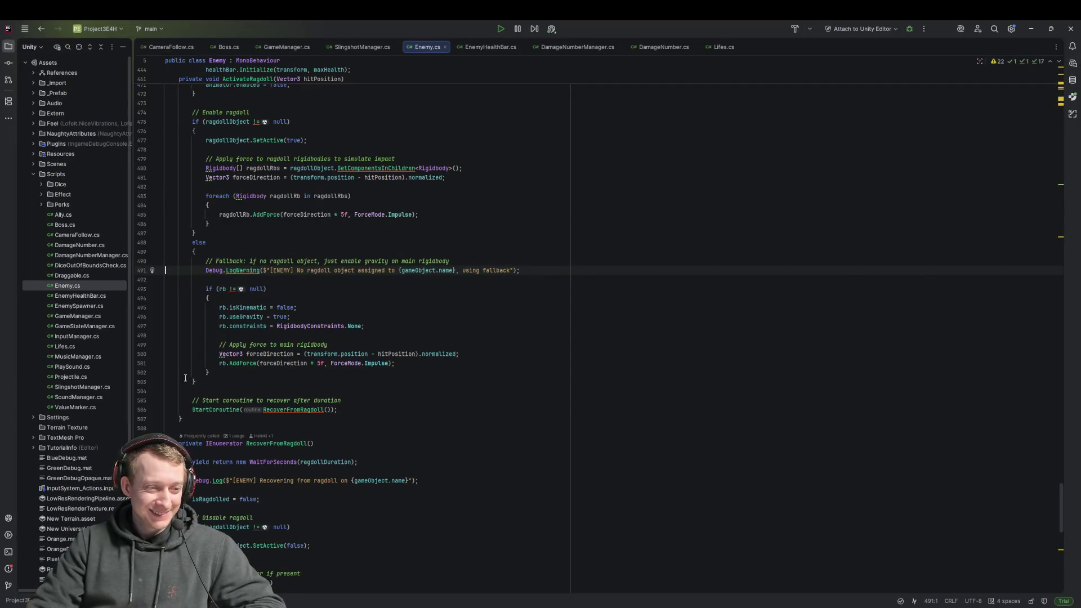
pyautogui.hotkey('alt', 'Tab')
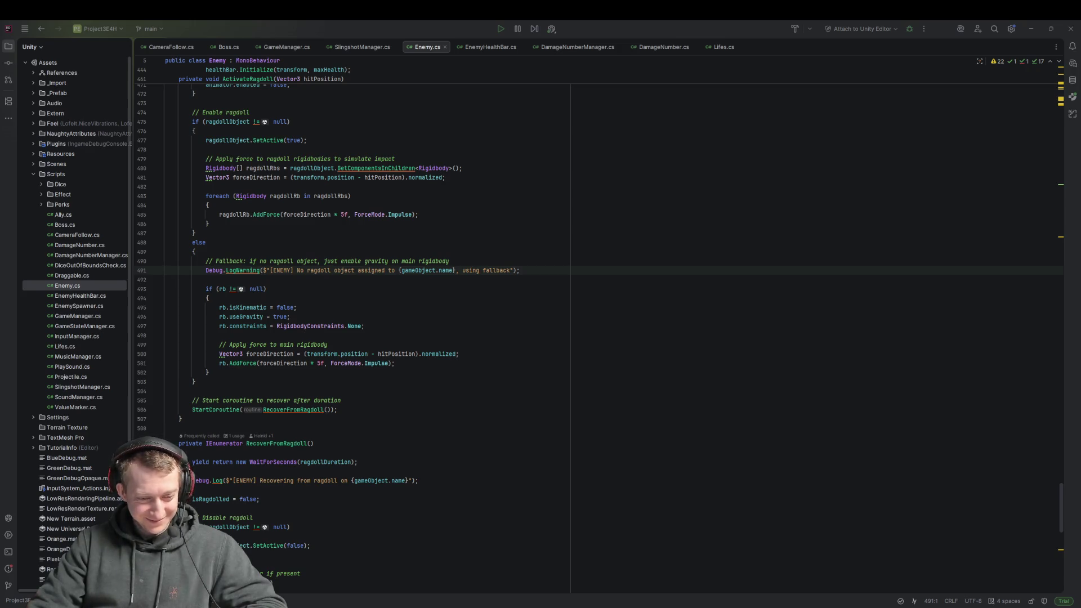
pyautogui.hotkey('alt', 'Tab')
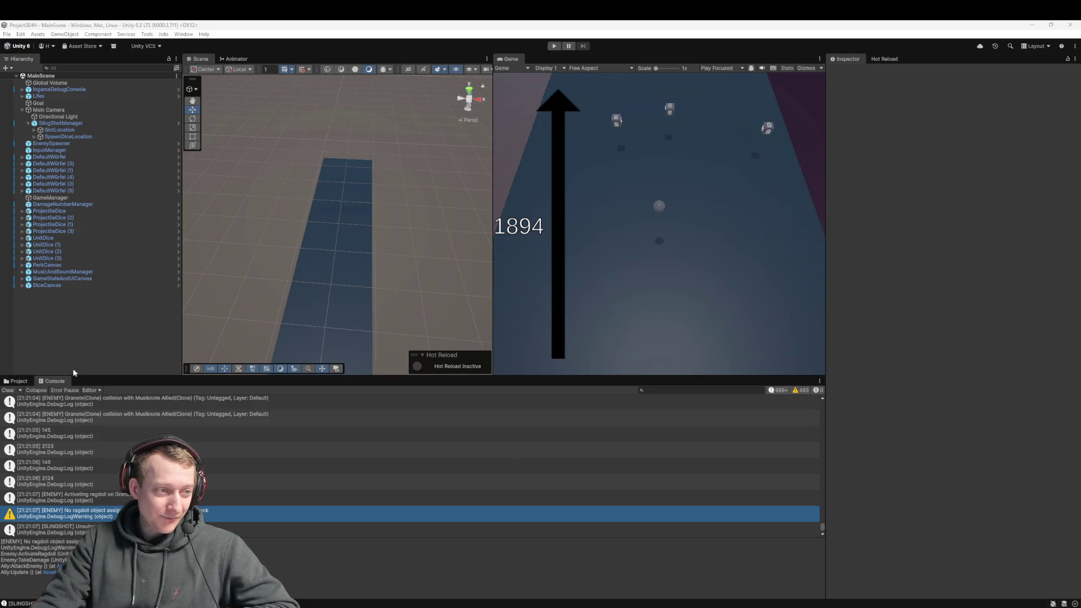
# - Inspect SpawnDiceLocation and DiceCanvas in the Hierarchy, then clear the selection
pyautogui.click(69, 138)
pyautogui.click(67, 283)
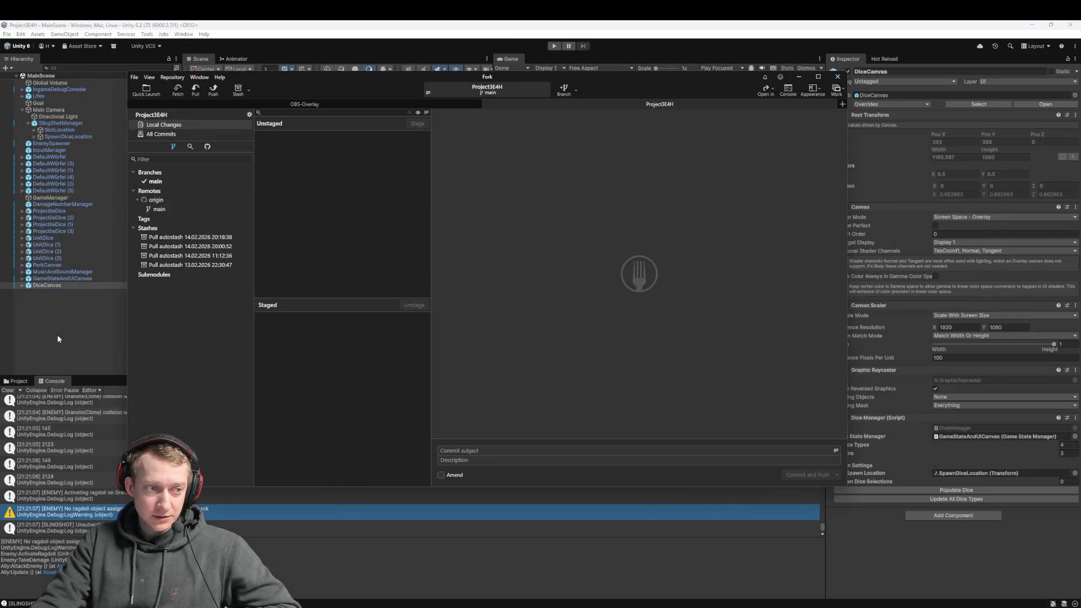
pyautogui.click(66, 334)
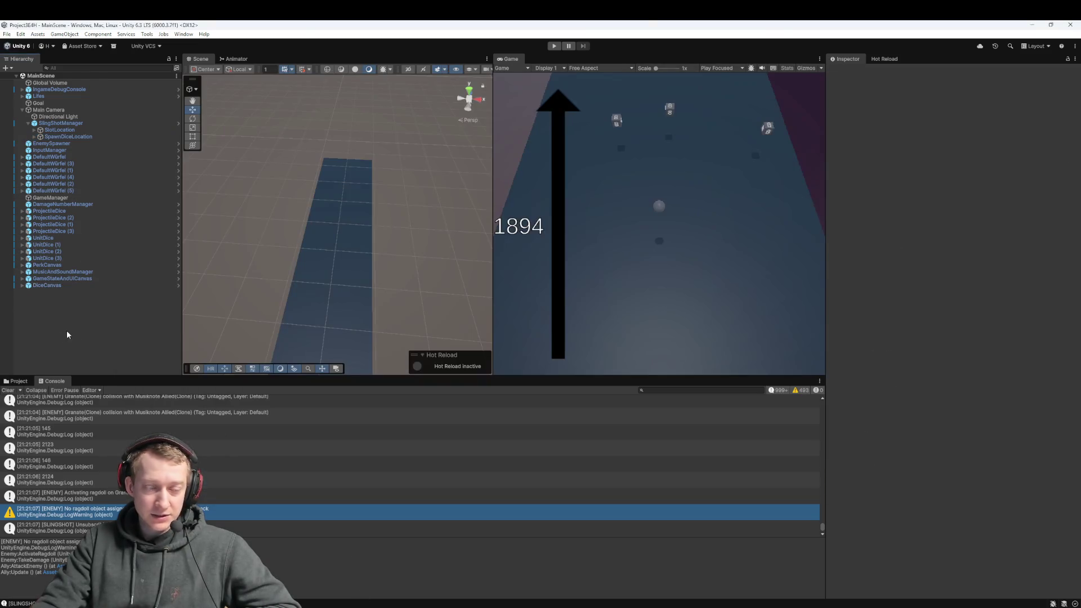
pyautogui.click(74, 287)
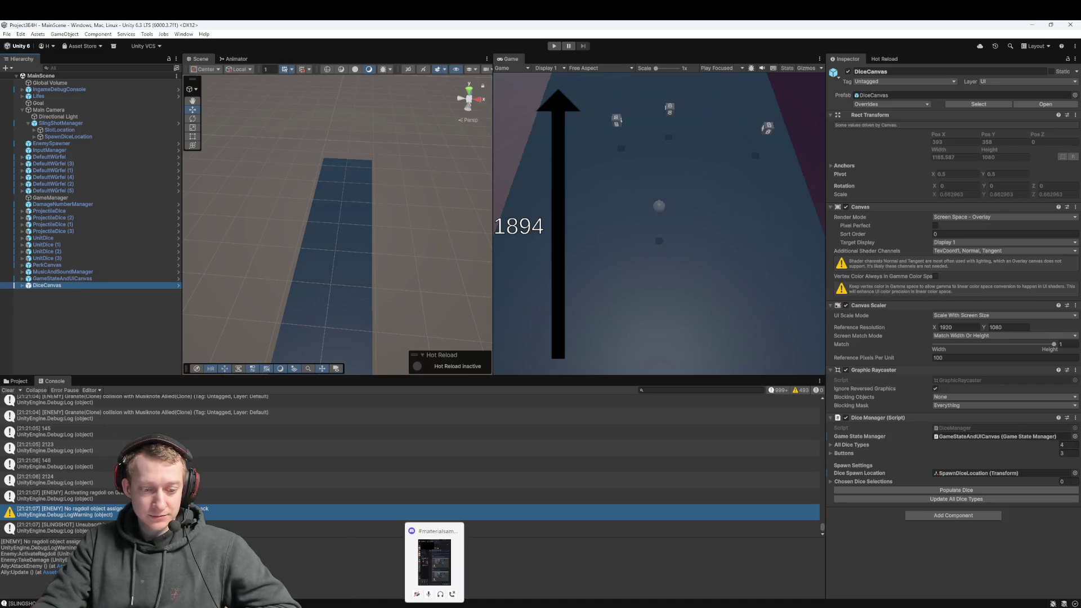
pyautogui.moveTo(787, 606)
pyautogui.click(831, 601)
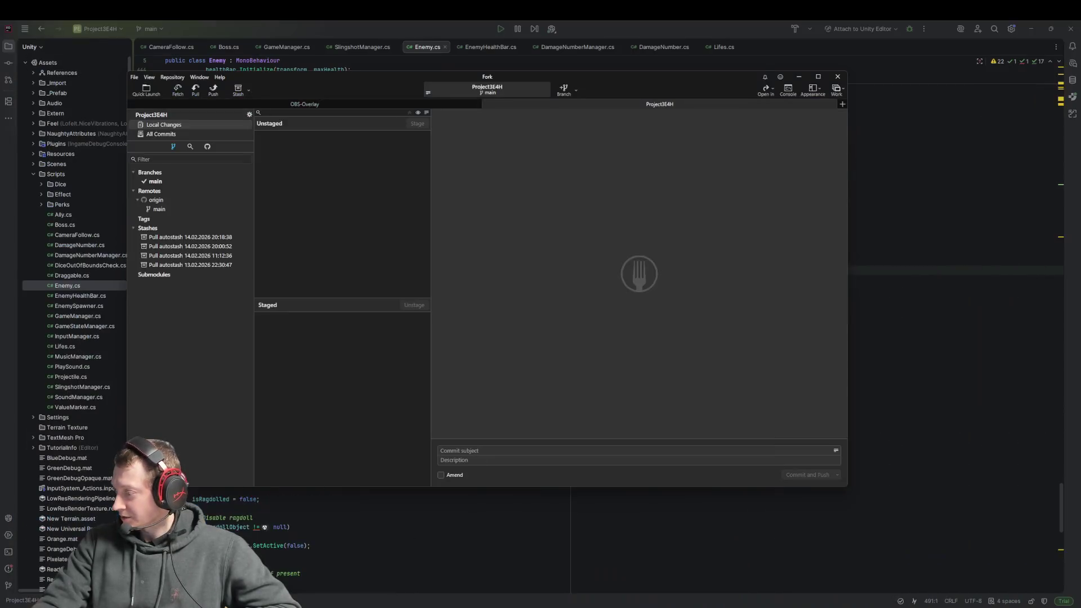
pyautogui.click(830, 600)
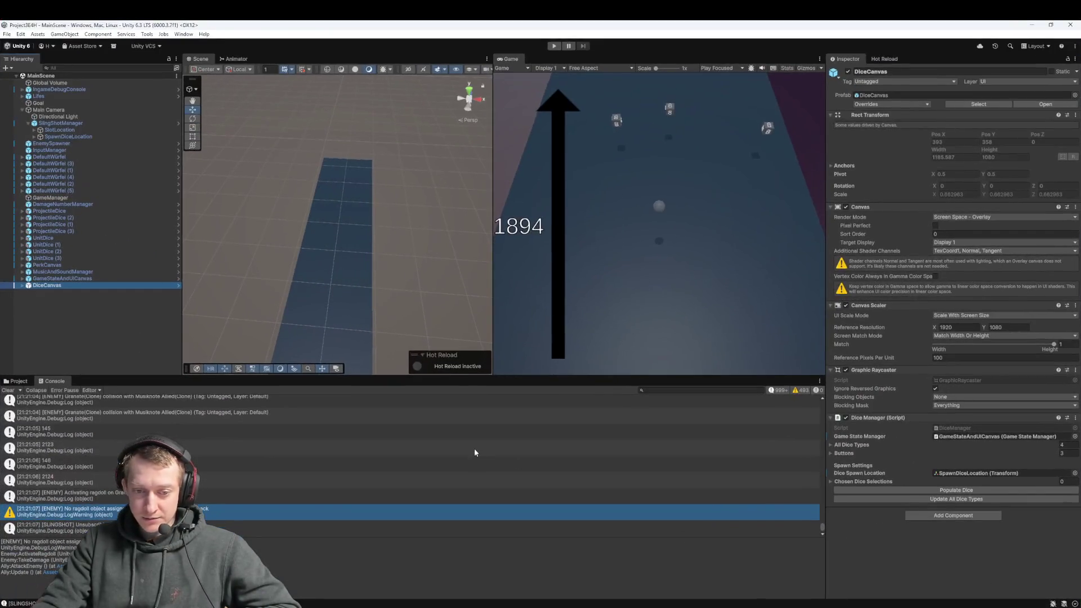
pyautogui.click(341, 604)
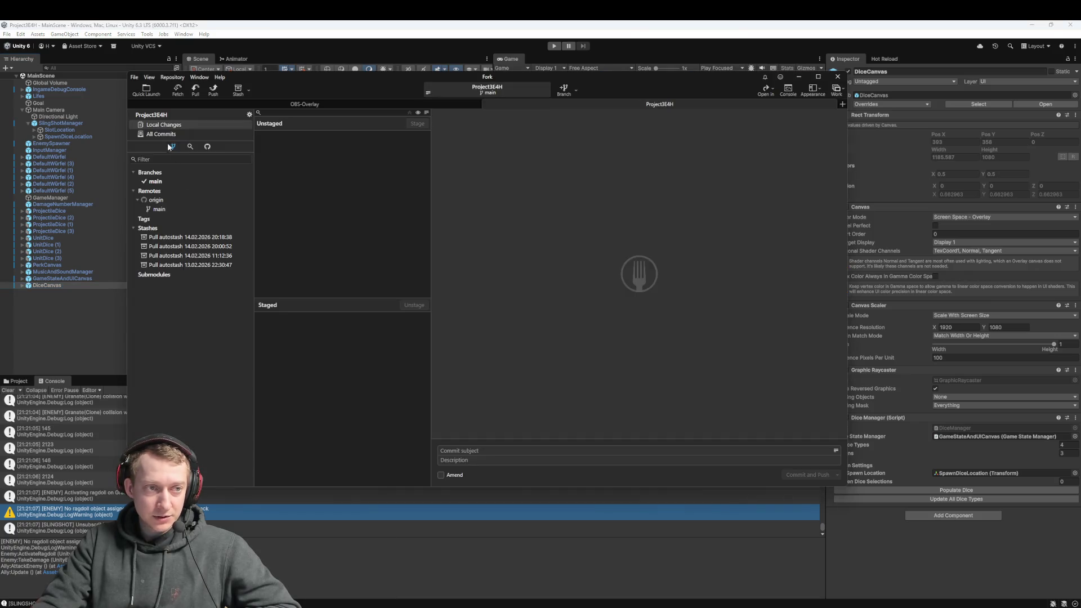
pyautogui.click(325, 117)
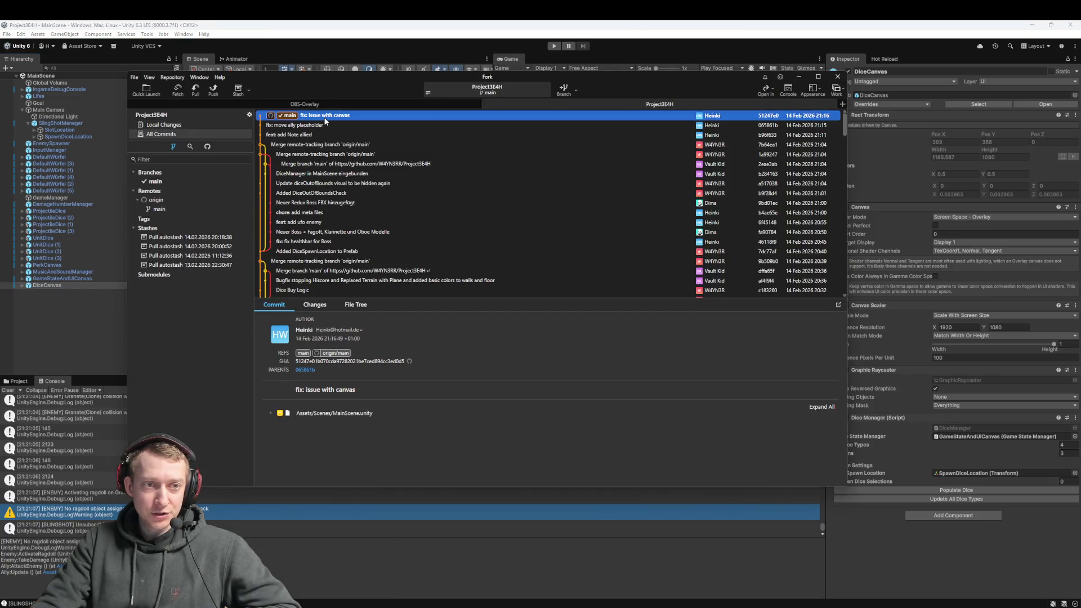
pyautogui.click(369, 414)
pyautogui.scroll(-5, 371, 423)
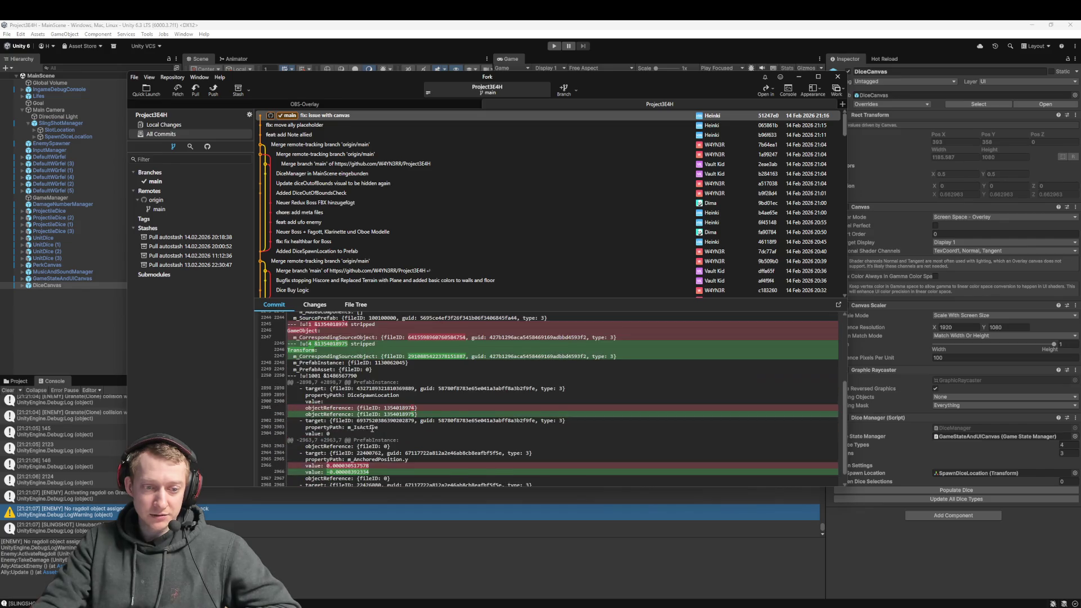
pyautogui.scroll(5, 372, 425)
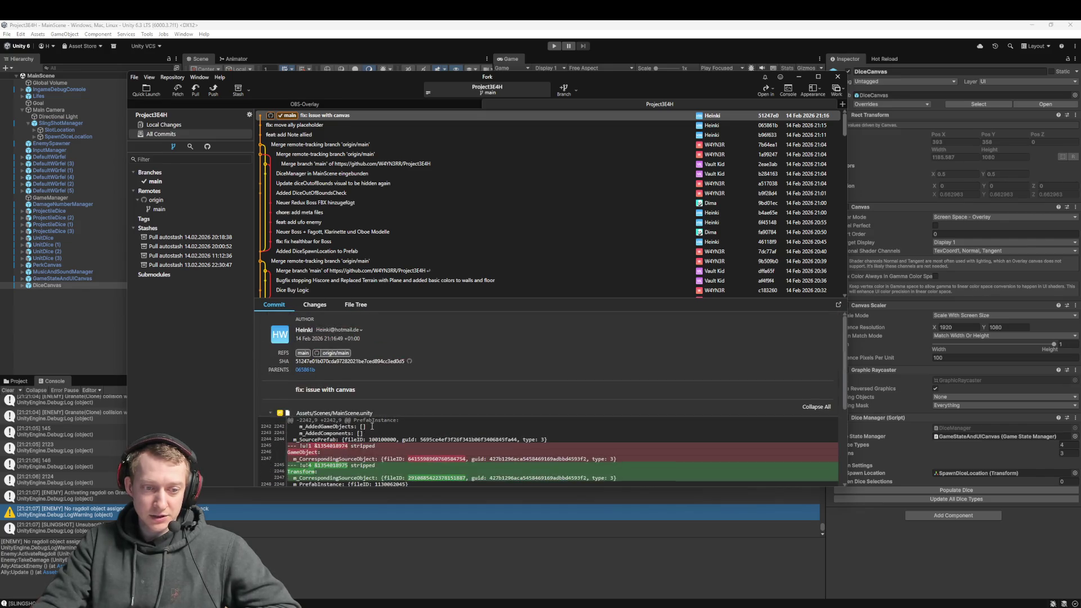
pyautogui.click(343, 411)
pyautogui.click(126, 363)
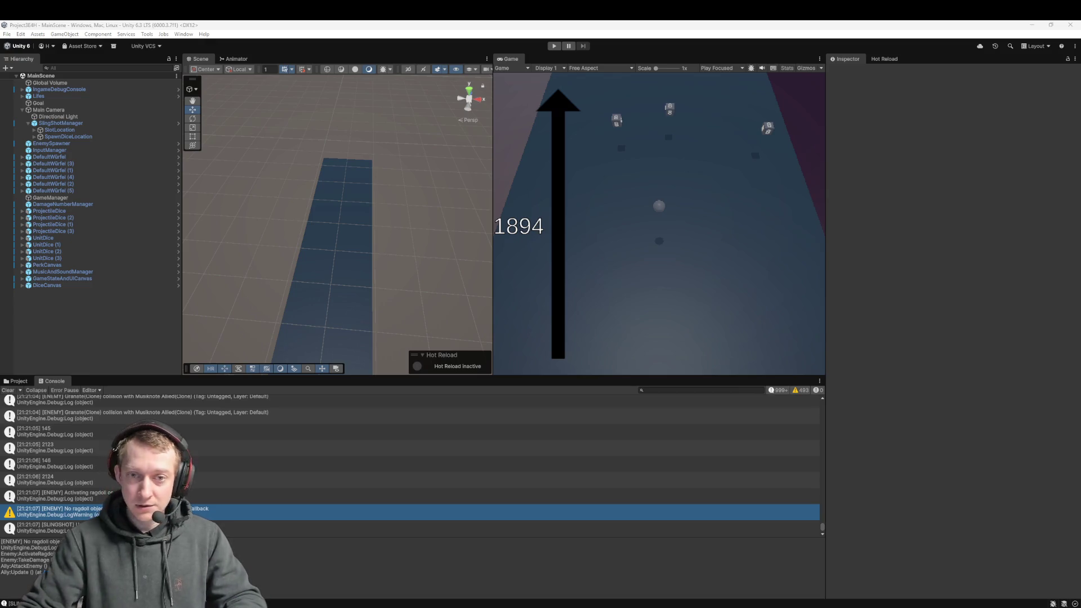
# - Maximize the Notepad++ to-do notes and review them, then switch to the GDD document
pyautogui.hotkey('alt', 'Tab')
pyautogui.moveTo(687, 214); pyautogui.dragTo(657, 212)
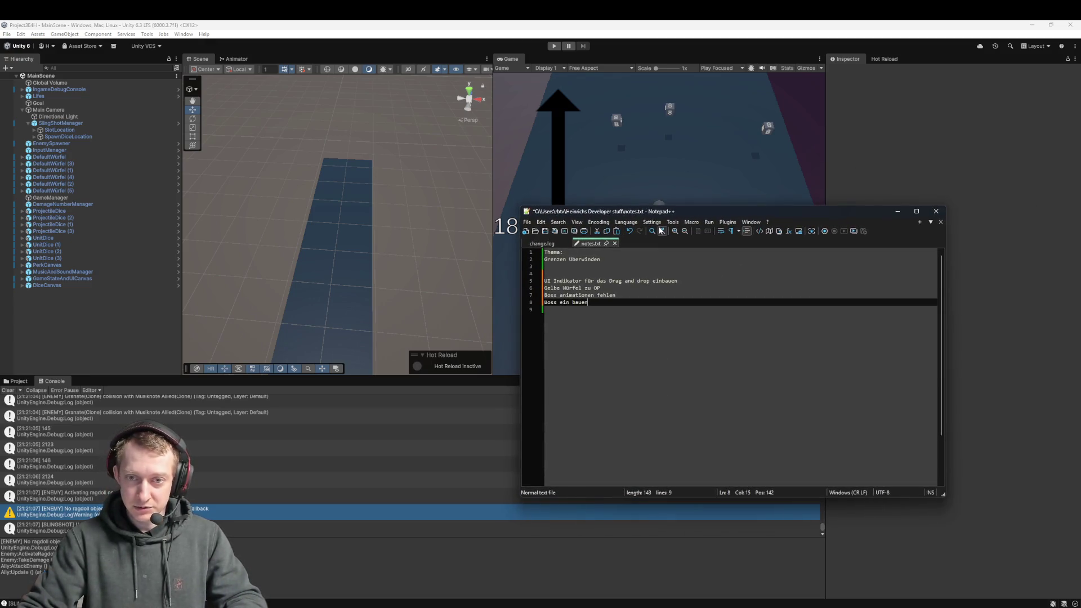
pyautogui.doubleClick(657, 212)
pyautogui.click(554, 245)
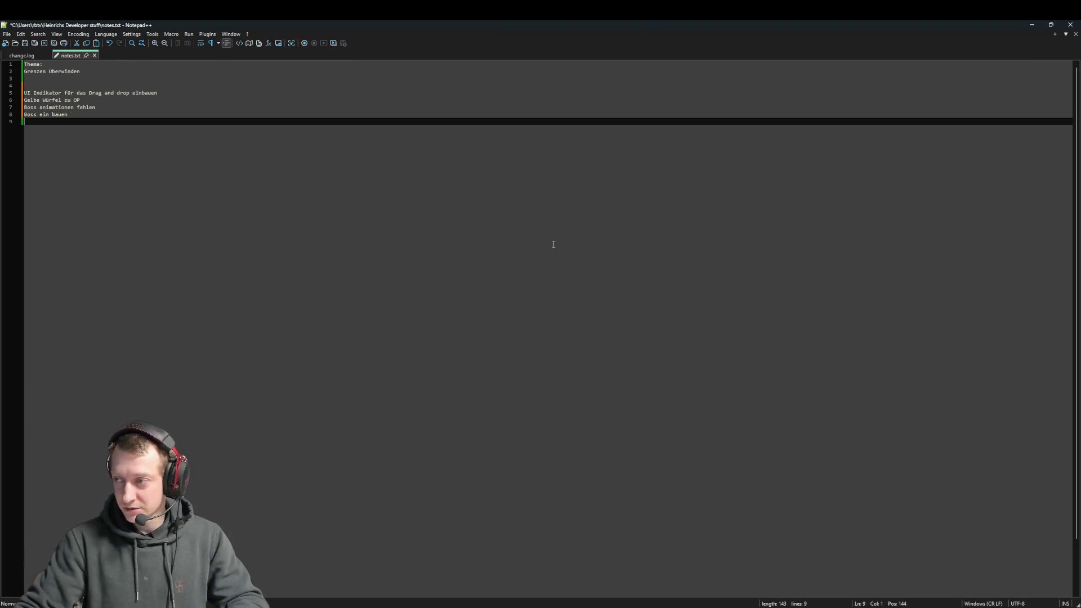
pyautogui.keyDown('ctrl'); pyautogui.scroll(2, 554, 244); pyautogui.keyUp('ctrl')
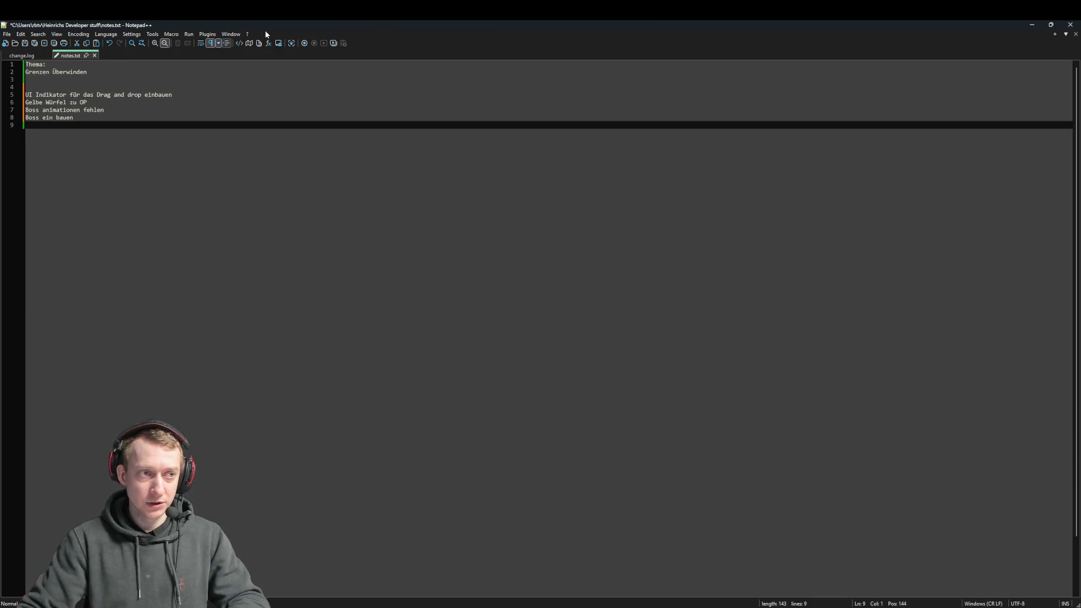
pyautogui.hotkey('alt', 'Tab')
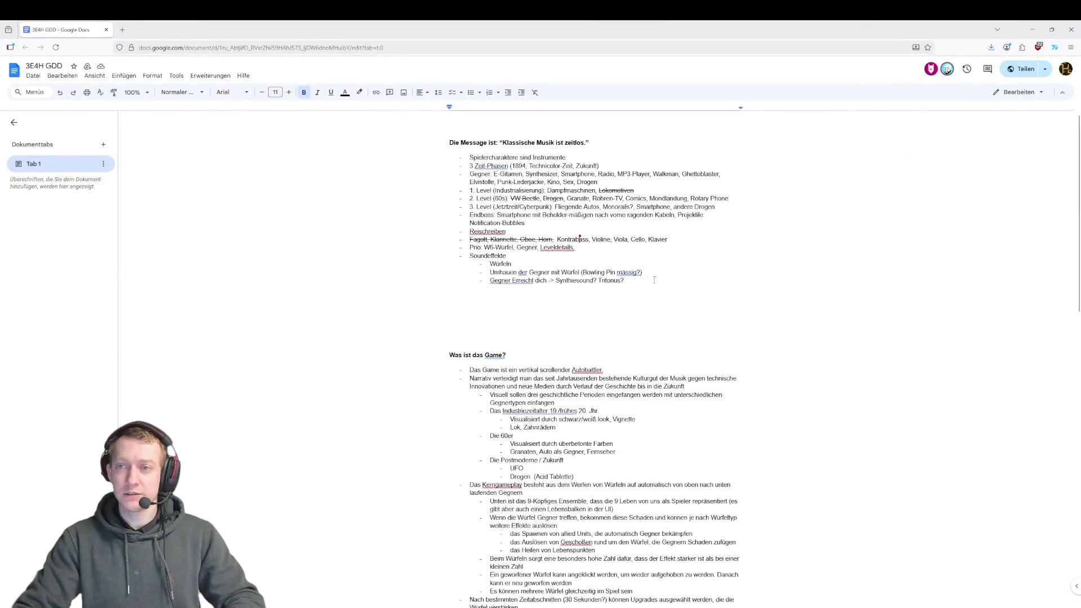
pyautogui.click(822, 270)
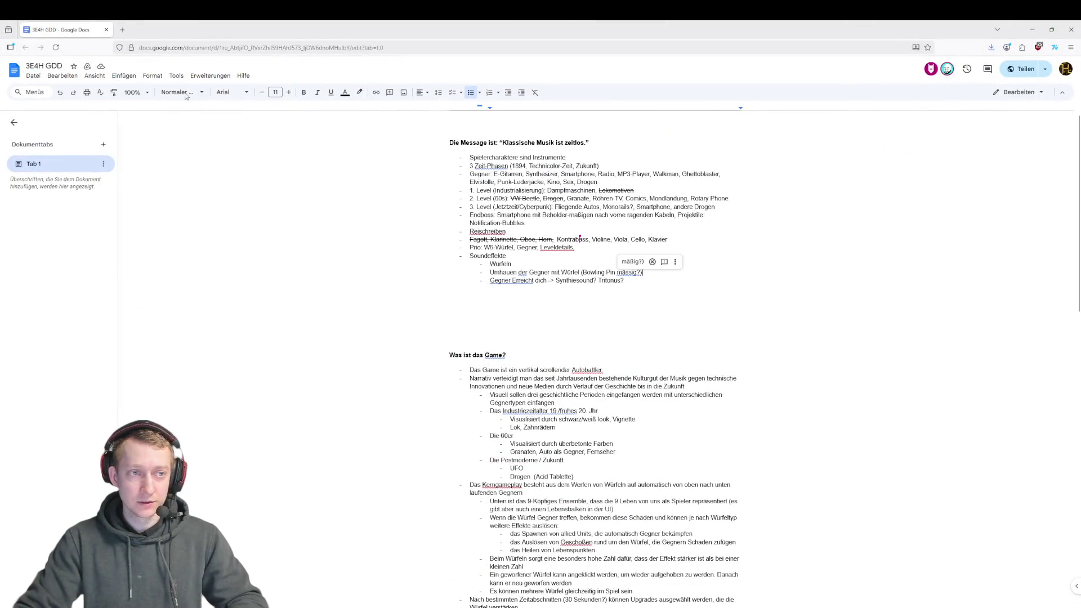
pyautogui.click(103, 81)
pyautogui.moveTo(169, 91)
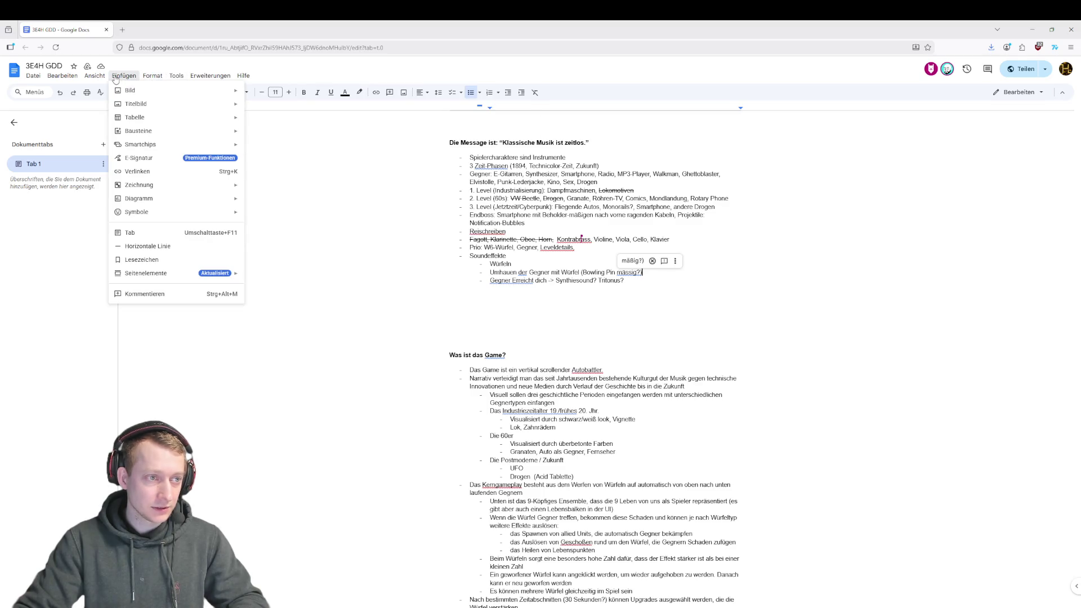
pyautogui.moveTo(210, 79)
pyautogui.click(1064, 72)
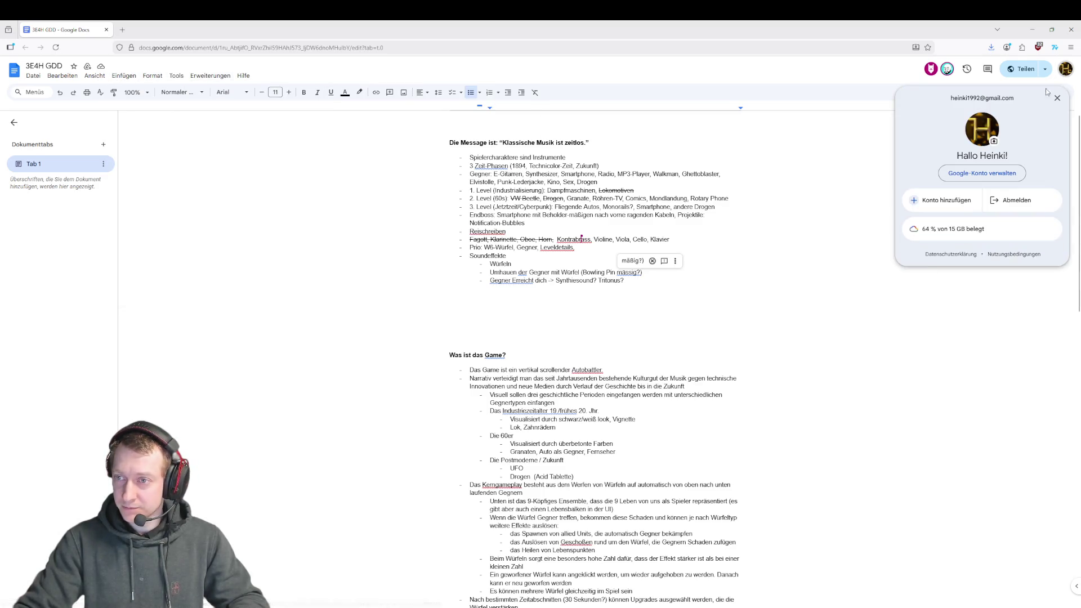
pyautogui.click(1057, 98)
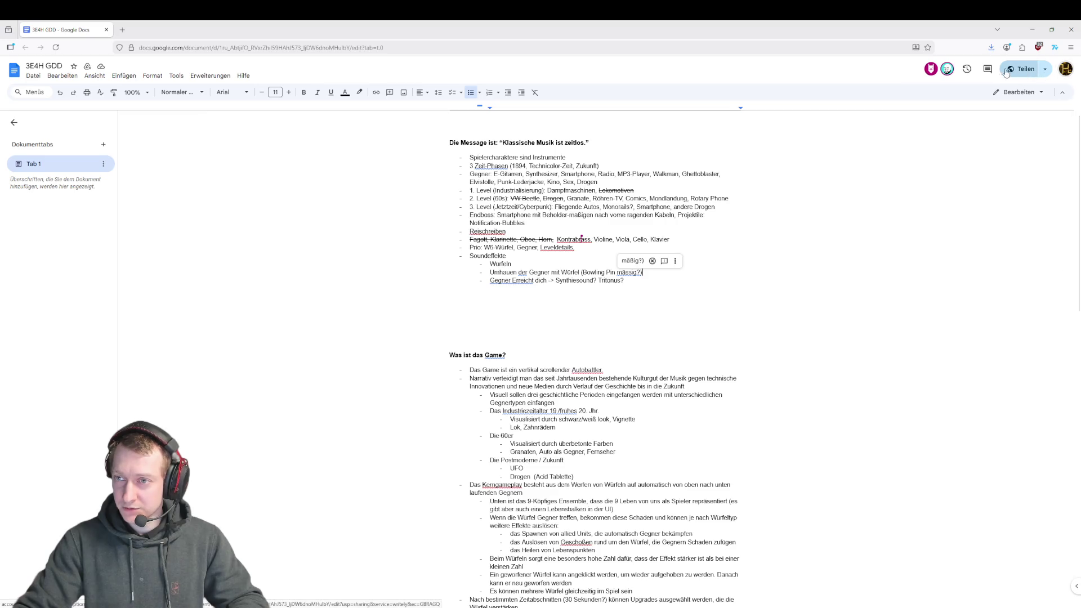
pyautogui.click(1044, 69)
pyautogui.click(1045, 69)
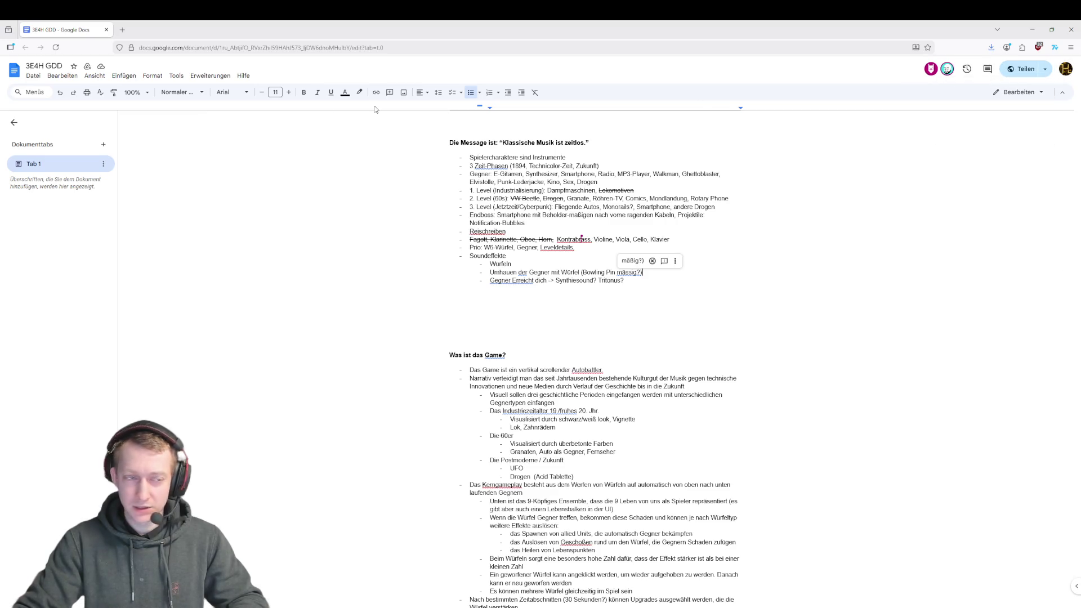
pyautogui.click(95, 77)
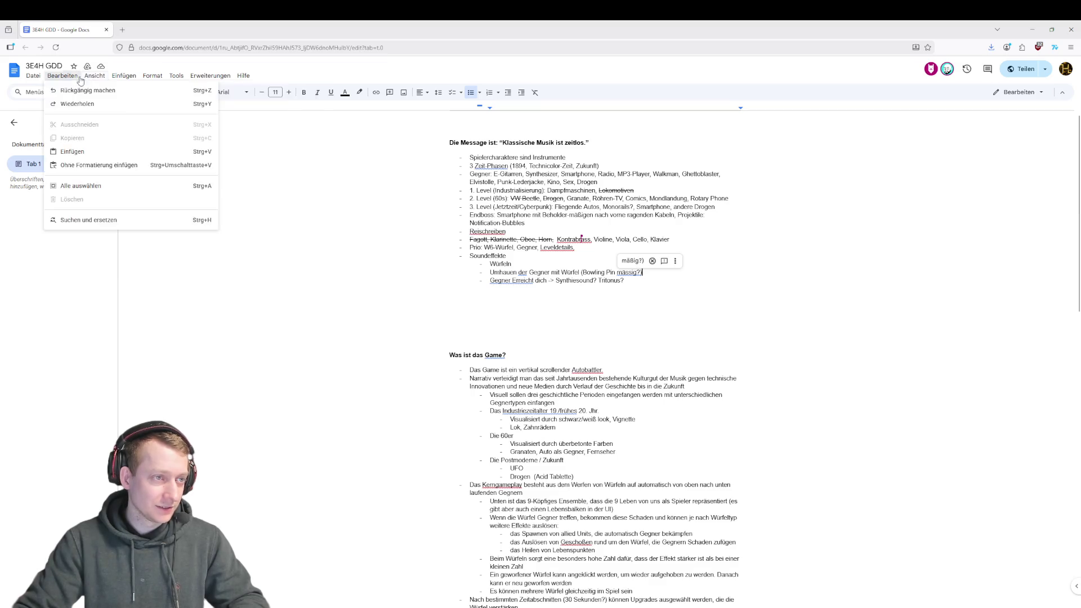
pyautogui.moveTo(104, 95)
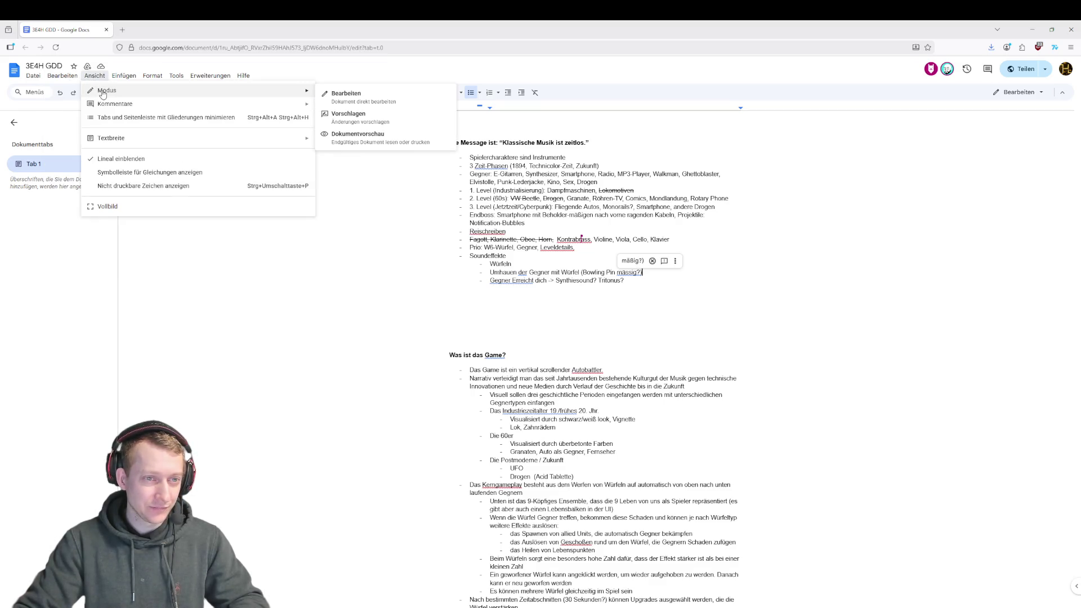
pyautogui.moveTo(124, 75)
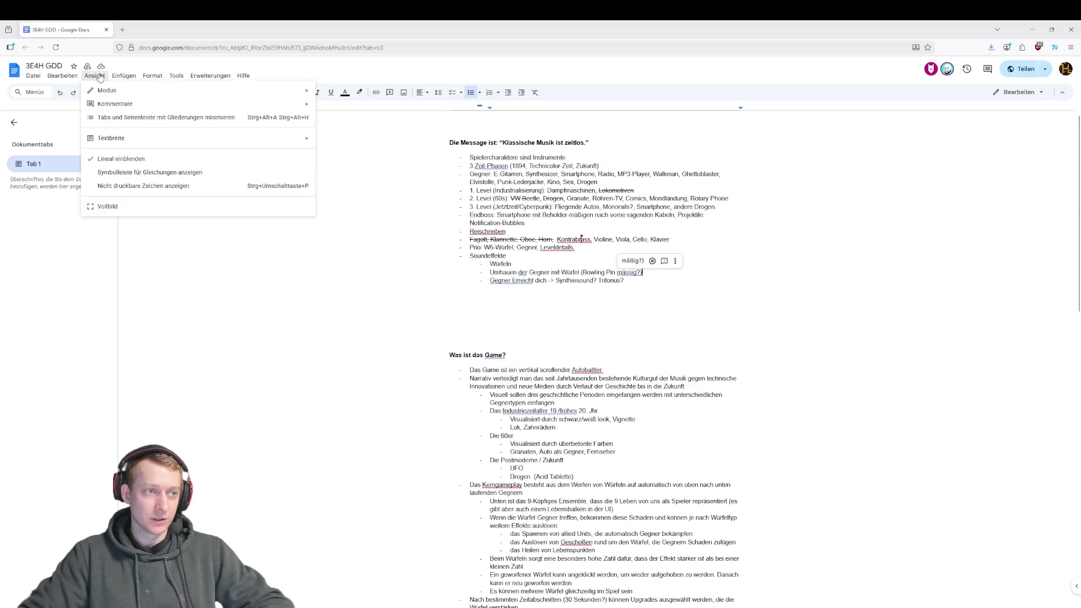
pyautogui.moveTo(64, 79)
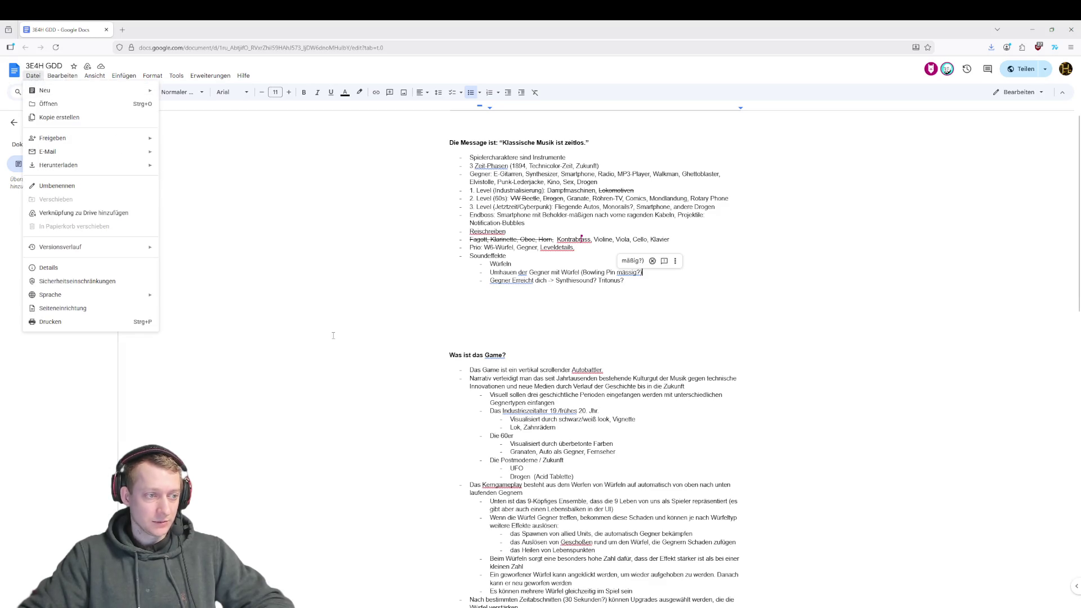
# - Scroll to the timeline image and place the caret after the 640 x 360 line
pyautogui.scroll(-15, 479, 358)
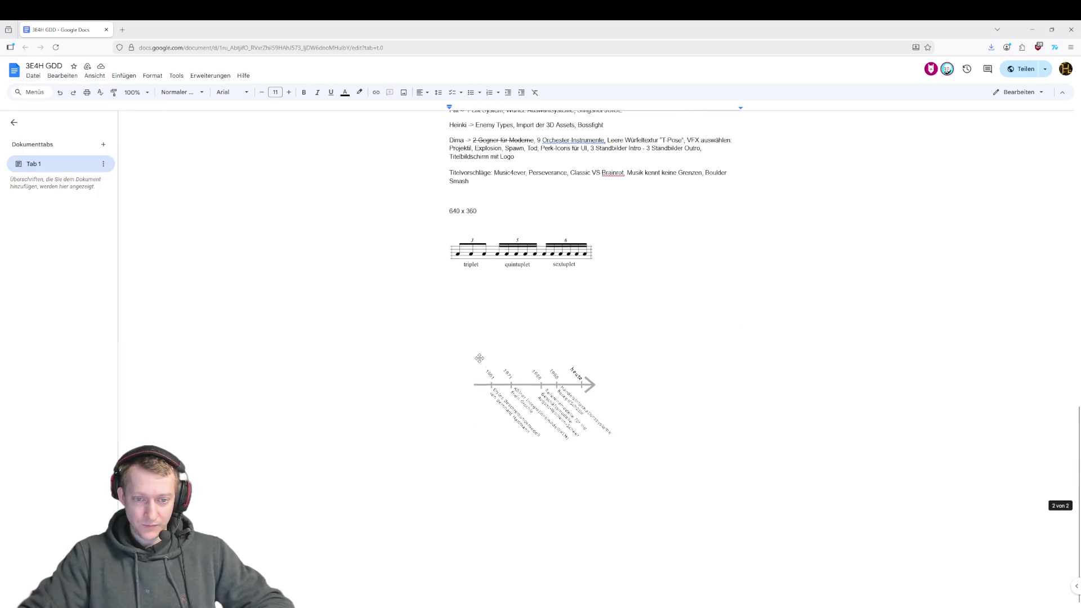
pyautogui.scroll(5, 479, 358)
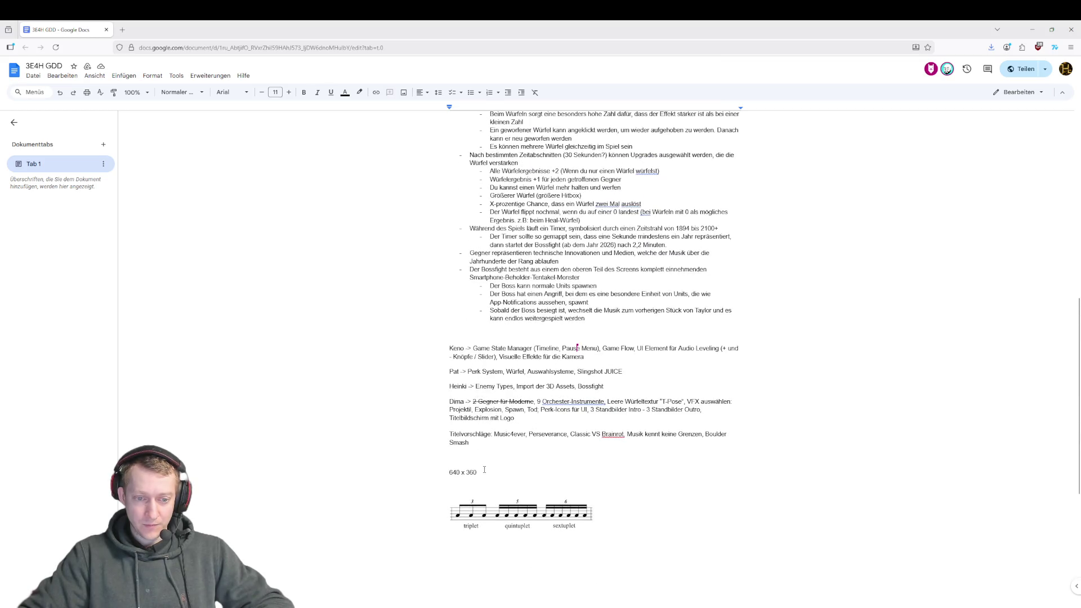
pyautogui.scroll(-5, 485, 470)
pyautogui.click(476, 495)
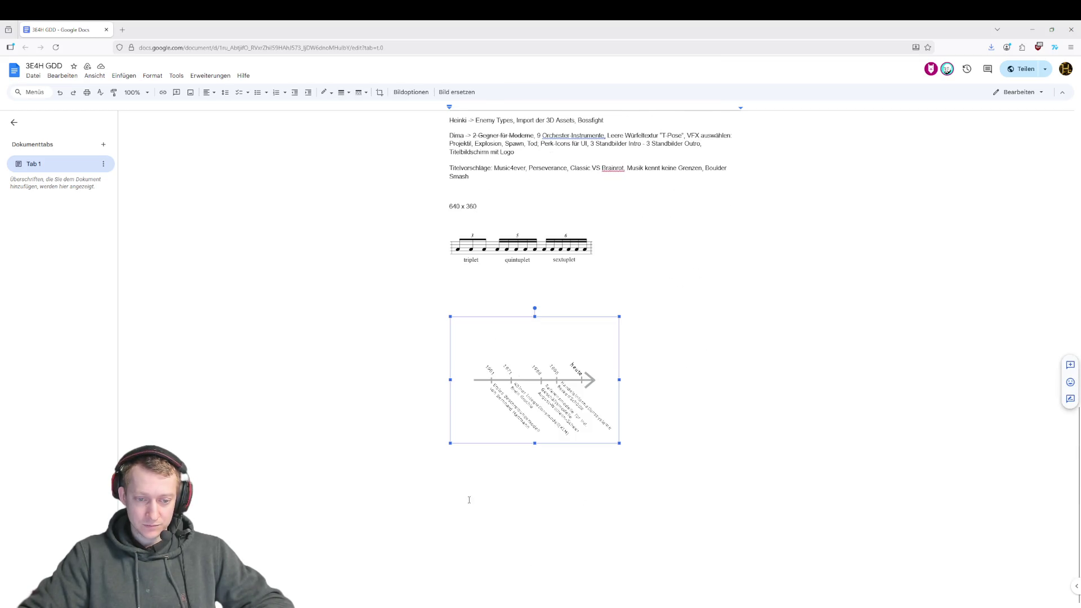
pyautogui.click(473, 186)
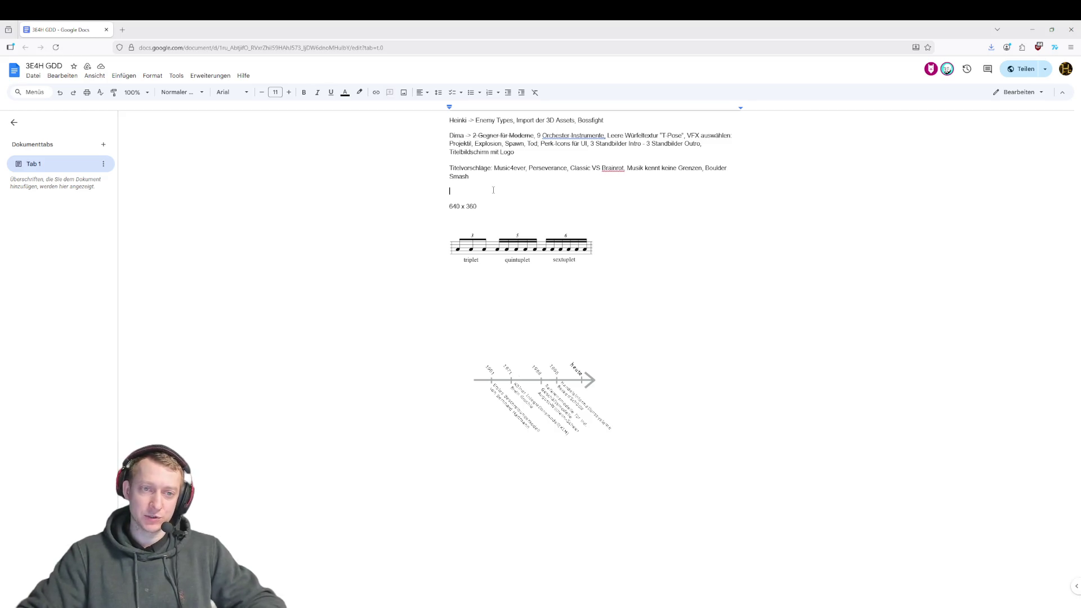
pyautogui.click(510, 213)
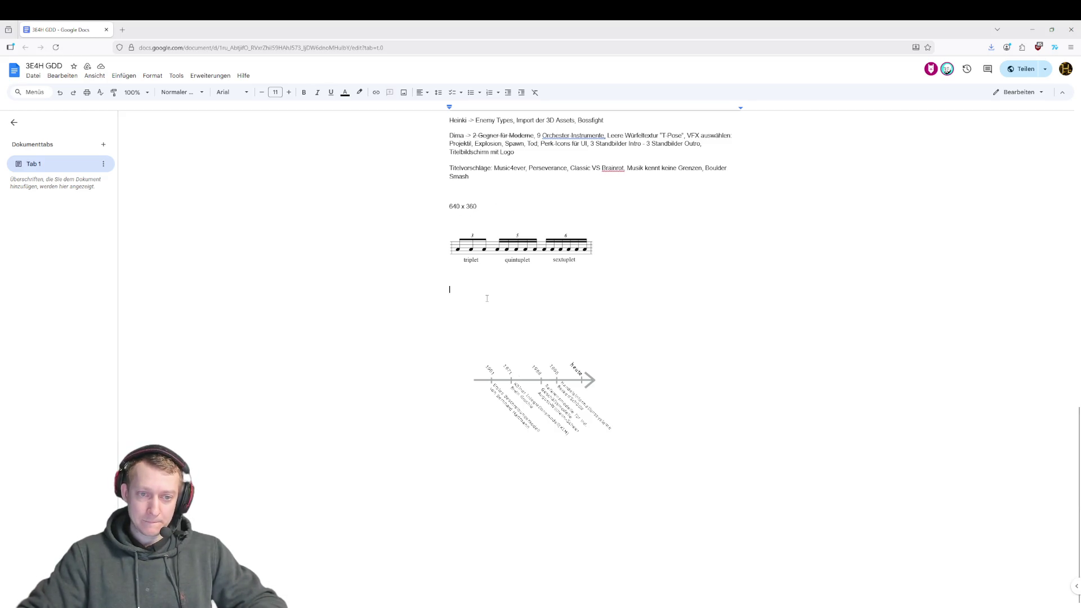
# - Delete the timeline image, then undo to restore it beneath the tuplet diagram
pyautogui.click(459, 420)
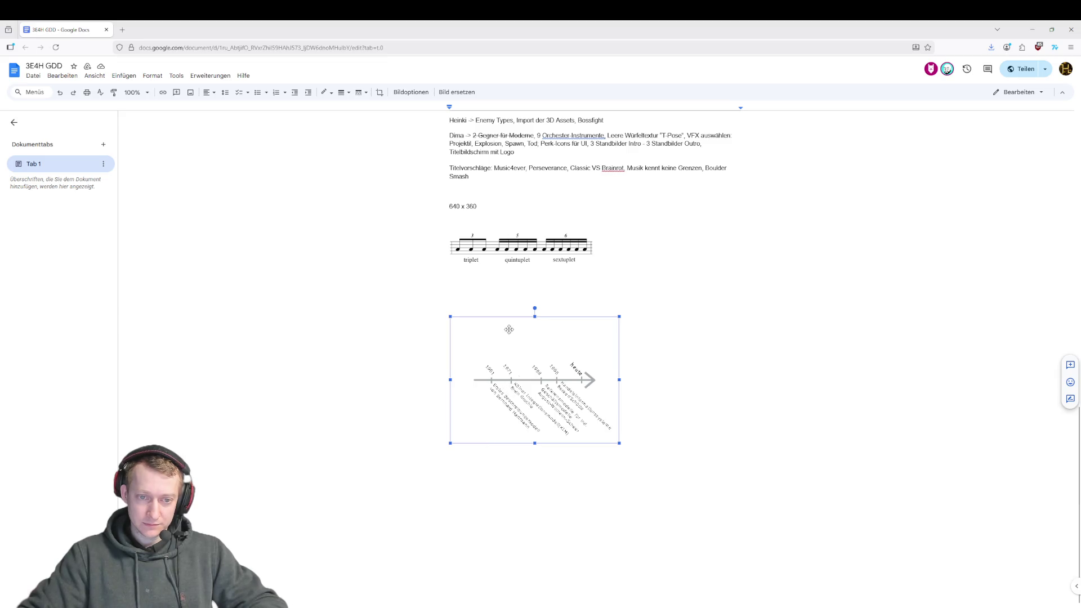
pyautogui.press('Delete')
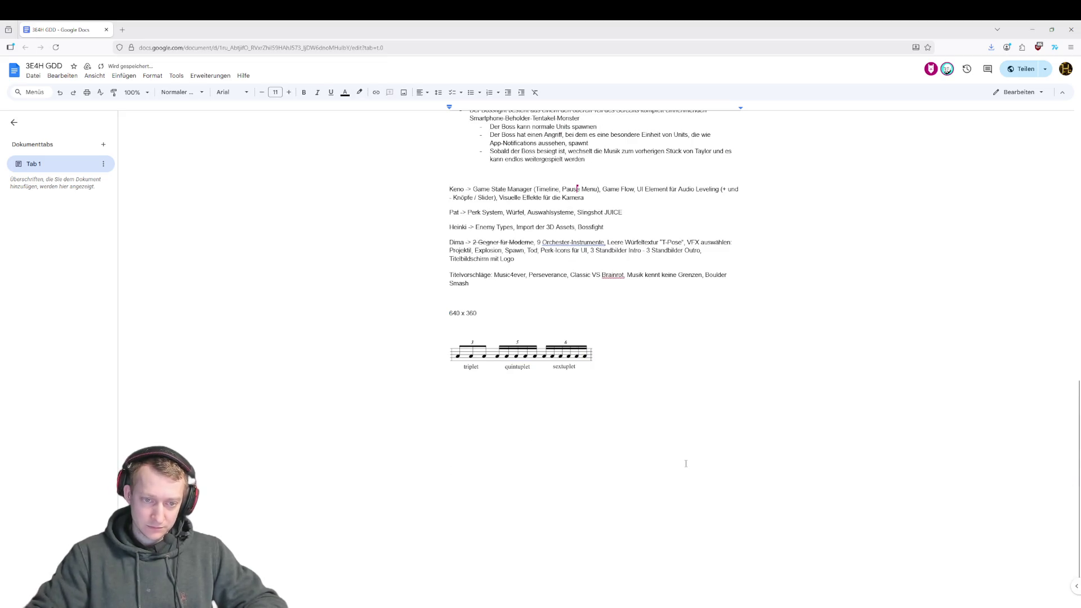
pyautogui.hotkey('ctrl', 'z')
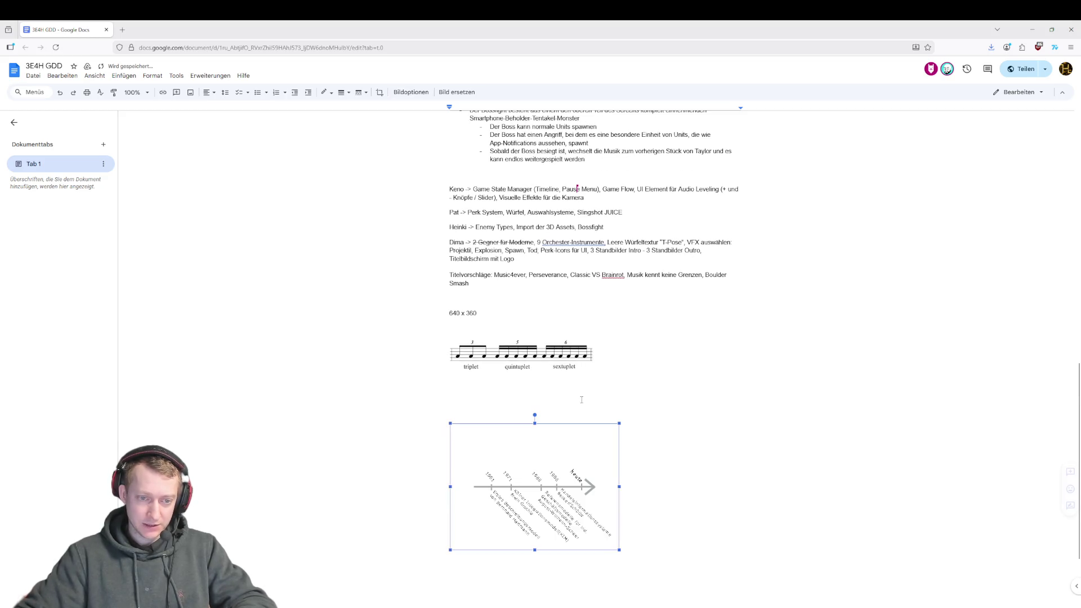
pyautogui.click(642, 536)
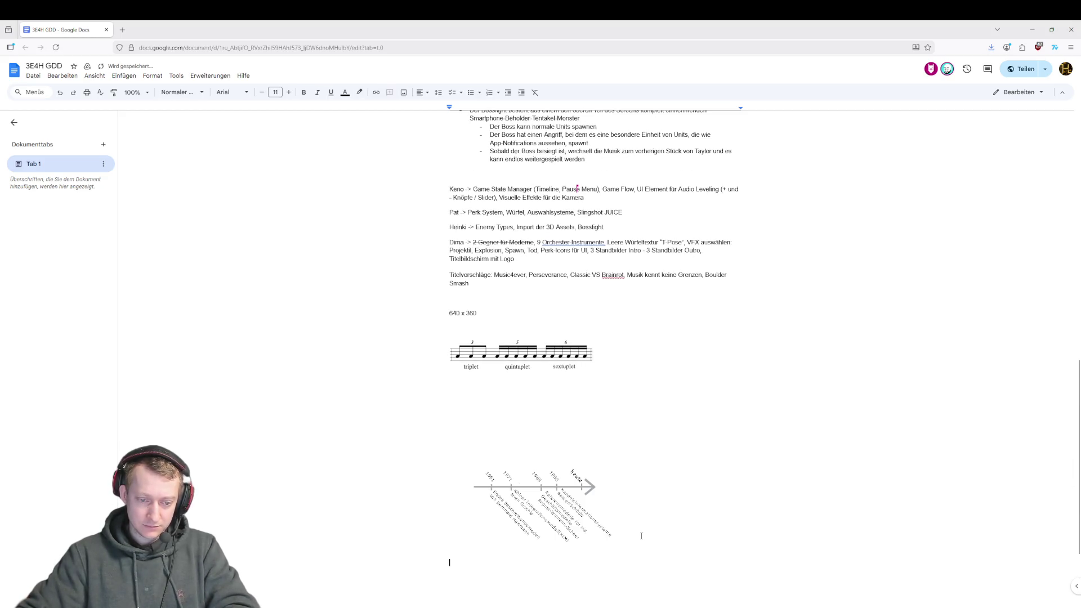
pyautogui.scroll(-3, 641, 536)
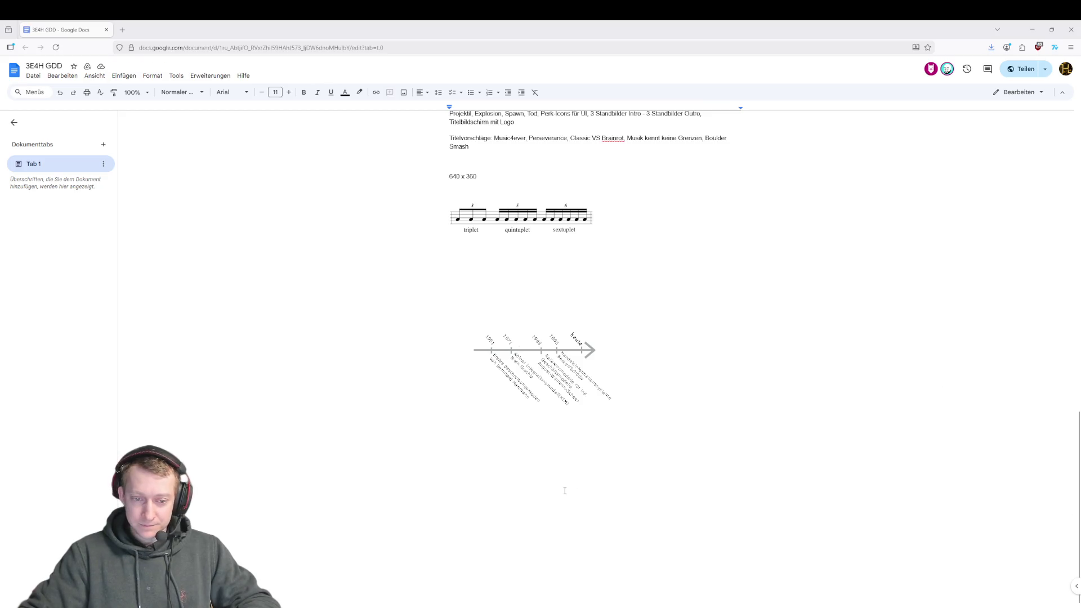
# - Add a 'TODOS:' heading formatted bold at font size 16
pyautogui.write('TODOS ')
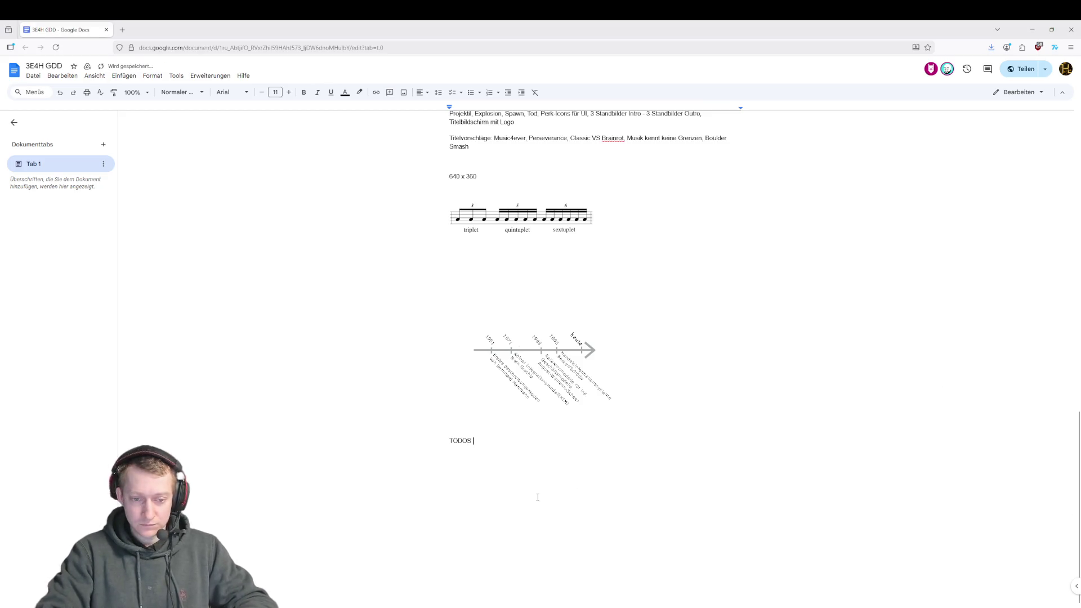
pyautogui.write(':')
pyautogui.press('Return')
pyautogui.press('Return')
pyautogui.press('Return')
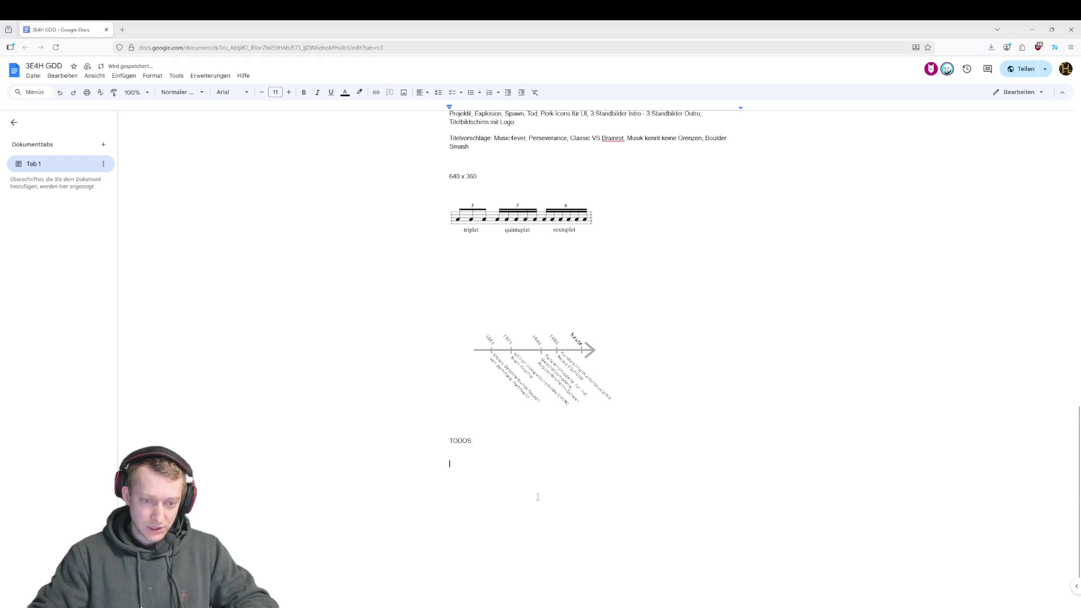
pyautogui.moveTo(509, 437); pyautogui.dragTo(448, 426)
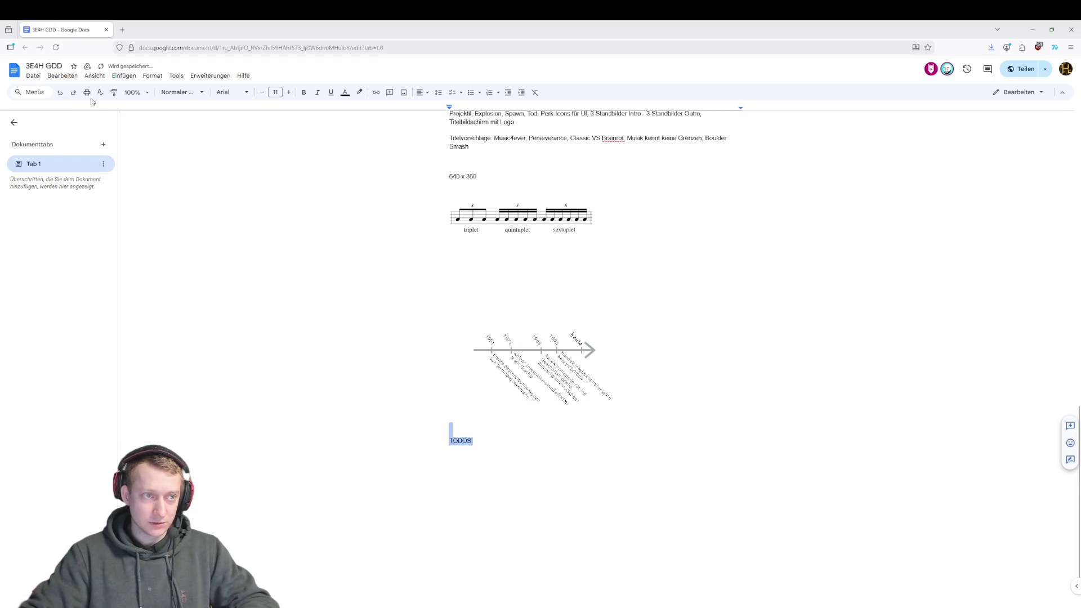
pyautogui.click(289, 93)
pyautogui.click(289, 92)
pyautogui.click(288, 92)
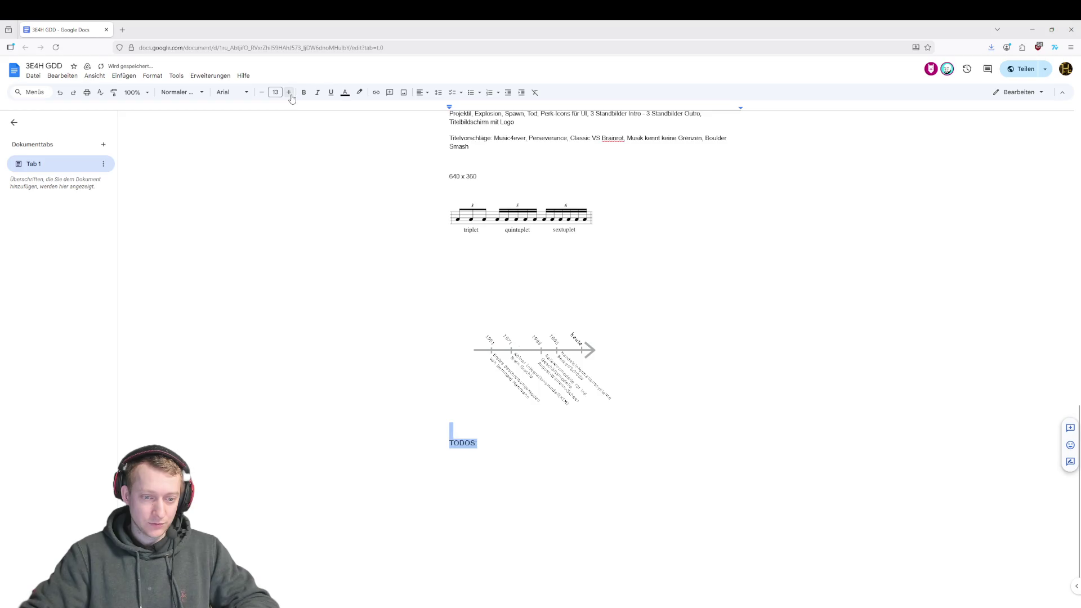
pyautogui.click(289, 92)
pyautogui.click(289, 92)
pyautogui.click(304, 93)
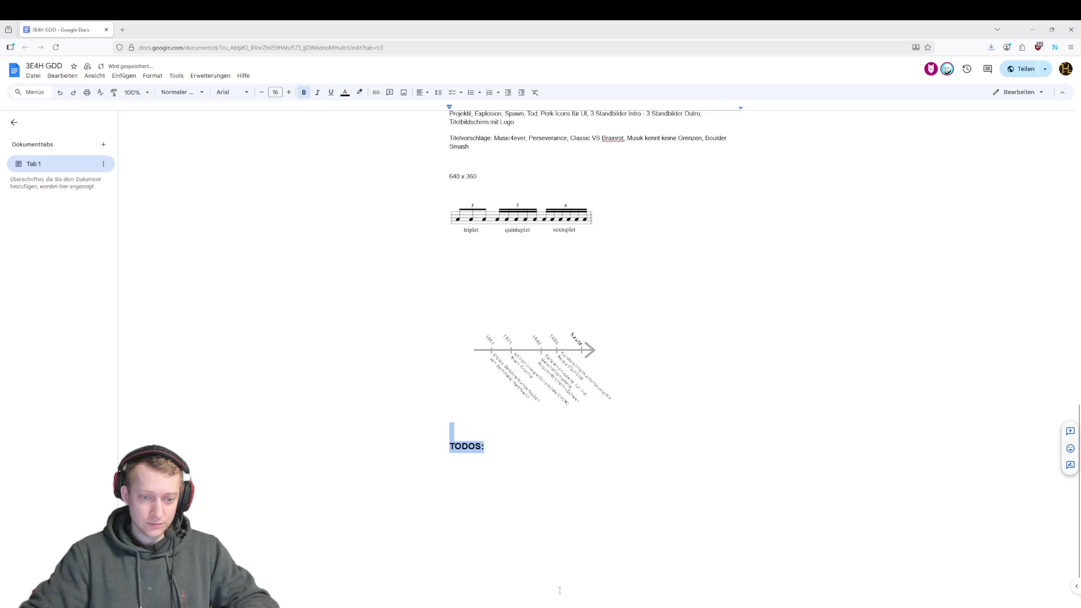
# - Begin the dash bullet list of tasks on the line below TODOS:
pyautogui.click(498, 478)
pyautogui.write('->')
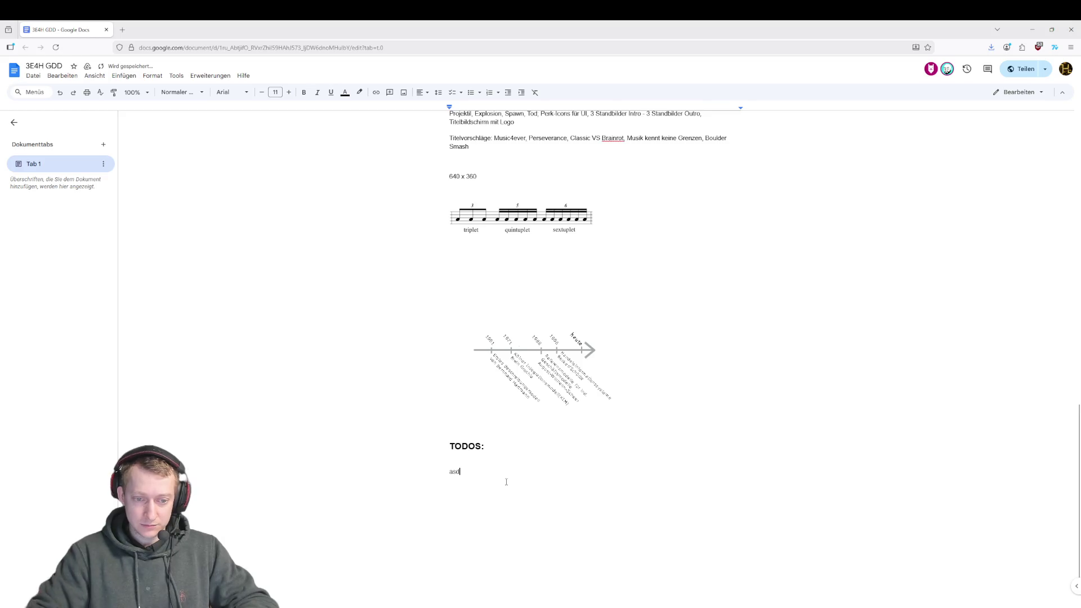
pyautogui.press('BackSpace')
pyautogui.press('BackSpace')
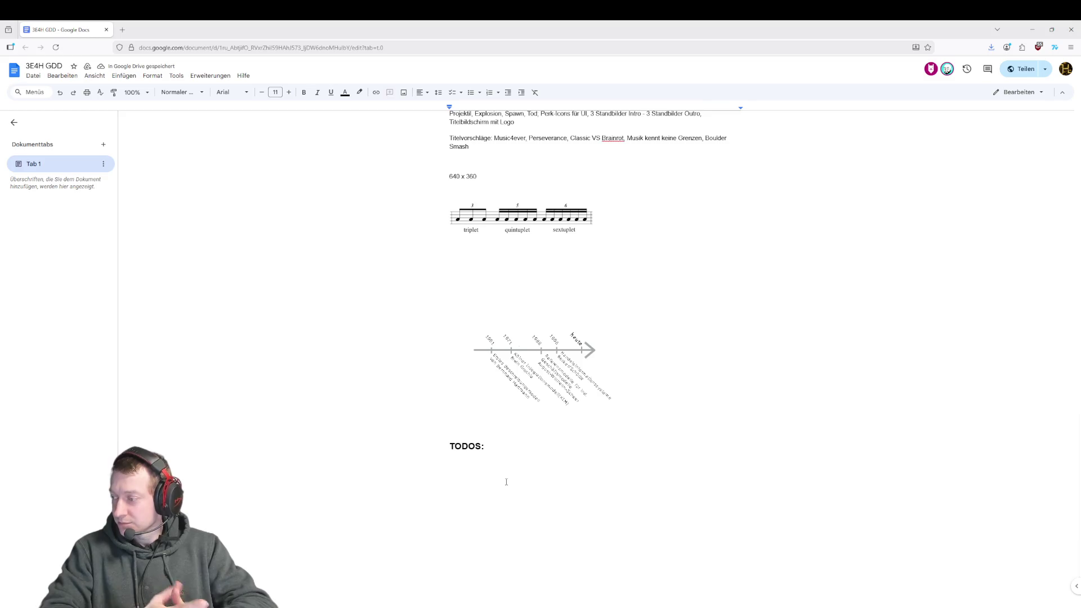
pyautogui.write('- ')
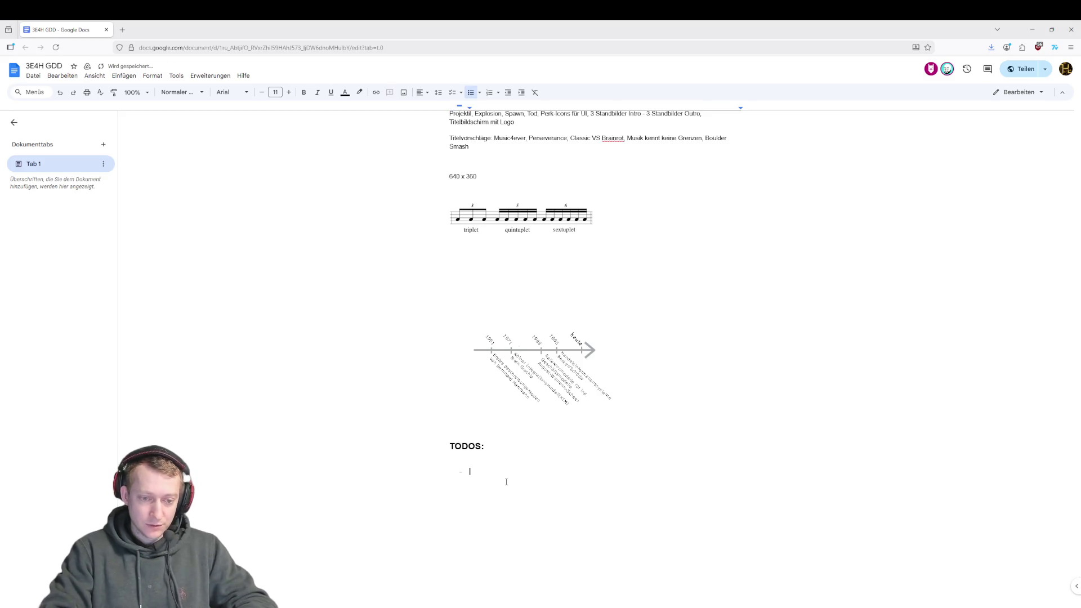
pyautogui.write('U')
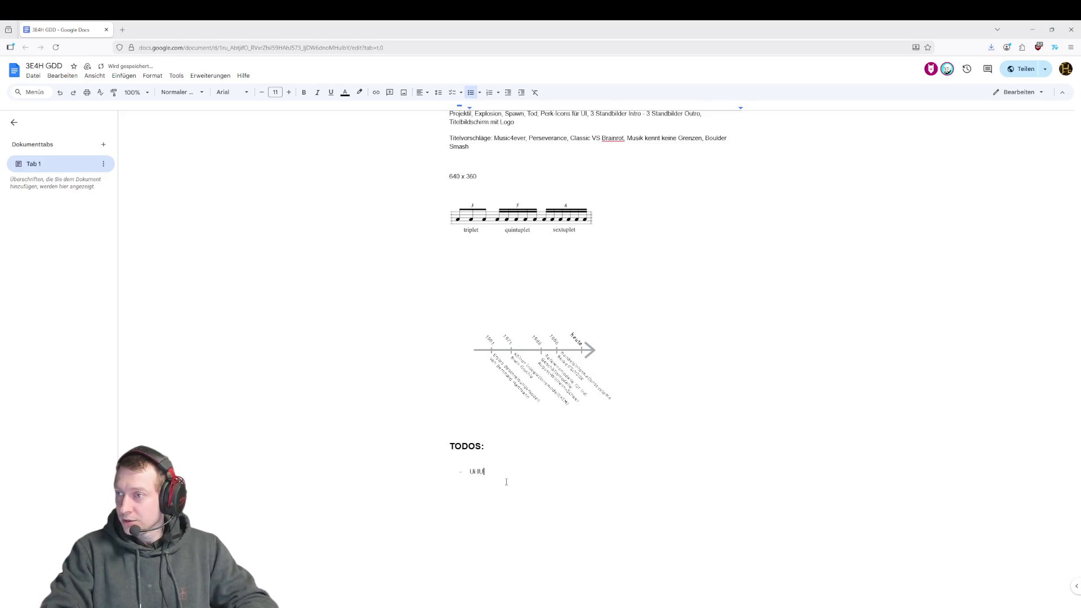
pyautogui.write(' IUnd')
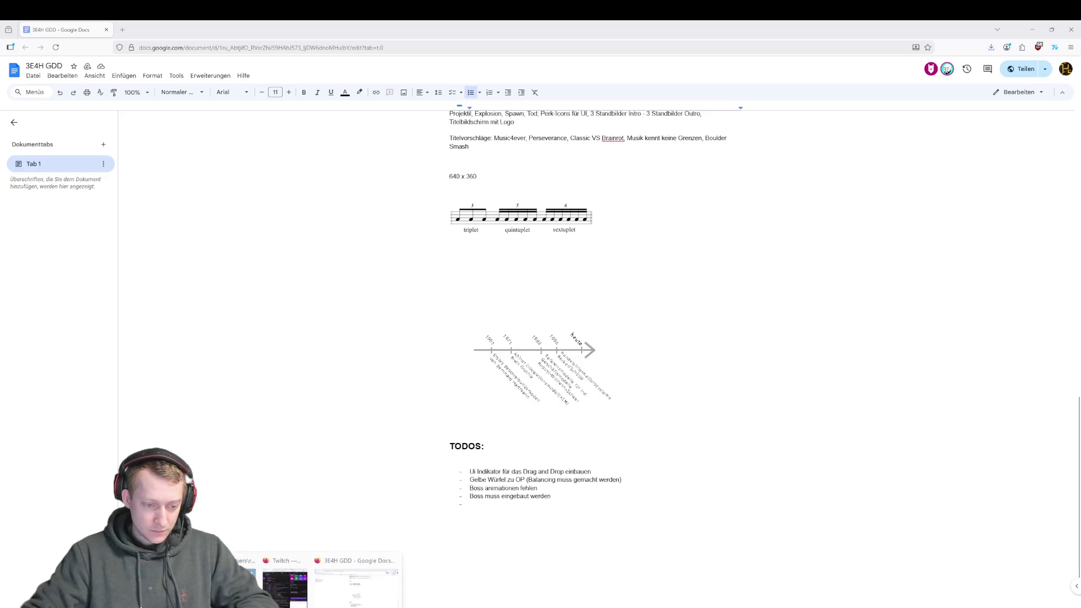
# - In Unity's Project tab, open the _Prefab folder and inspect the DiceOutOfBoundsCheck prefab
pyautogui.moveTo(510, 605)
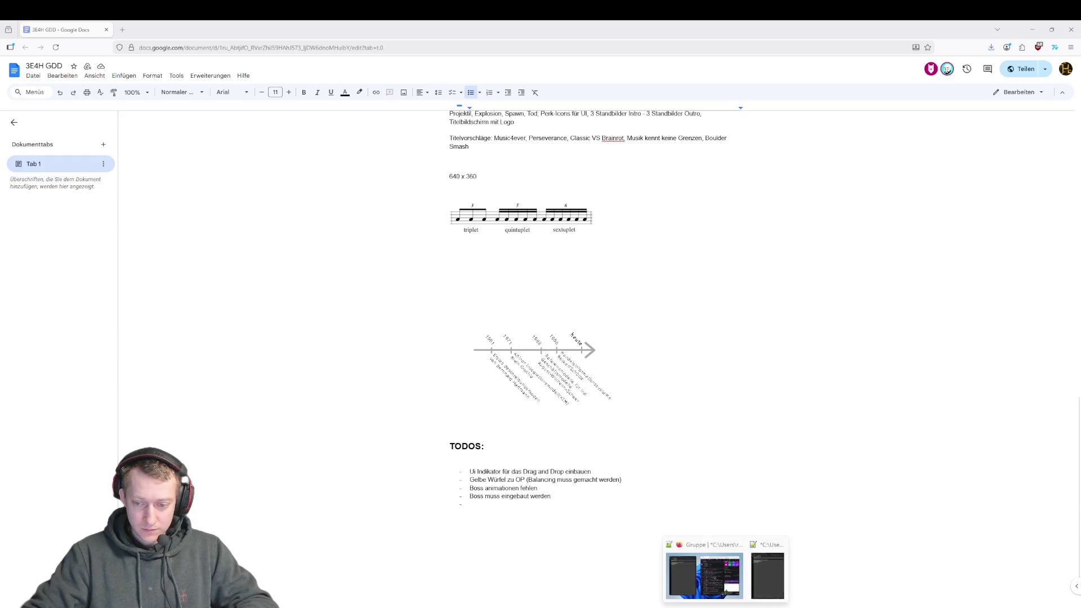
pyautogui.click(801, 572)
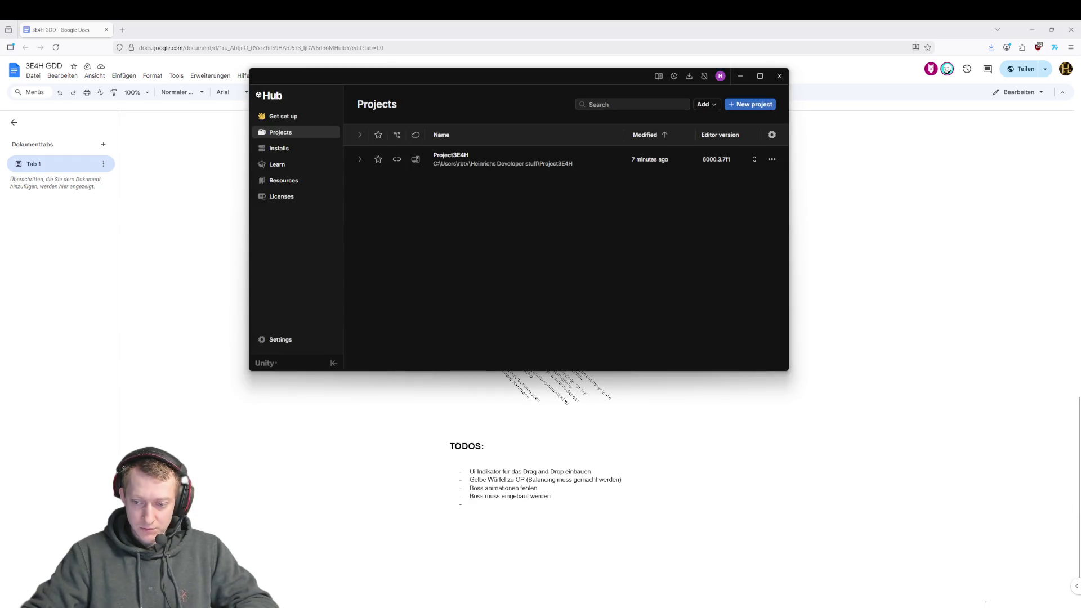
pyautogui.hotkey('alt', 'Tab')
pyautogui.click(17, 381)
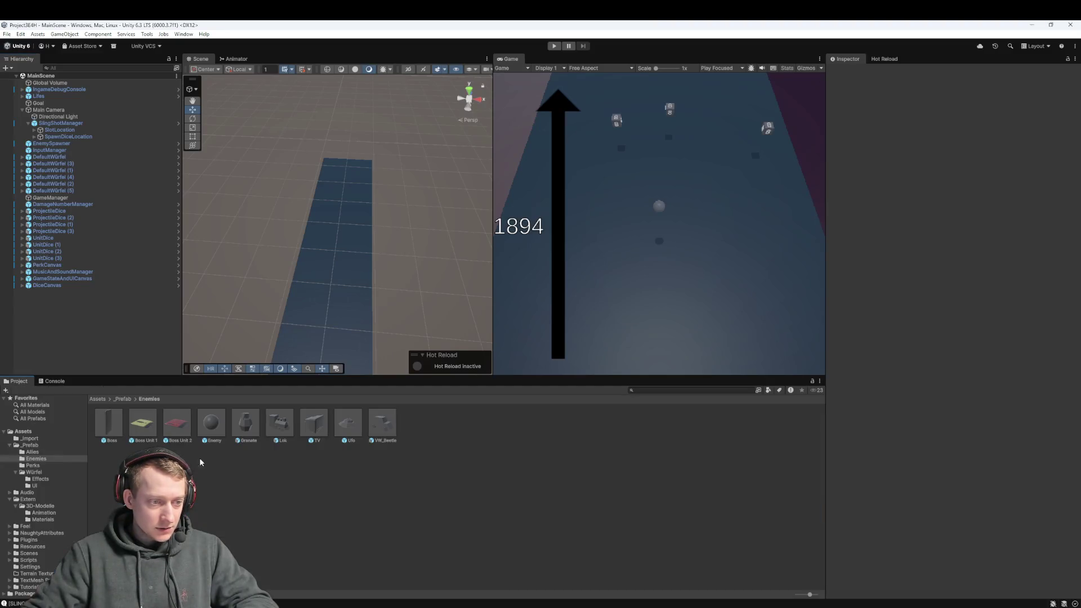
pyautogui.click(122, 399)
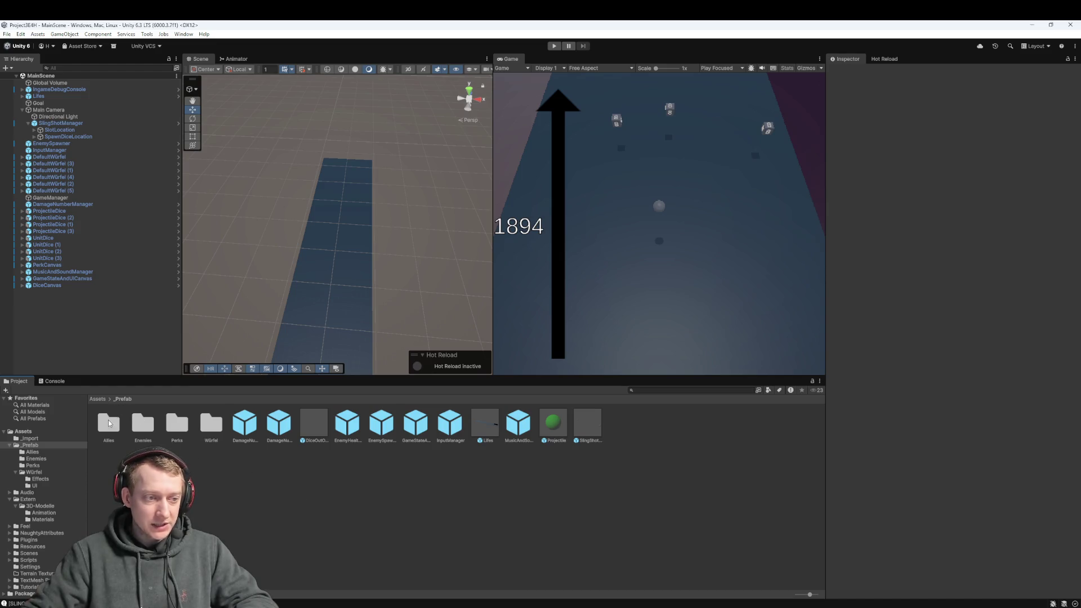
pyautogui.click(316, 427)
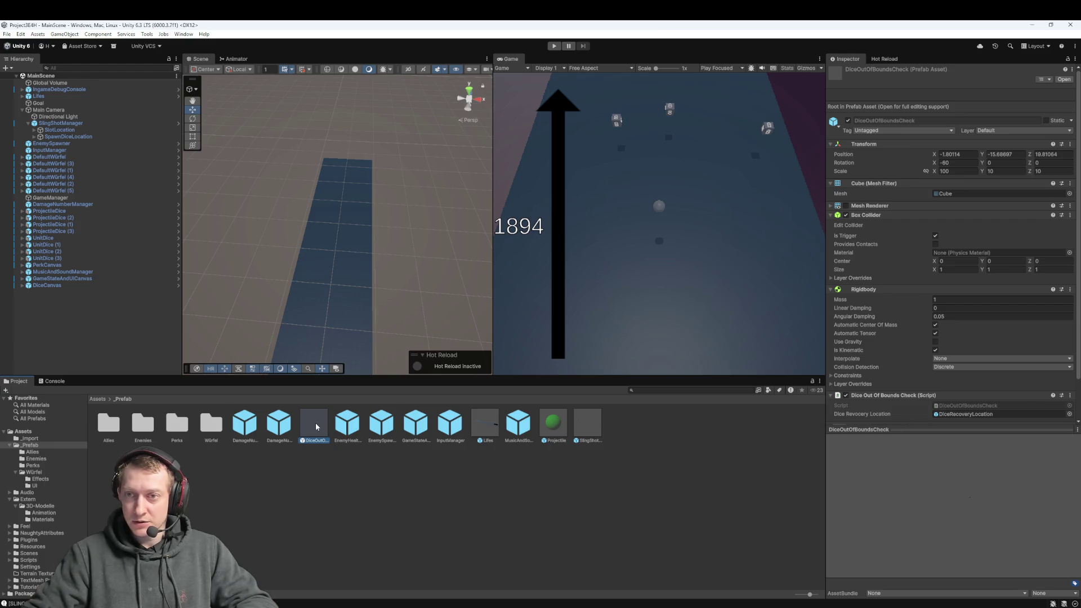
pyautogui.click(369, 475)
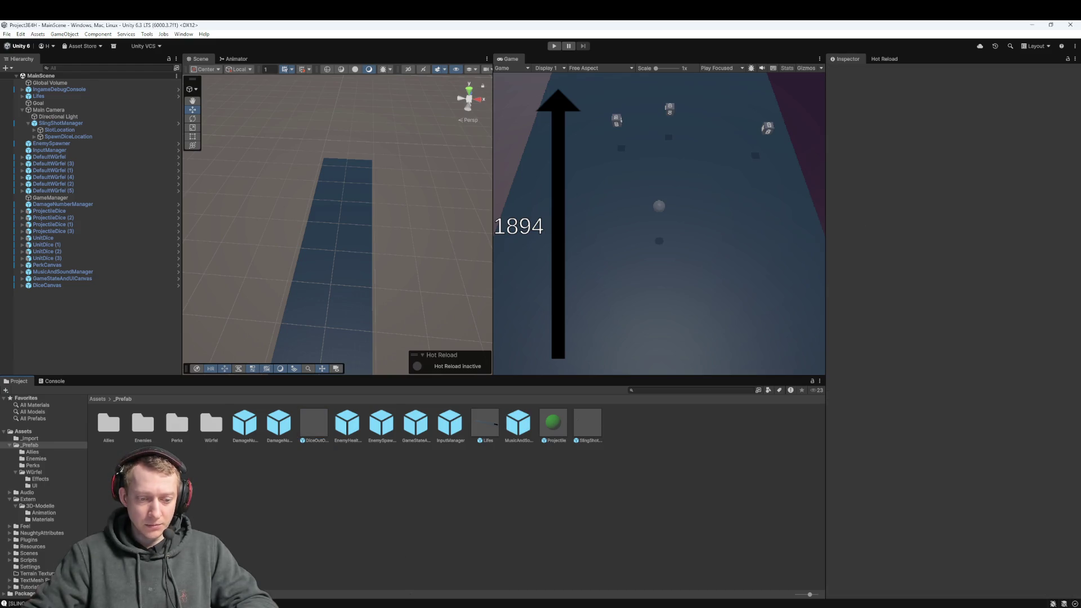
pyautogui.hotkey('alt', 'Tab')
# - Fetch the latest changes from all remotes in Fork
pyautogui.click(178, 89)
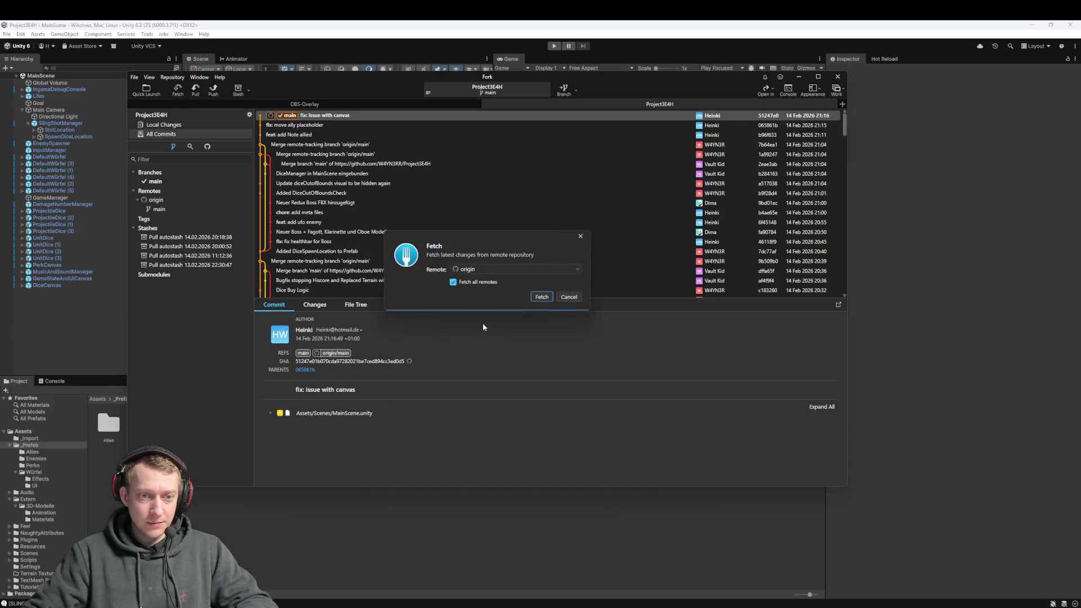
pyautogui.click(543, 297)
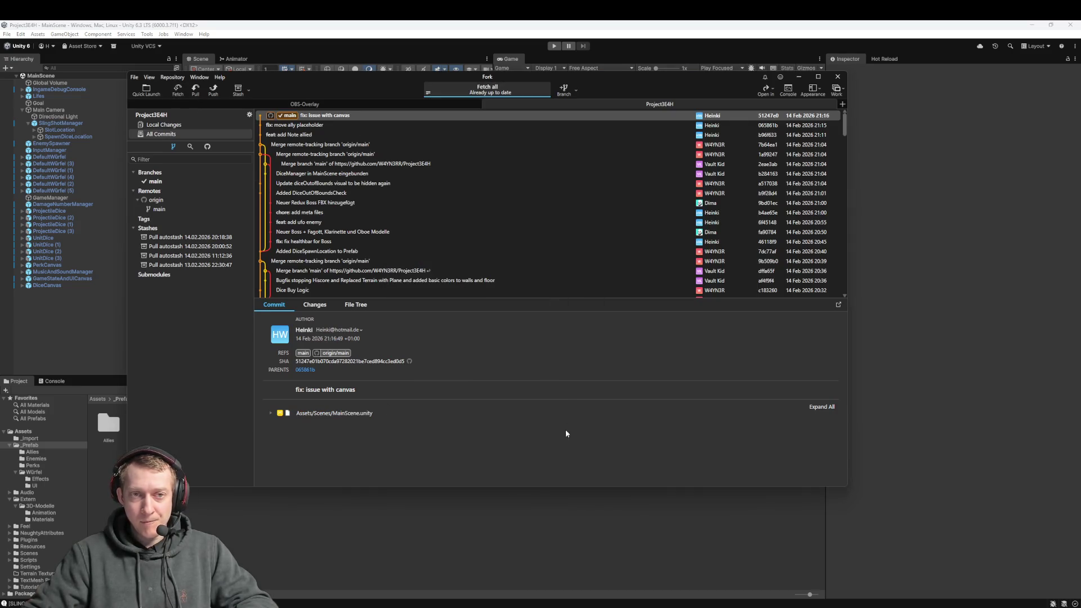
pyautogui.click(904, 438)
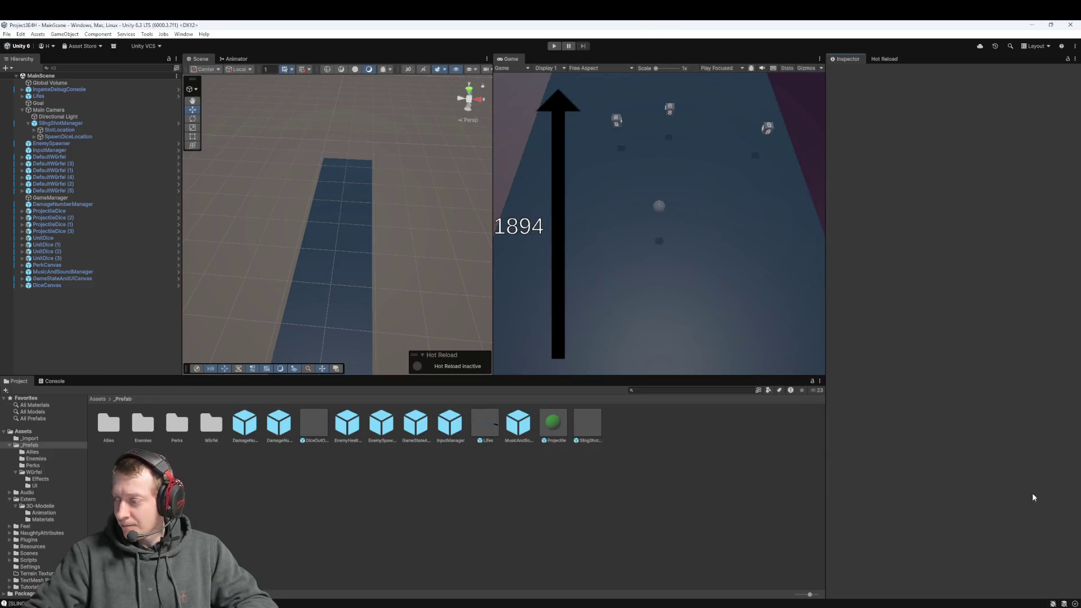
# - Browse the merge and DiceManager commits, ending on the latest 'fix: issue with canvas' commit
pyautogui.hotkey('alt', 'Tab')
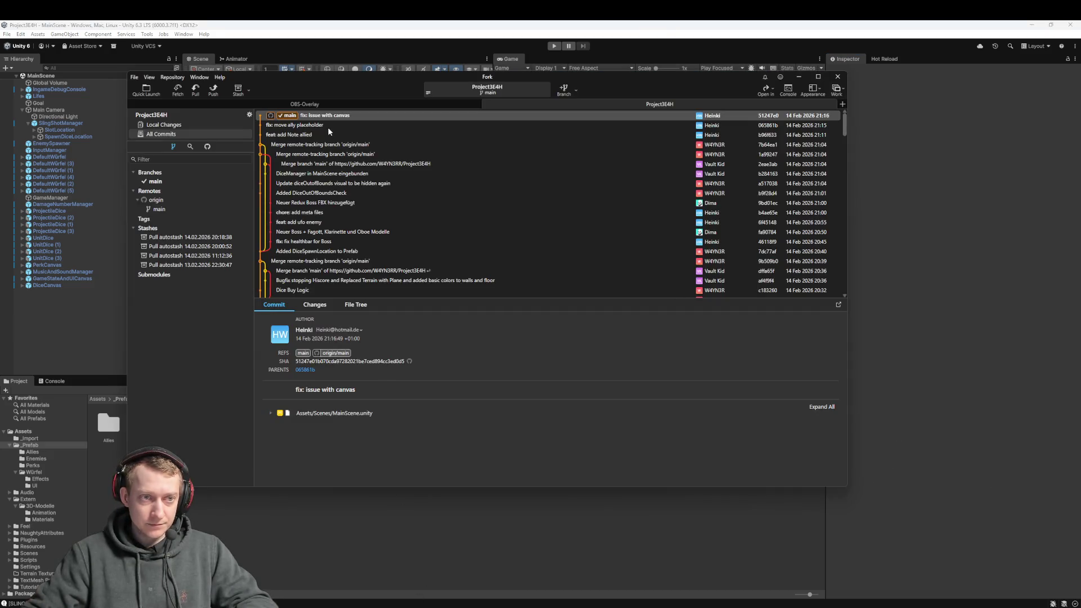
pyautogui.press('Down')
pyautogui.press('Down')
pyautogui.press('Down')
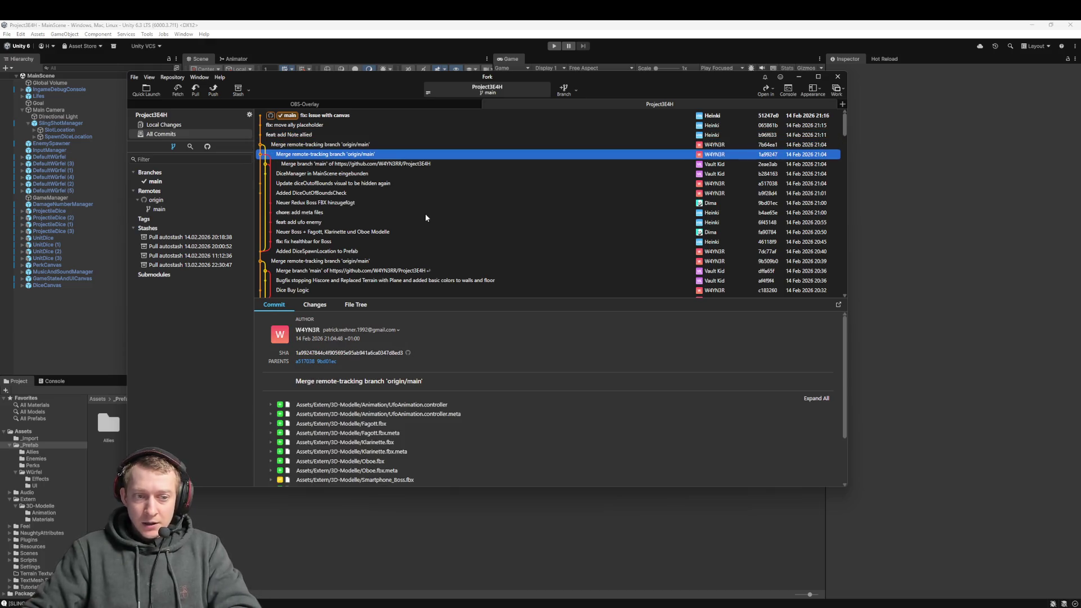
pyautogui.scroll(-2, 423, 429)
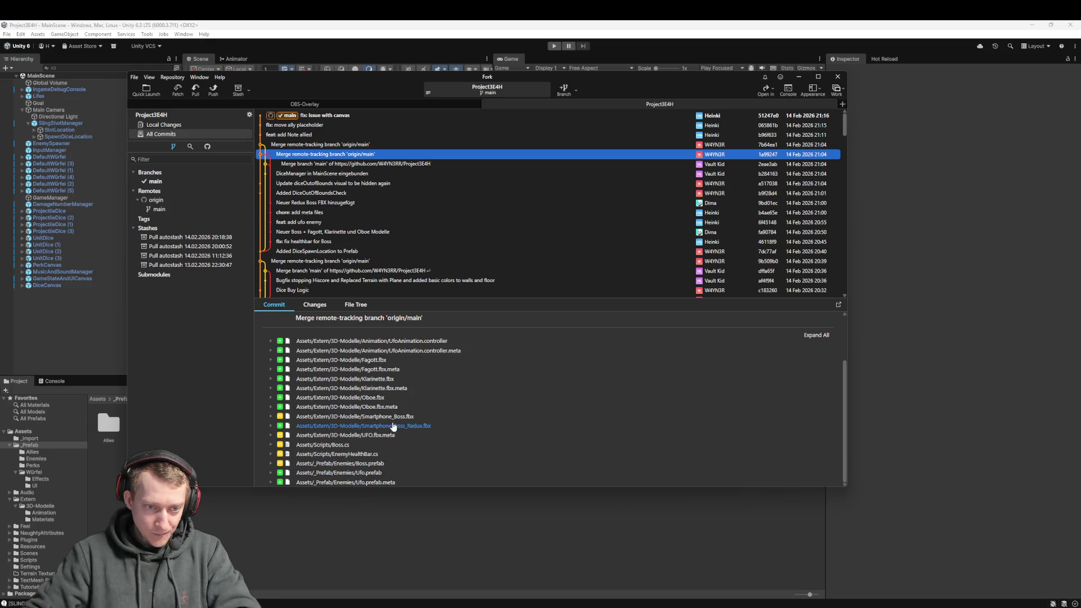
pyautogui.scroll(2, 399, 381)
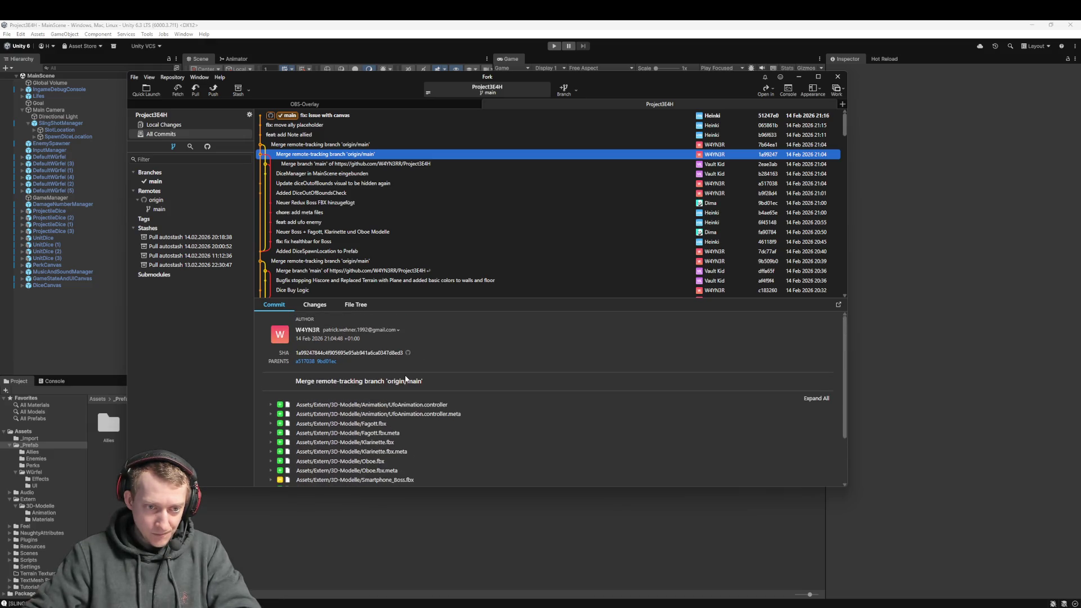
pyautogui.press('Up')
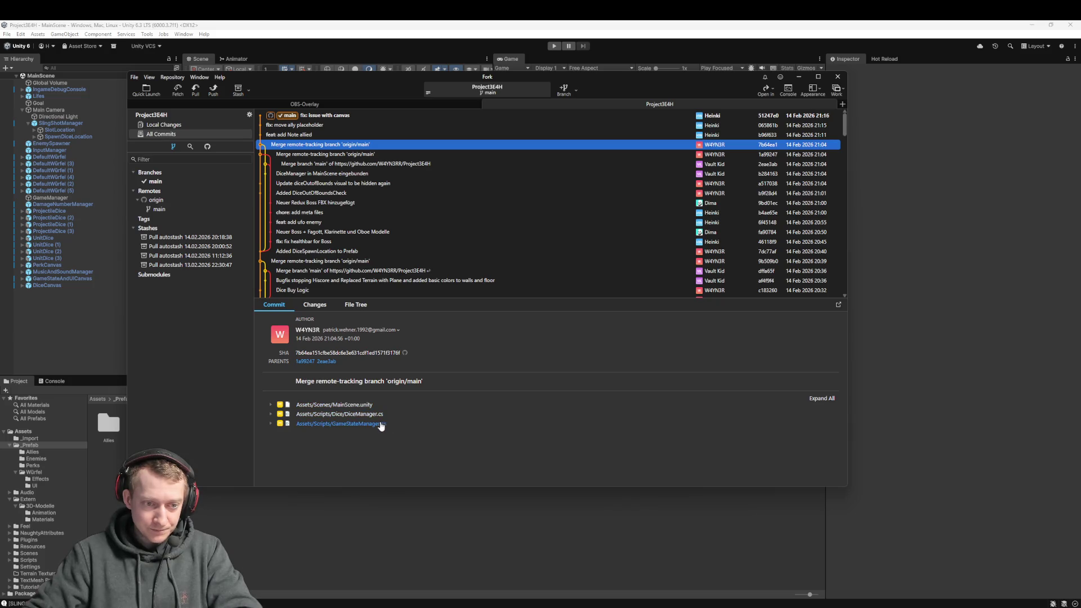
pyautogui.press('Down')
pyautogui.press('Down')
pyautogui.press('Down')
pyautogui.press('Down')
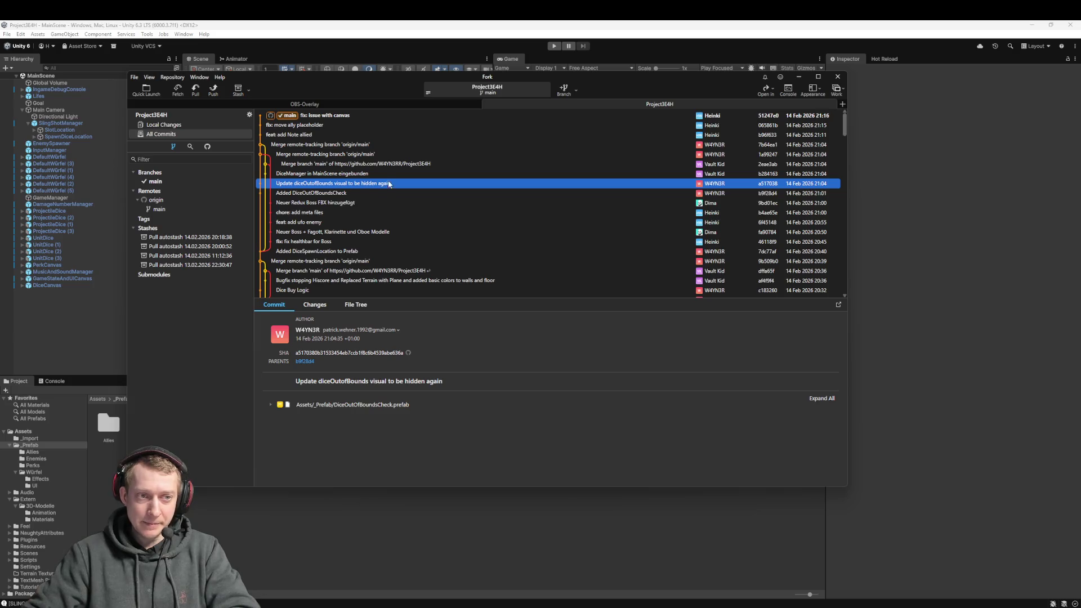
pyautogui.rightClick(743, 184)
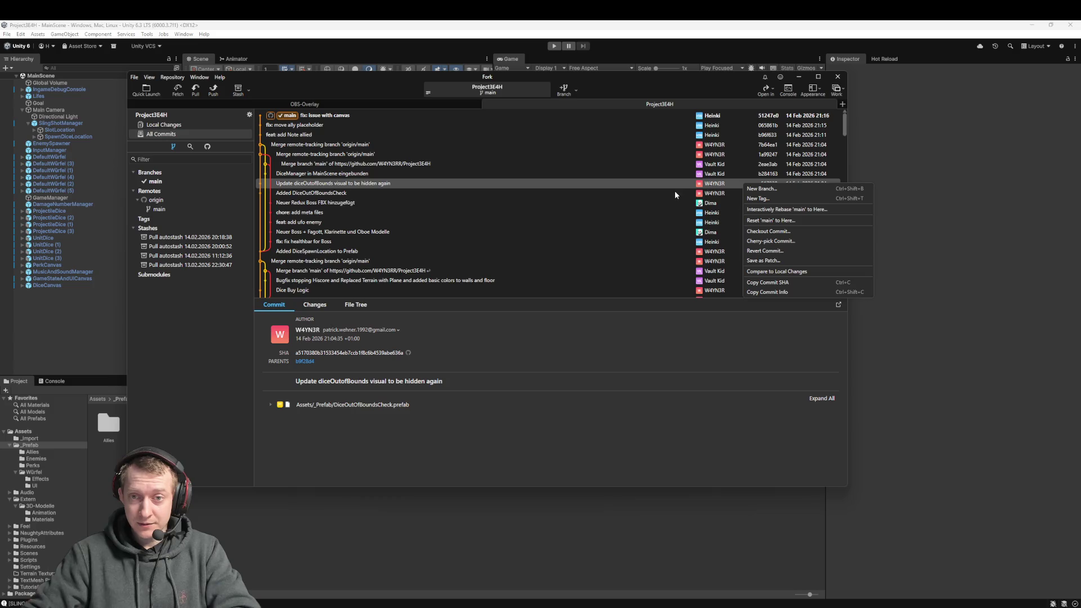
pyautogui.click(691, 186)
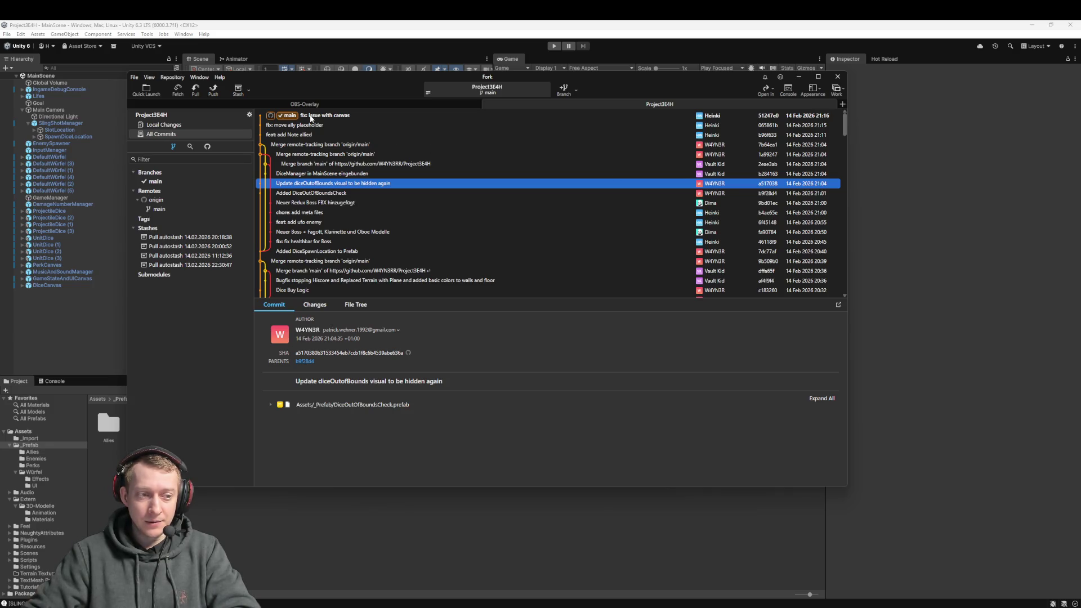
pyautogui.click(310, 117)
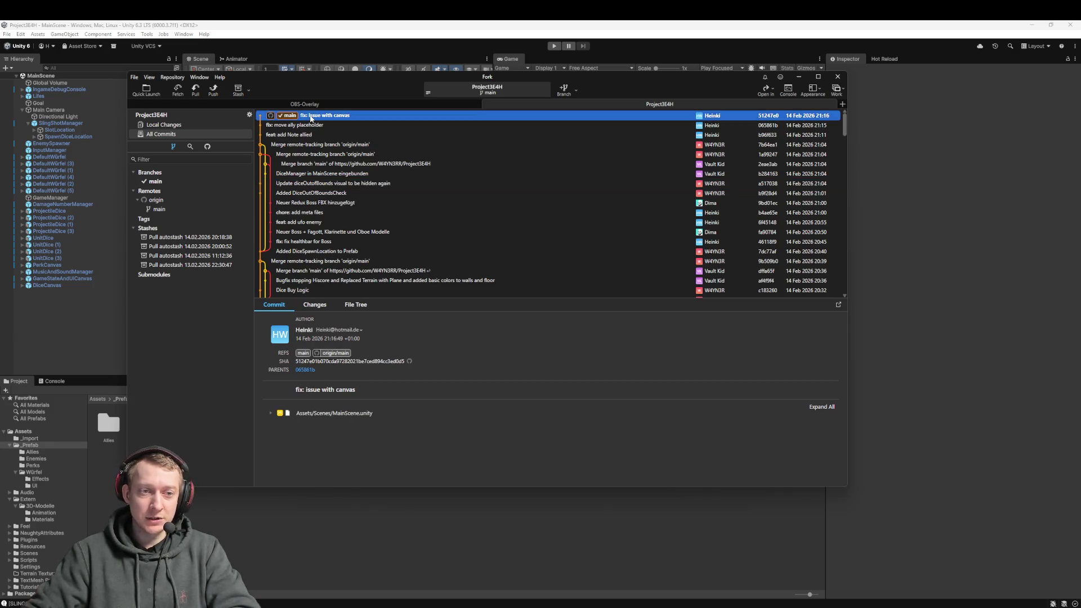
pyautogui.click(408, 525)
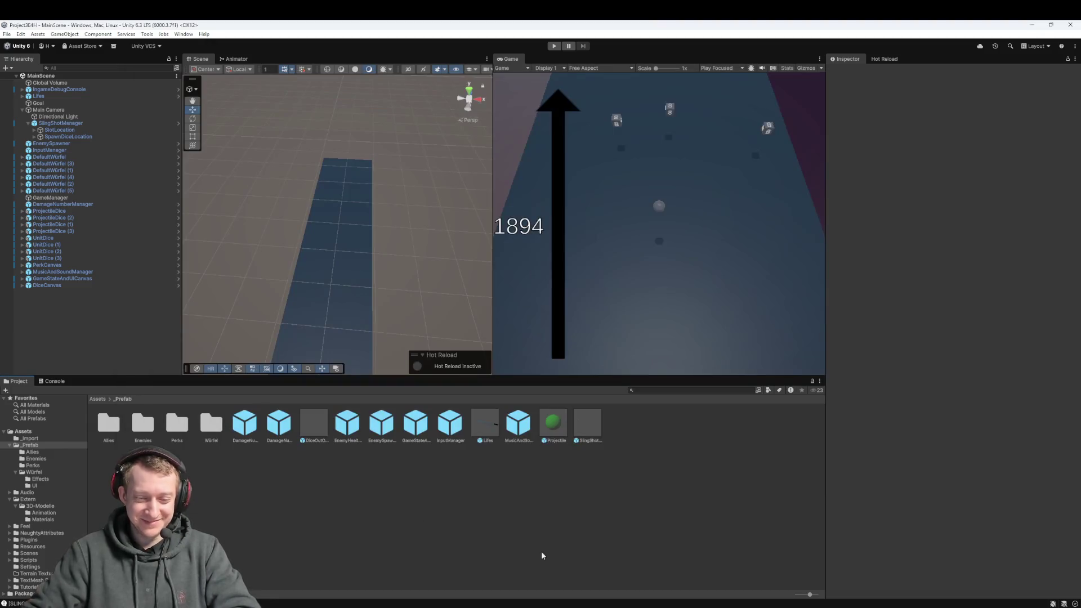
# - Scroll through the 3E4H GDD and place the caret after the timeline image
pyautogui.hotkey('alt', 'Tab')
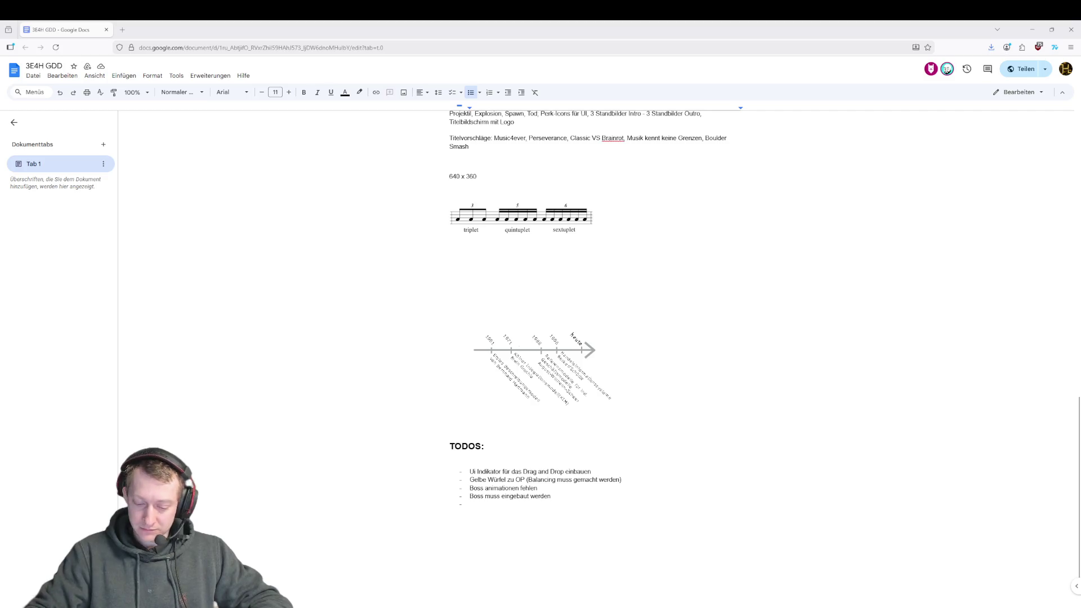
pyautogui.scroll(1, 608, 268)
pyautogui.scroll(13, 608, 268)
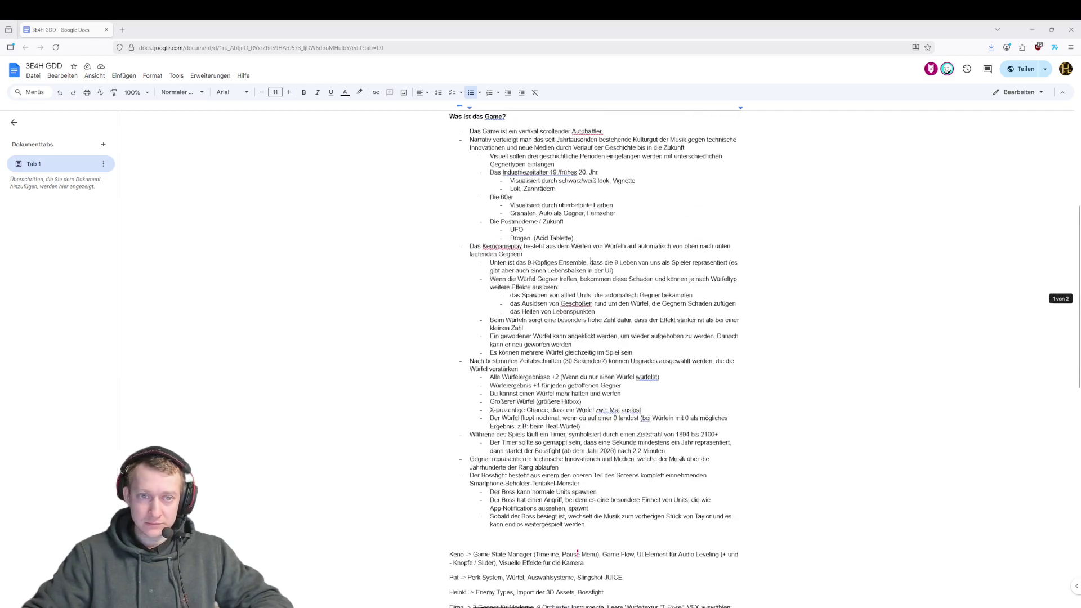
pyautogui.scroll(-10, 518, 219)
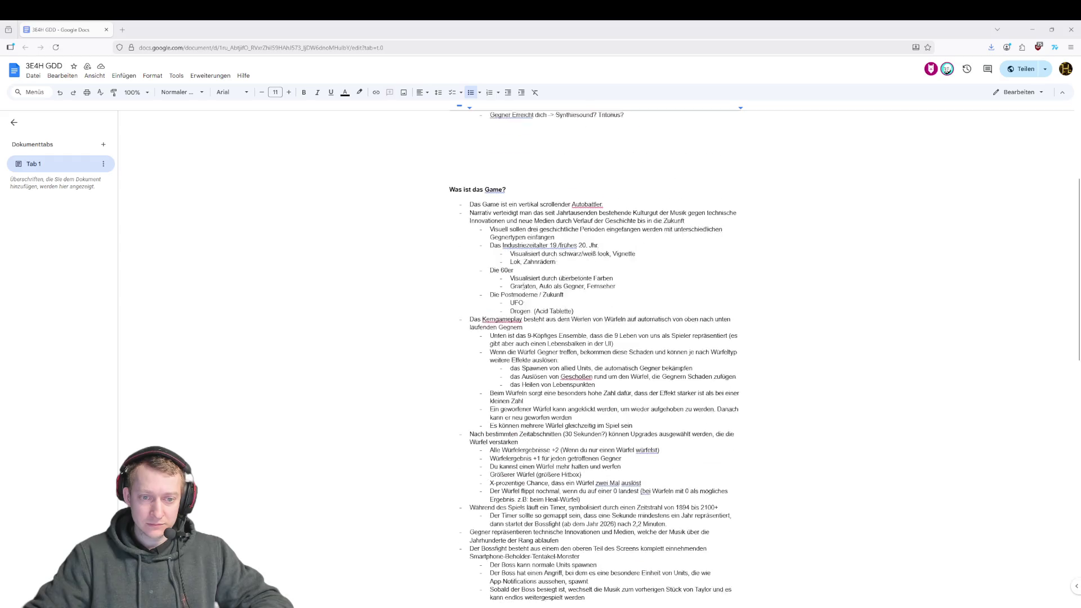
pyautogui.scroll(-5, 514, 284)
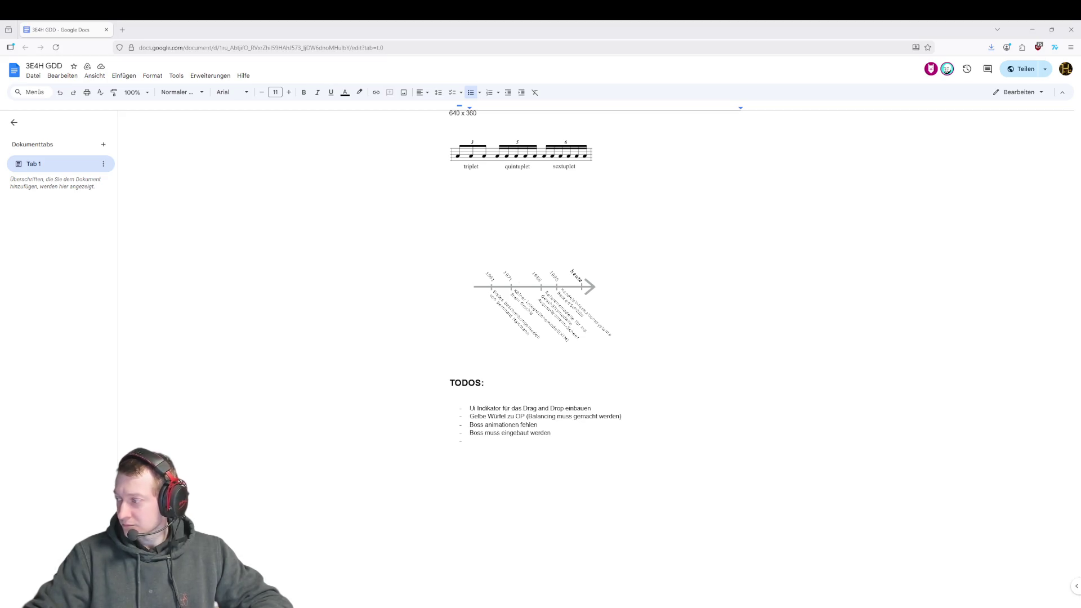
pyautogui.click(620, 347)
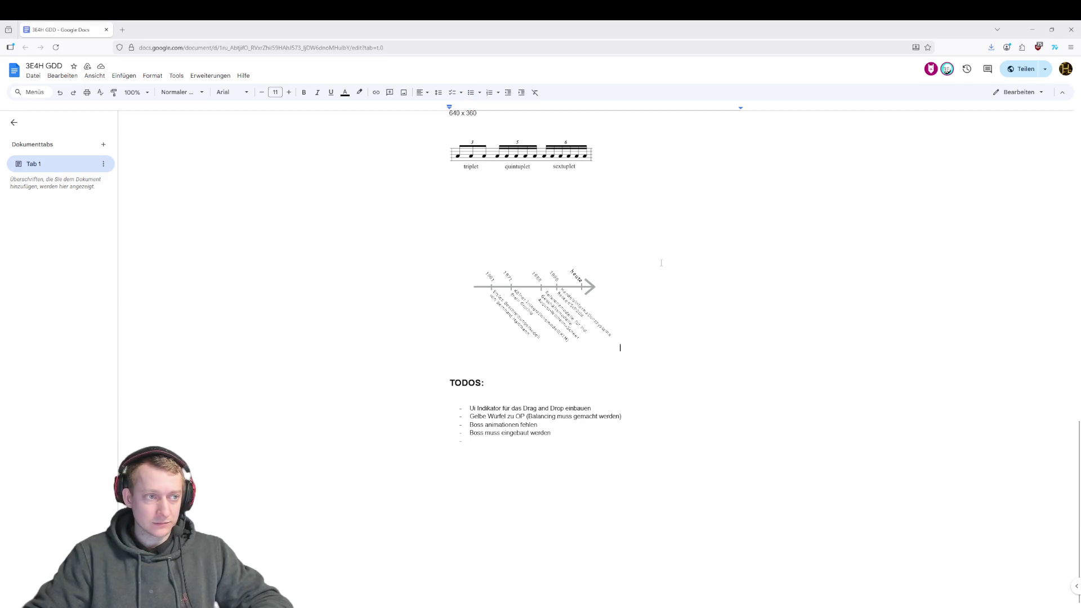
pyautogui.click(117, 30)
# - Search the web for 'google doc dark mode' and read the AI overview
pyautogui.write('google doc da')
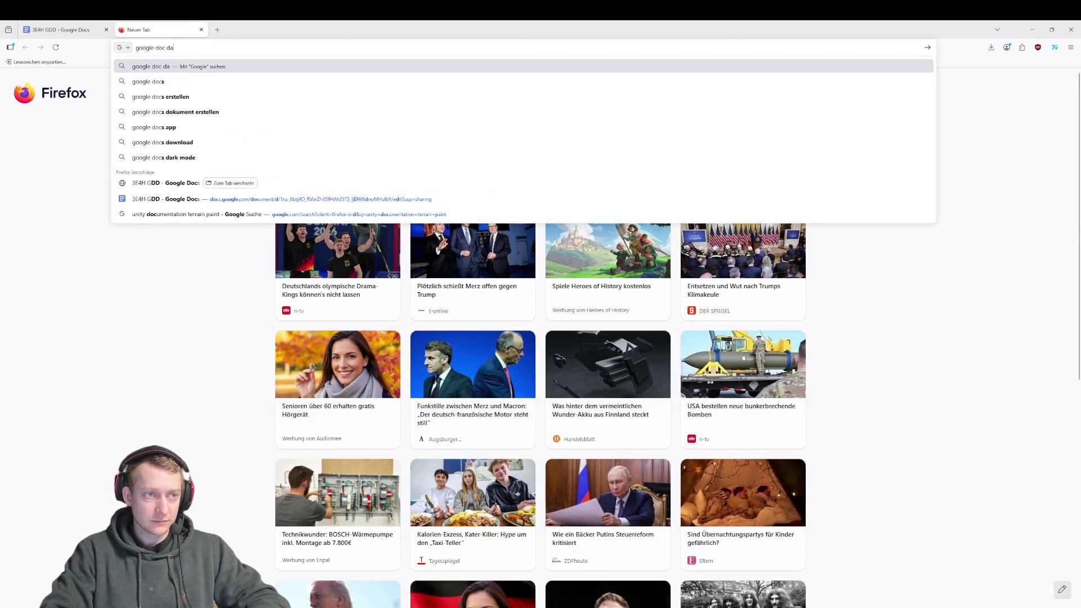
pyautogui.write('rk mode')
pyautogui.press('Return')
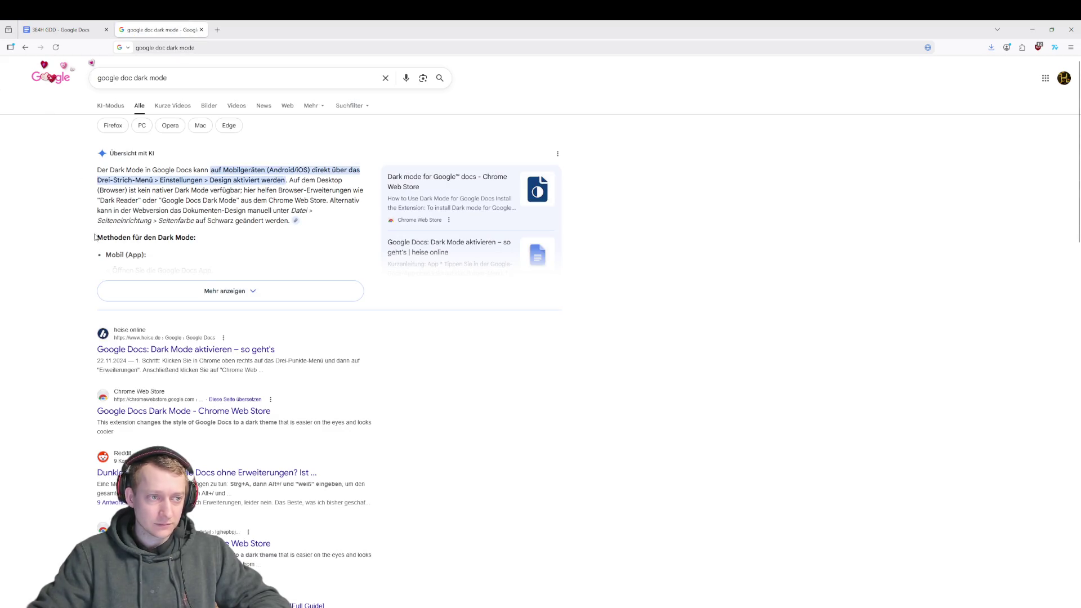
pyautogui.scroll(-2, 140, 278)
pyautogui.click(209, 205)
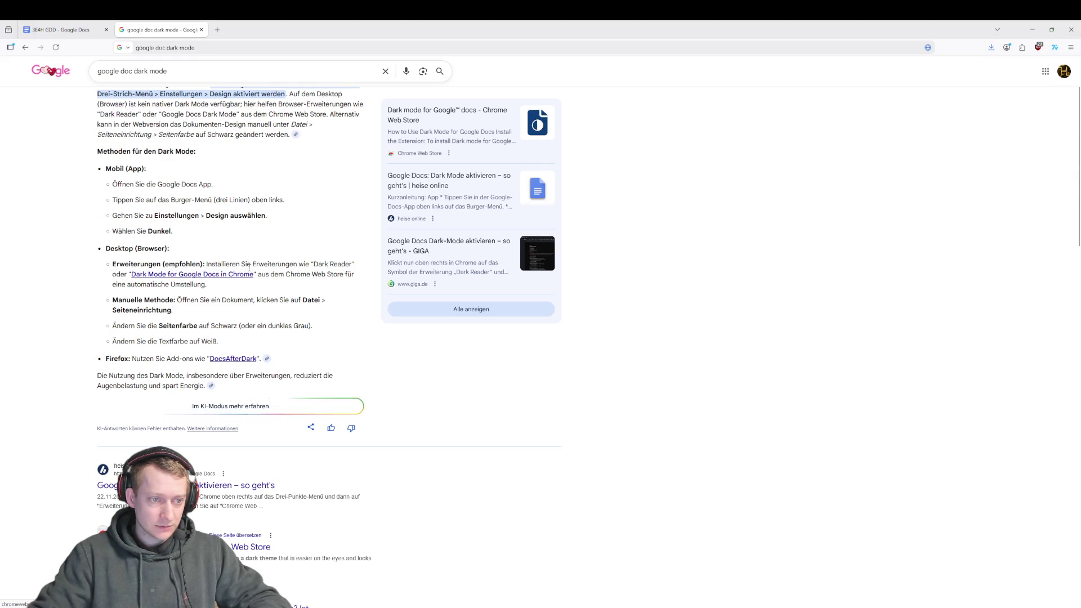
pyautogui.hotkey('ctrl', 'w')
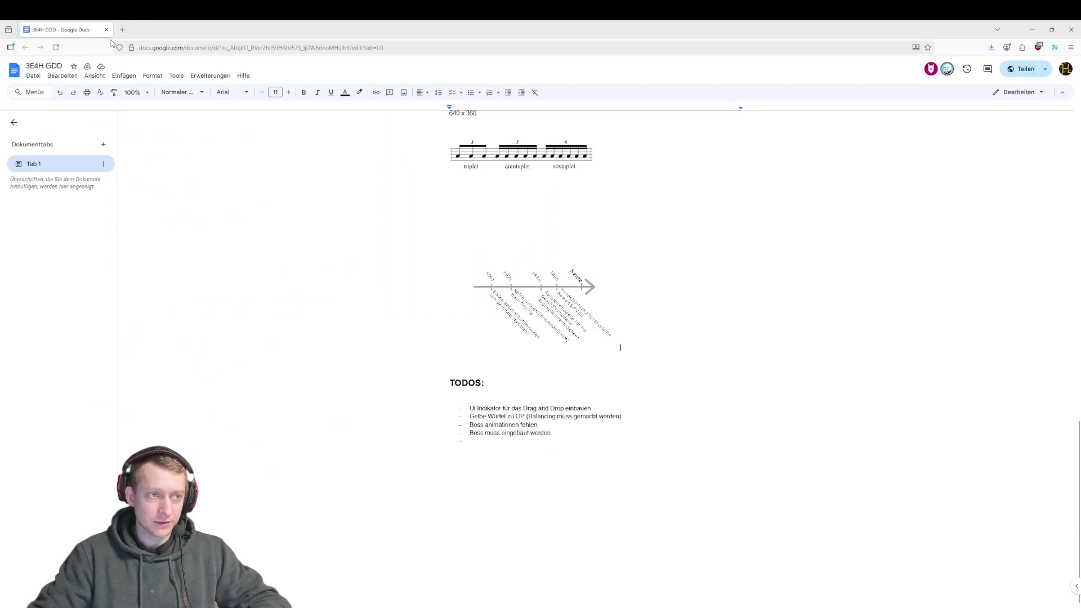
# - Go to the Add-ons für Firefox site and search it for Dark Reader
pyautogui.click(120, 32)
pyautogui.write('firefox st')
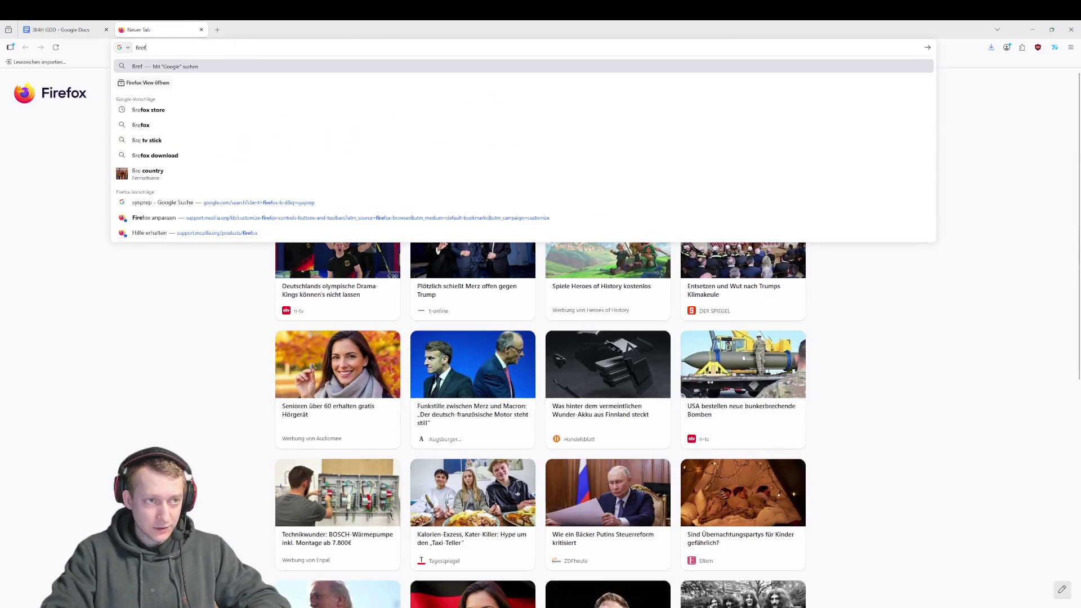
pyautogui.press('Return')
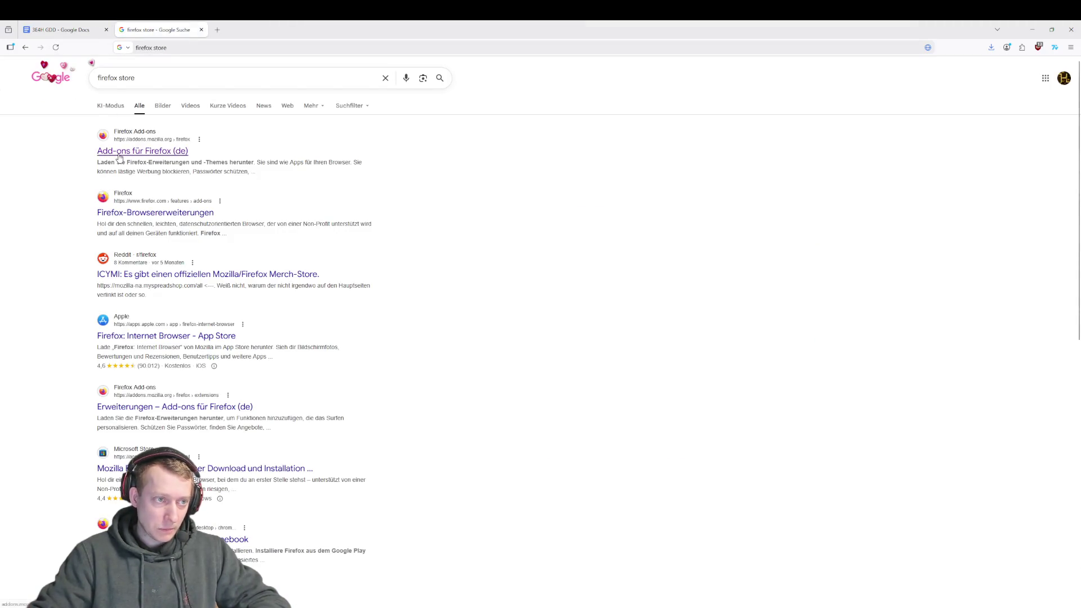
pyautogui.click(148, 157)
pyautogui.write('da')
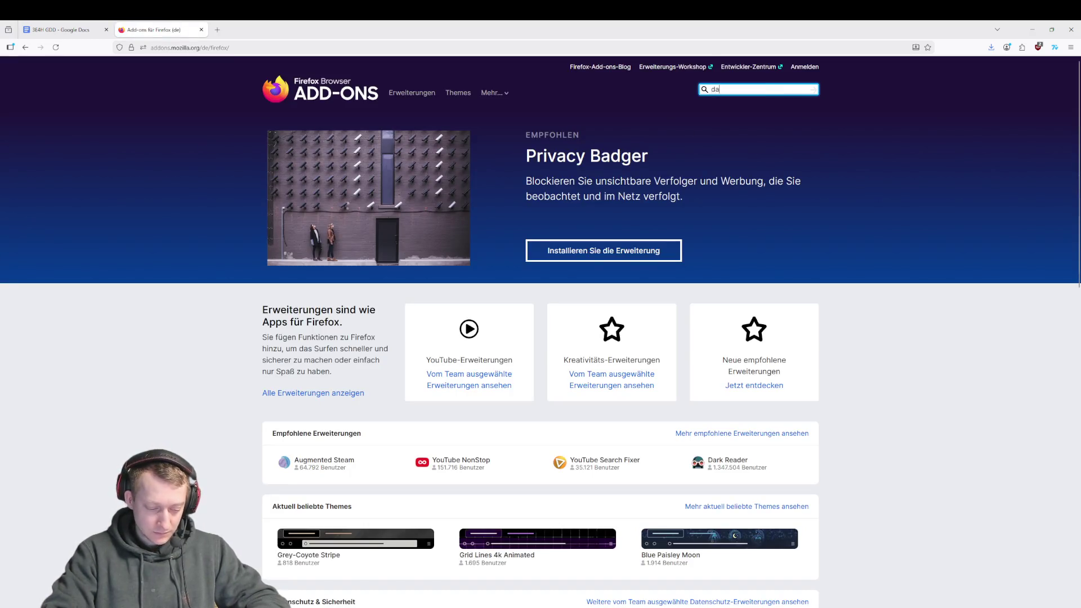
pyautogui.write('rk reader')
pyautogui.press('Return')
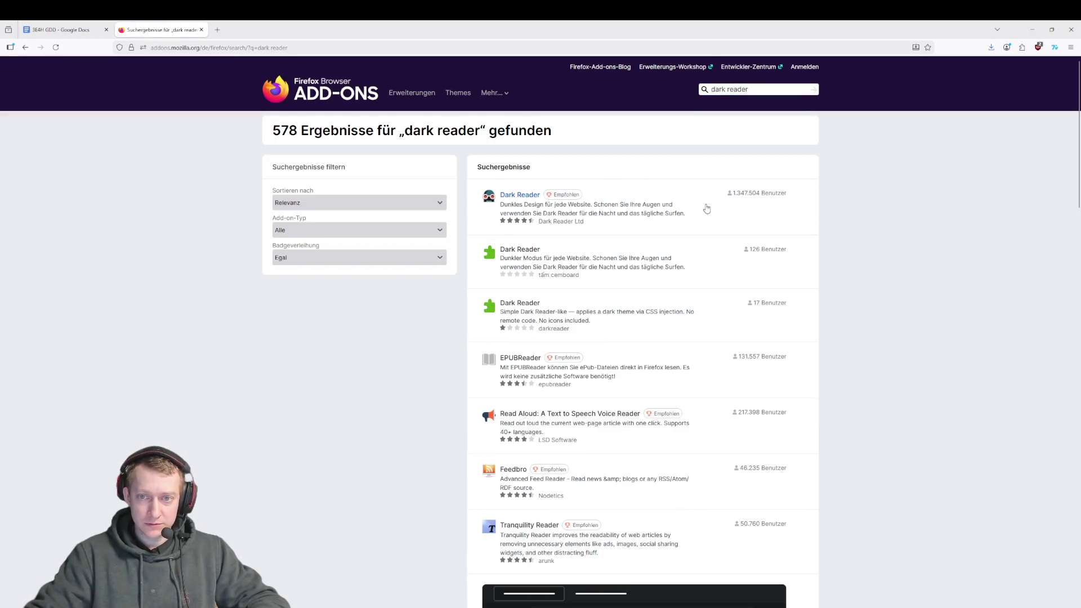
# - Install the Dark Reader add-on, confirming its permissions, and close its tabs
pyautogui.click(707, 209)
pyautogui.click(738, 139)
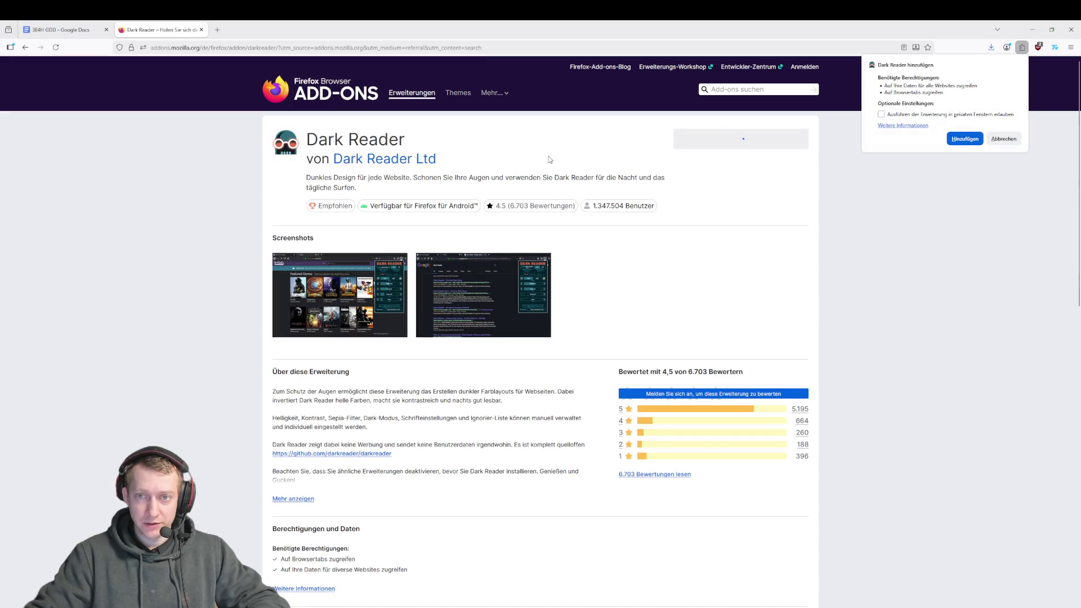
pyautogui.click(964, 139)
pyautogui.hotkey('ctrl', 'w')
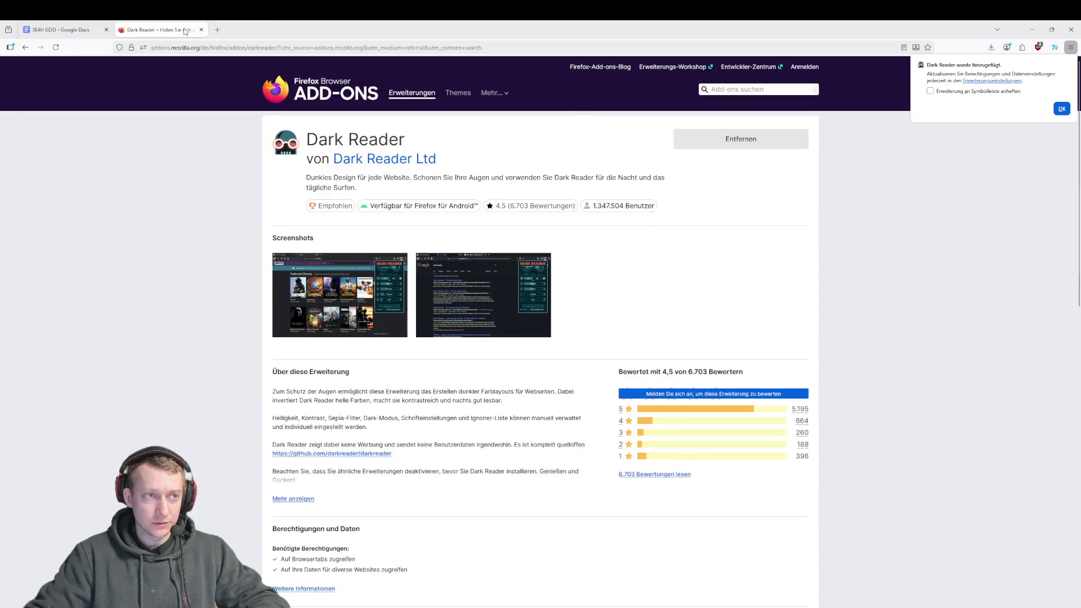
pyautogui.middleClick(185, 32)
# - Return to the GDD document and place the caret on the empty last TODOS bullet
pyautogui.click(1062, 109)
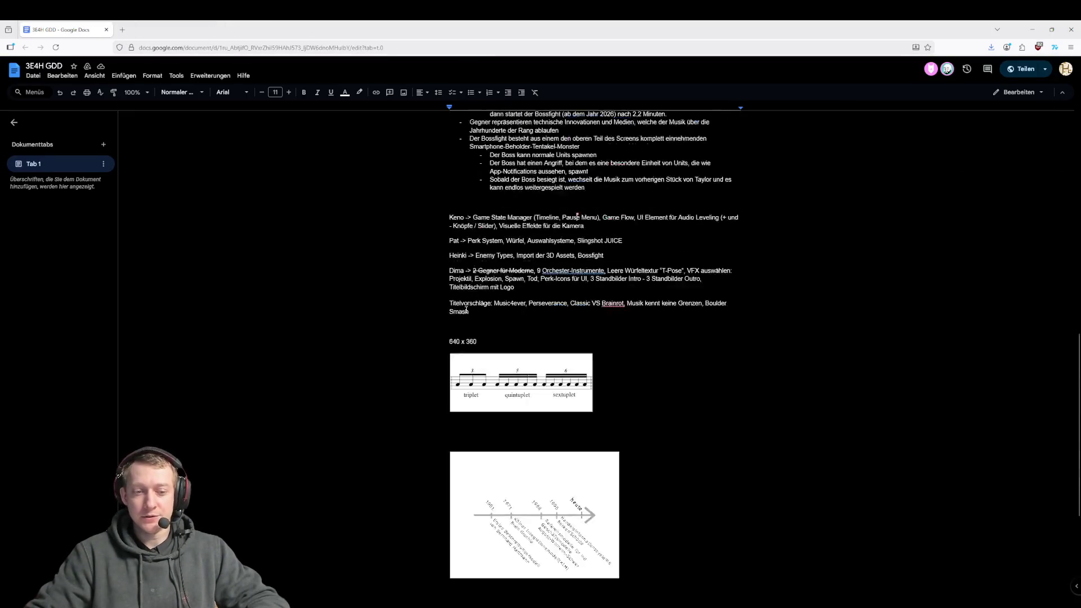
pyautogui.scroll(10, 466, 311)
pyautogui.scroll(-9, 507, 382)
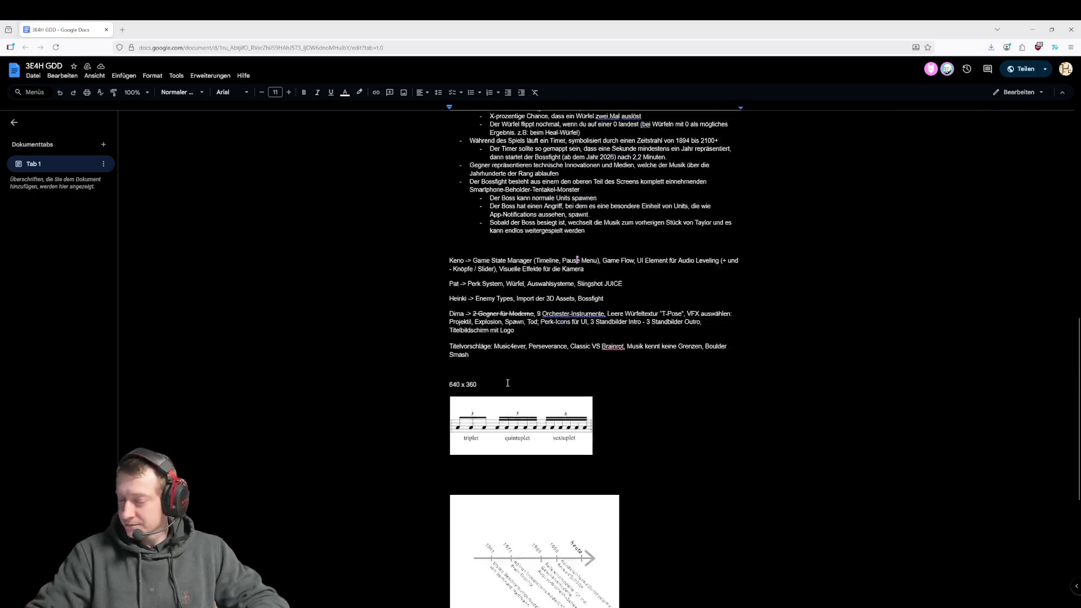
pyautogui.scroll(-3, 507, 382)
pyautogui.click(558, 536)
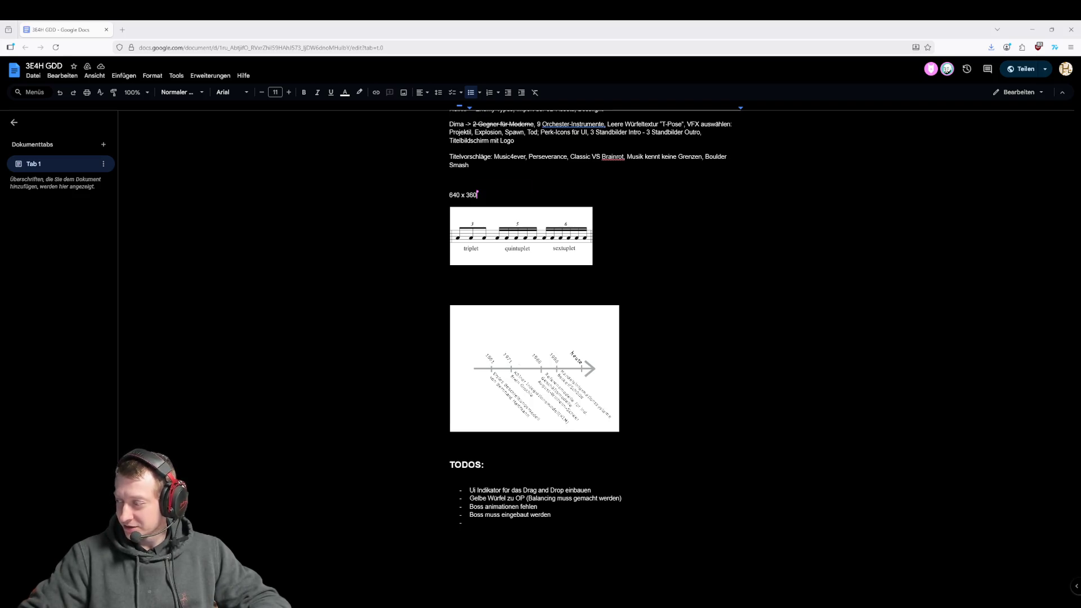
pyautogui.click(483, 527)
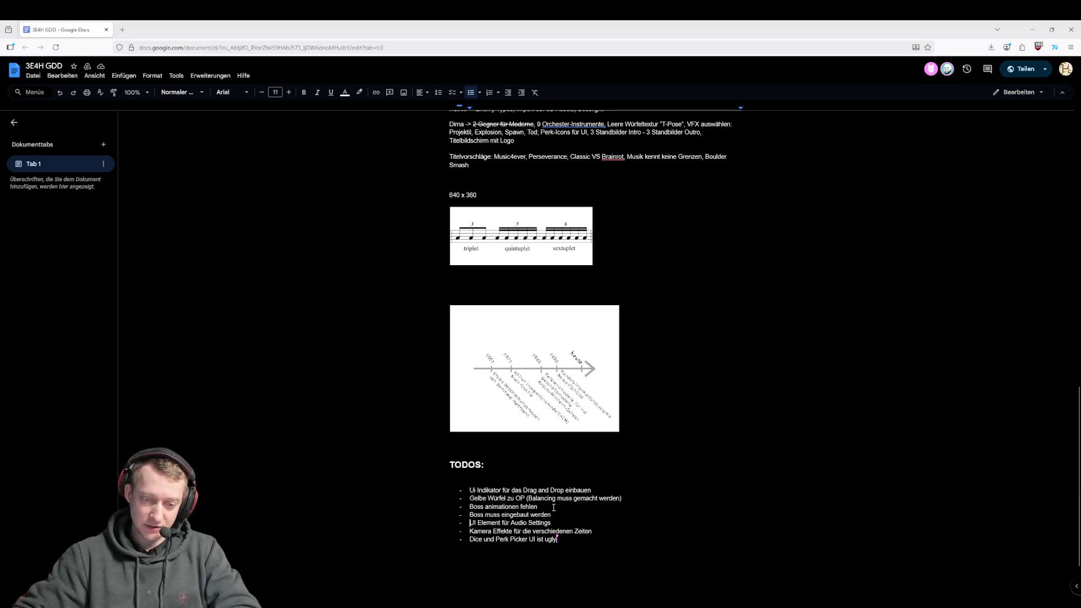
# - Insert a new TODOS bullet reading 'Endphase nachdem Boss'
pyautogui.press('Return')
pyautogui.write('End')
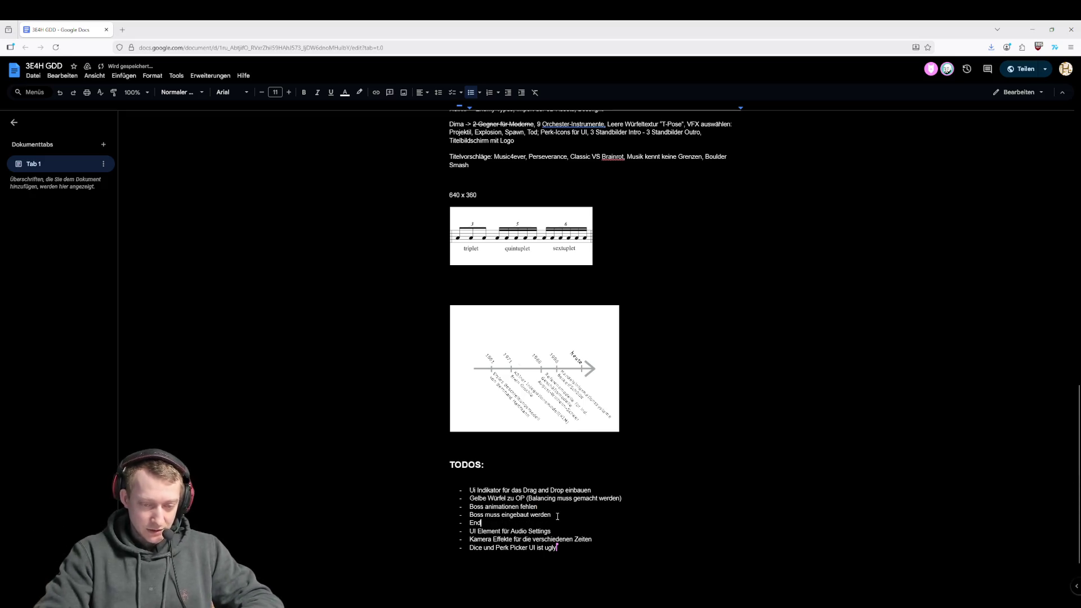
pyautogui.write('phase nachdemBo')
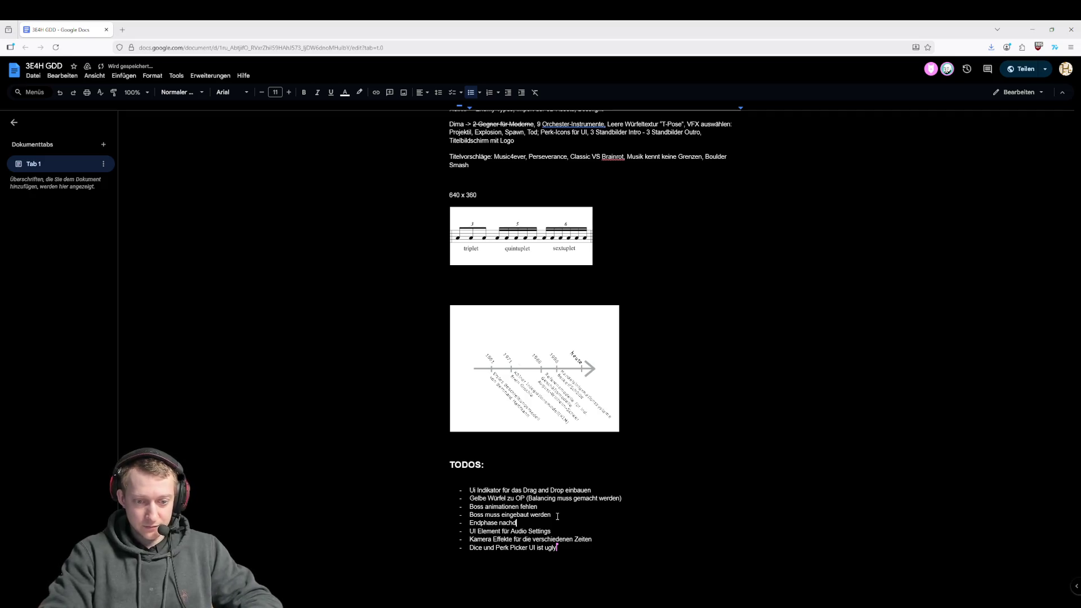
pyautogui.press('BackSpace')
pyautogui.press('BackSpace')
pyautogui.write('Boss')
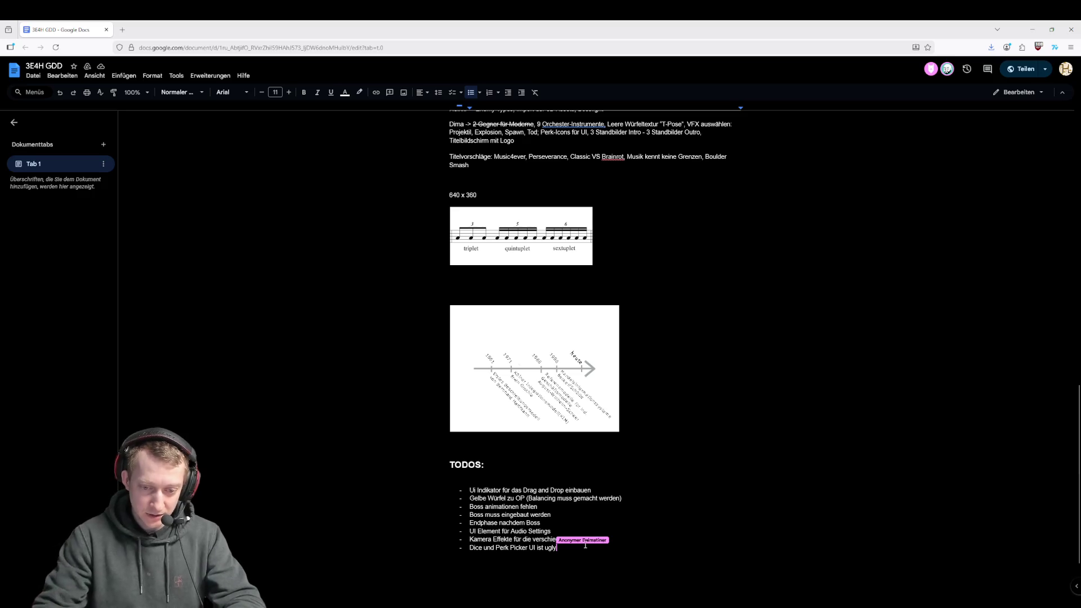
# - Add TODOS bullets 'Texturen für die Welt' and 'Texturen auch für die Einheiten', leaving a new empty bullet
pyautogui.press('Return')
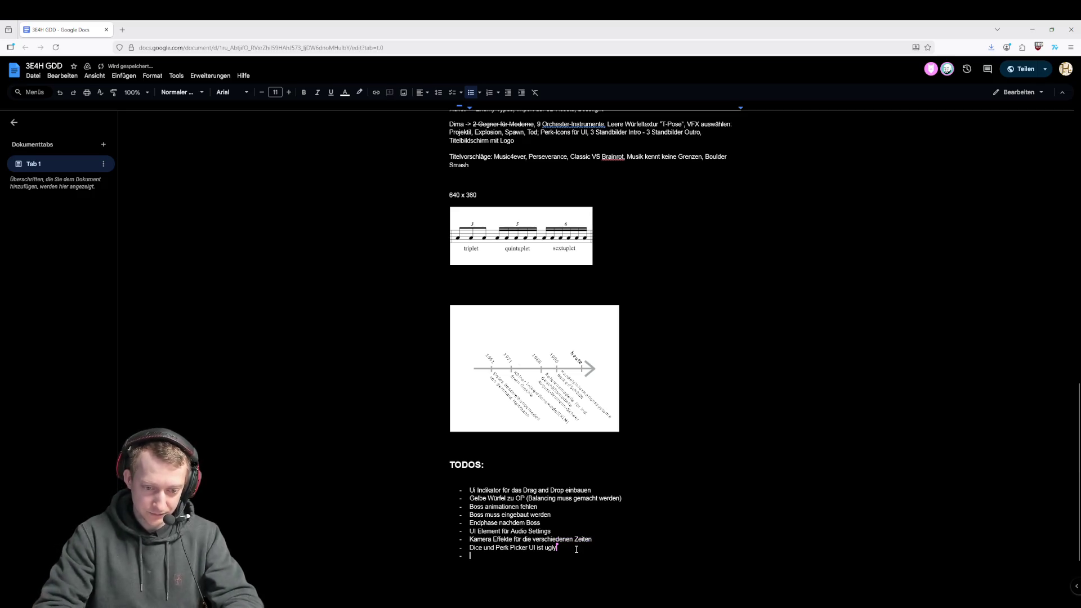
pyautogui.write('Texture ')
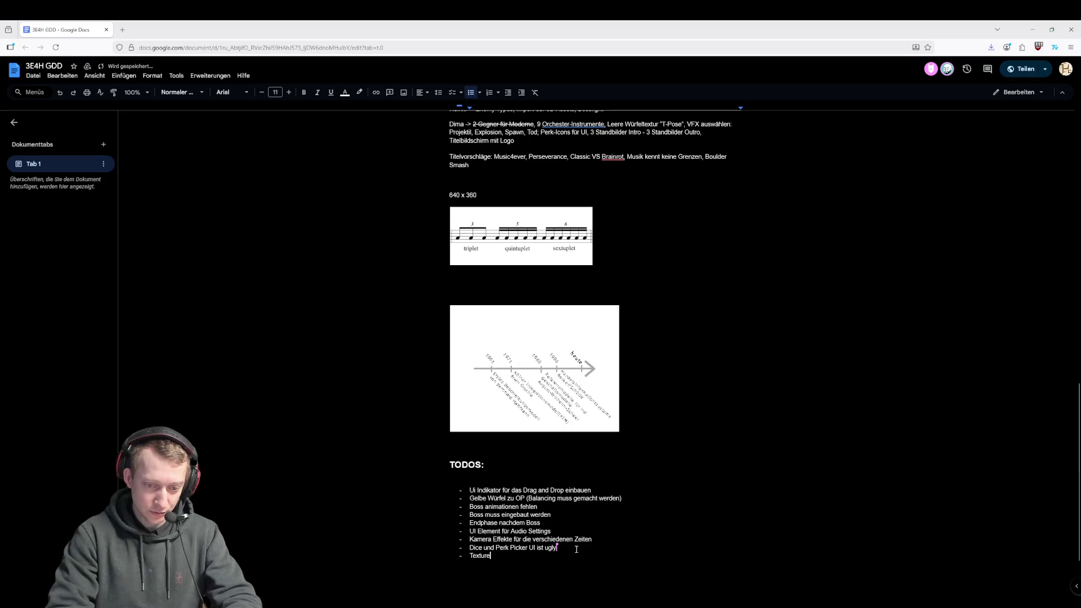
pyautogui.write('n für die Welt')
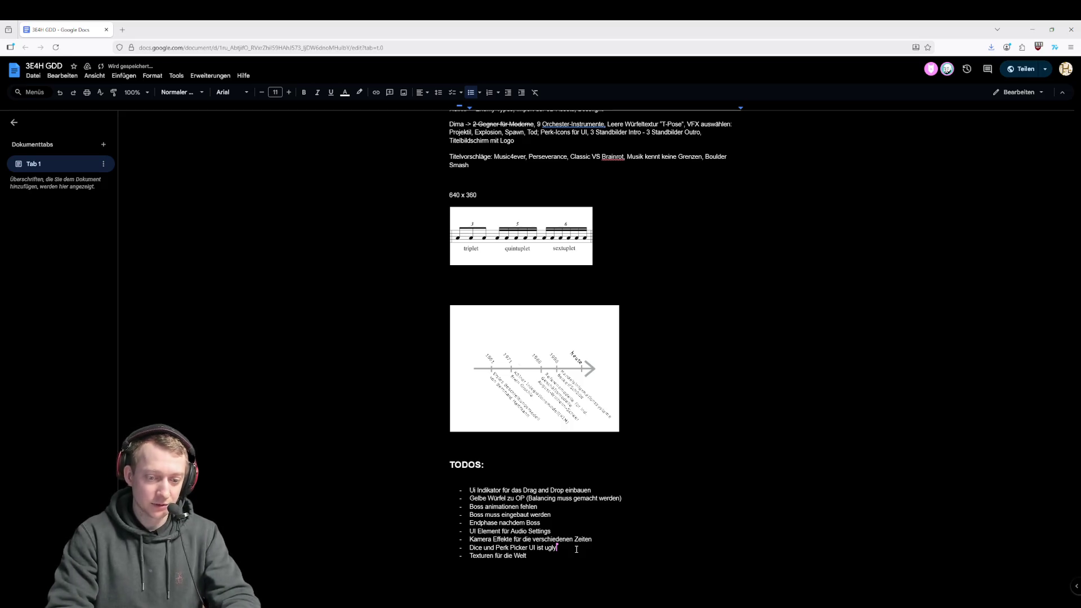
pyautogui.press('Return')
pyautogui.write('T')
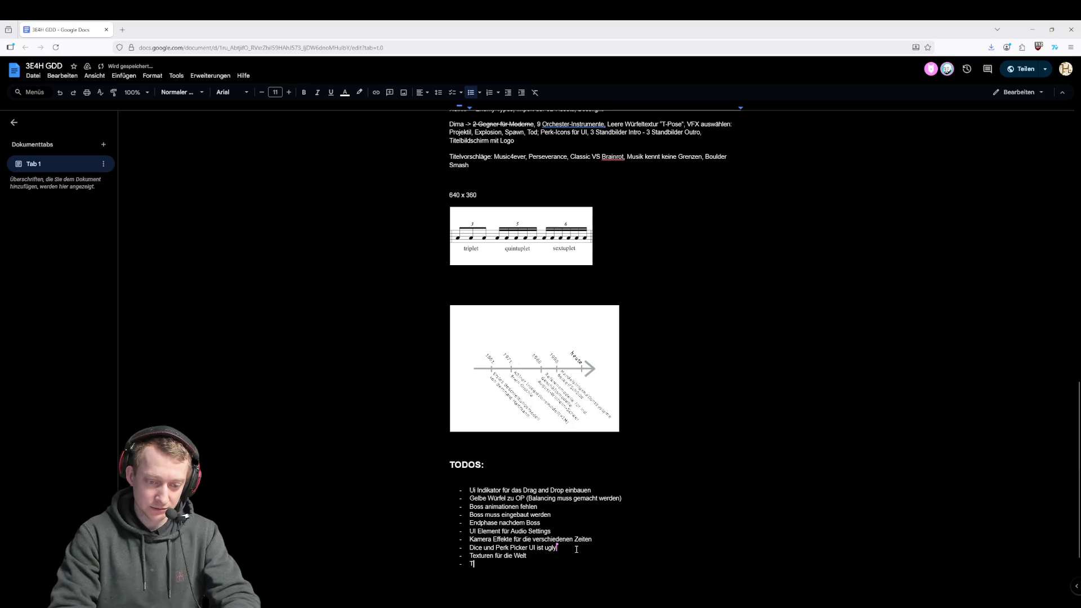
pyautogui.write('exturen auch für die E')
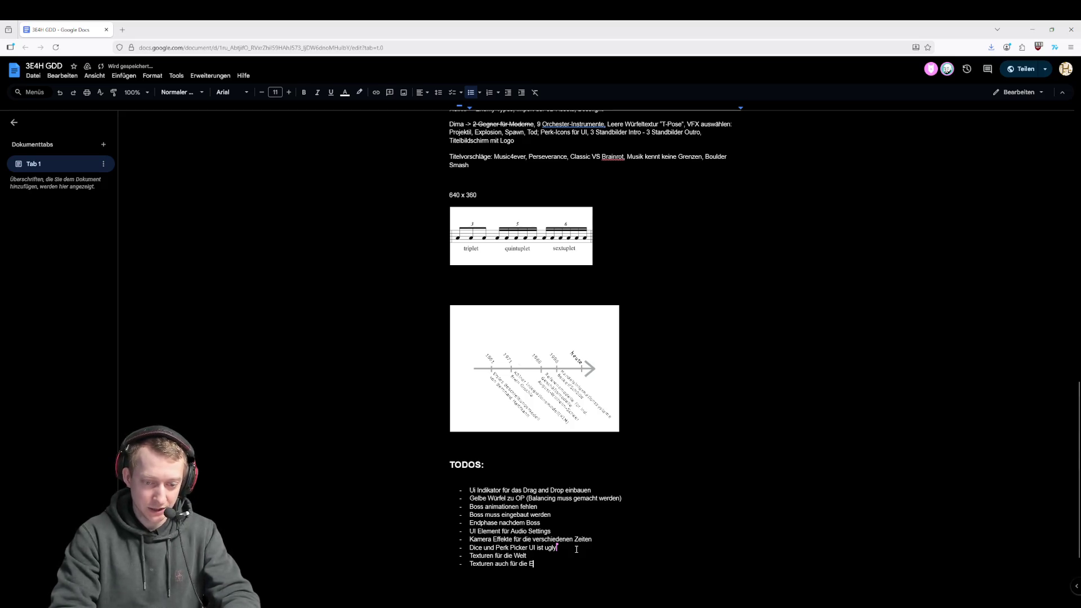
pyautogui.write('inheiten')
pyautogui.press('Return')
pyautogui.write('Zeitstrahl könnte geiler sein')
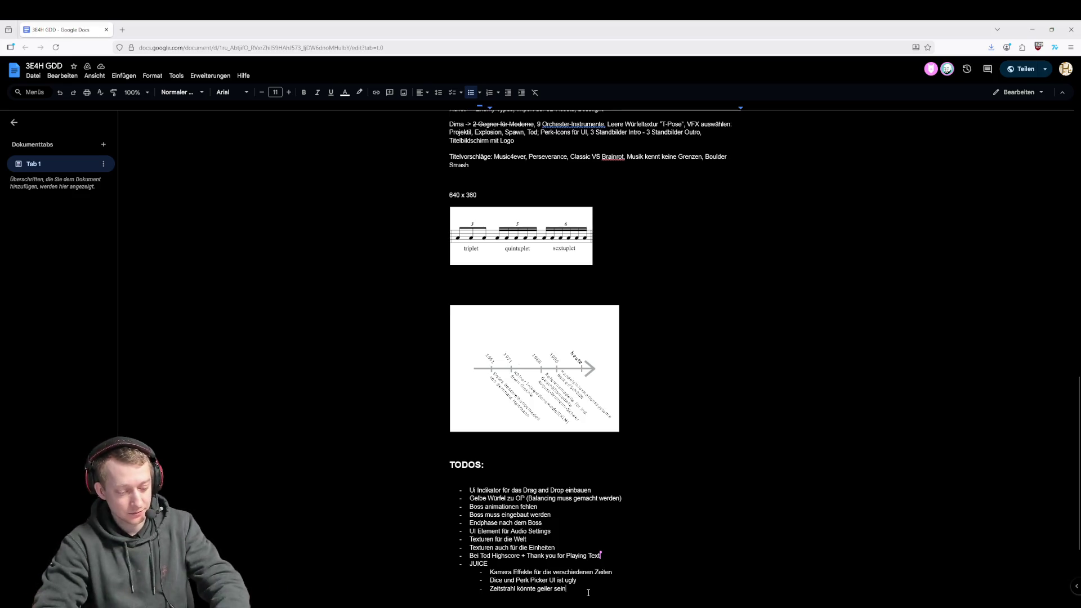
# - Add JUICE sub-items 'Startscreen für Start und Reset' and 'Endless Mode wenn Perk System da is weil Spass faktor fehlt.'
pyautogui.press('Return')
pyautogui.write('Startscreen')
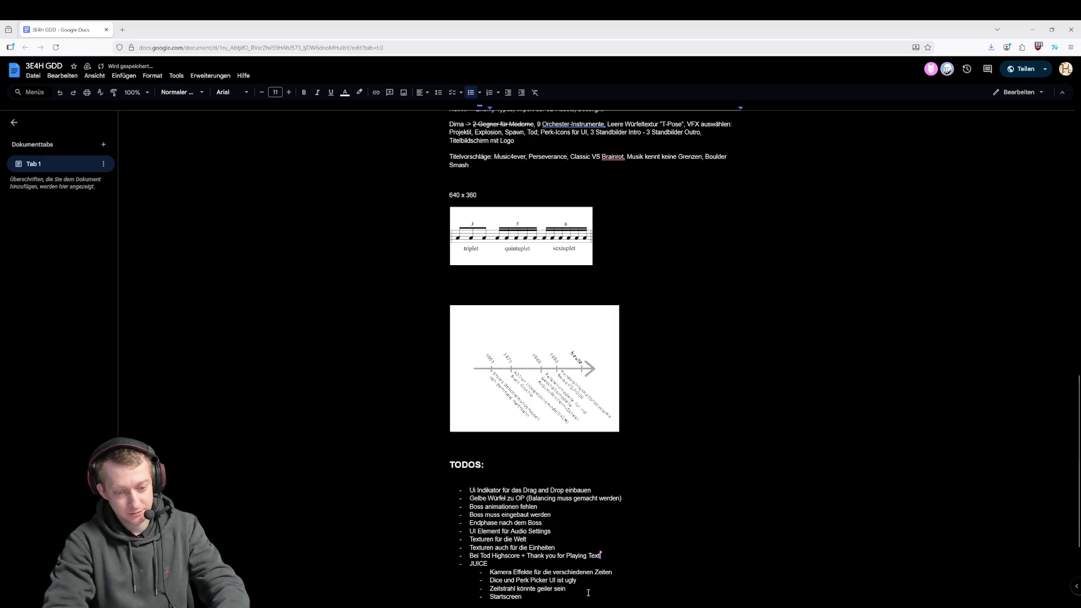
pyautogui.write(' für Start und Re')
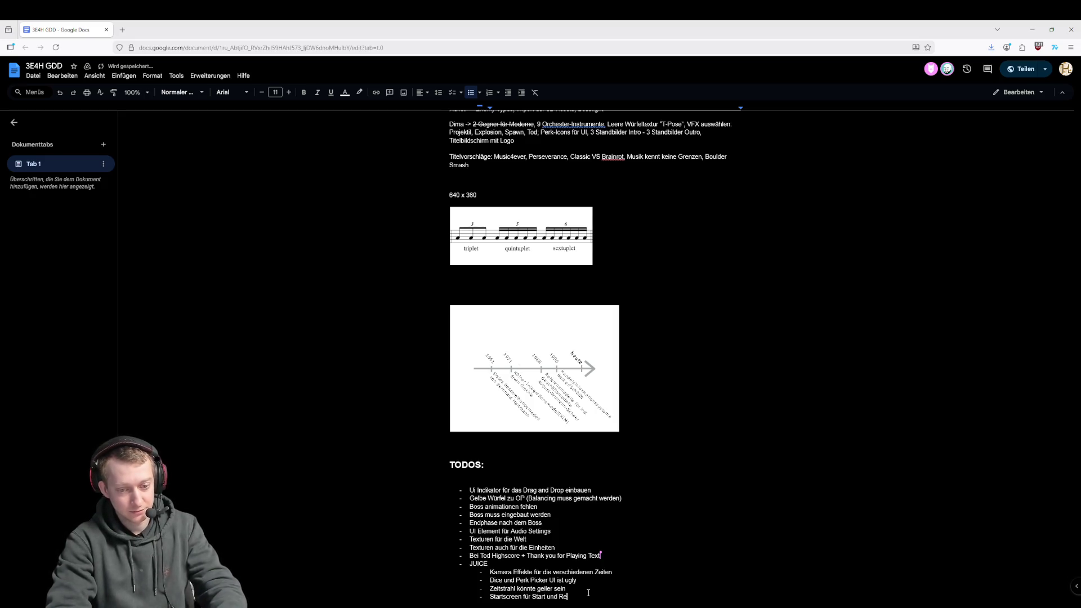
pyautogui.write('set')
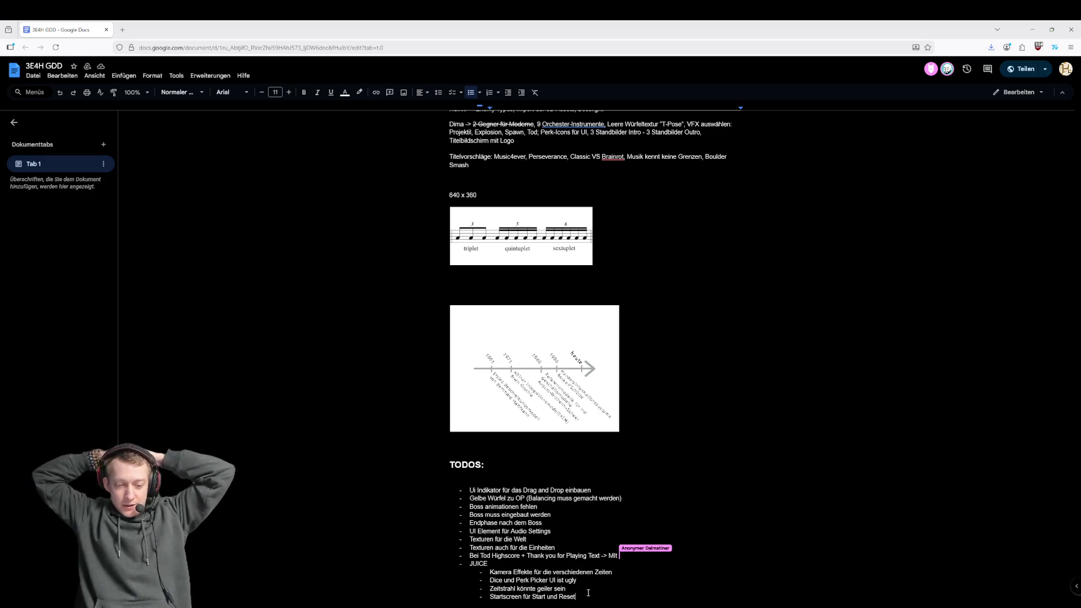
pyautogui.press('Return')
pyautogui.write('Endl')
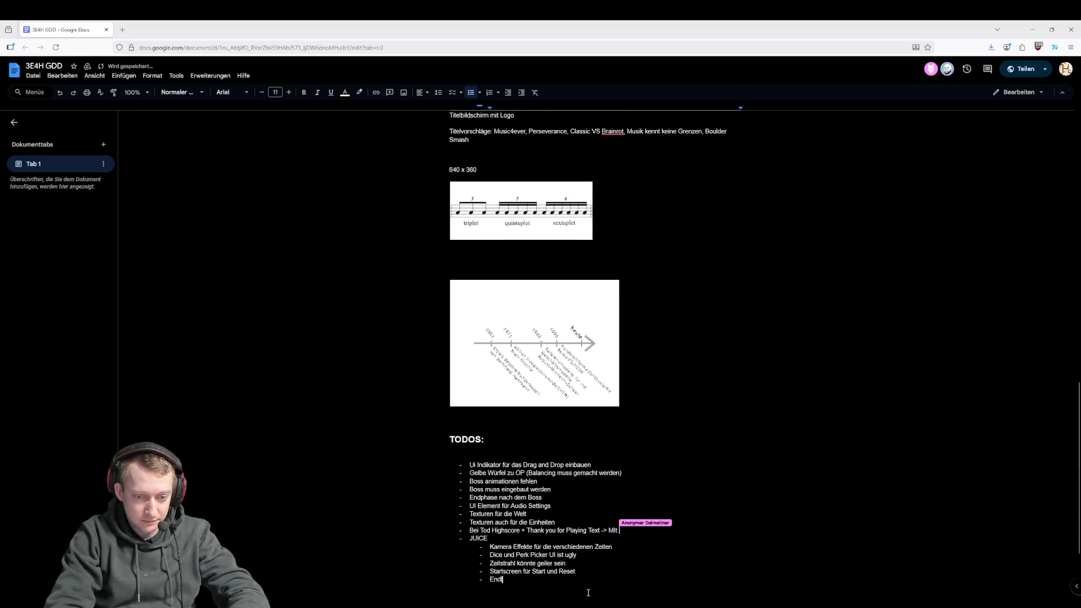
pyautogui.write('ess Mode')
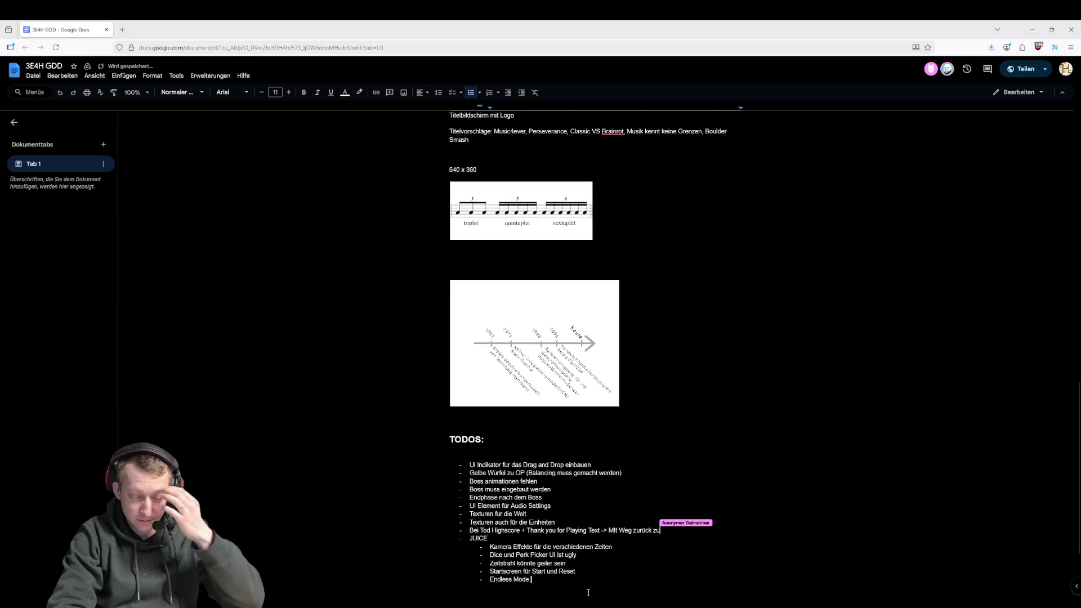
pyautogui.press('BackSpace')
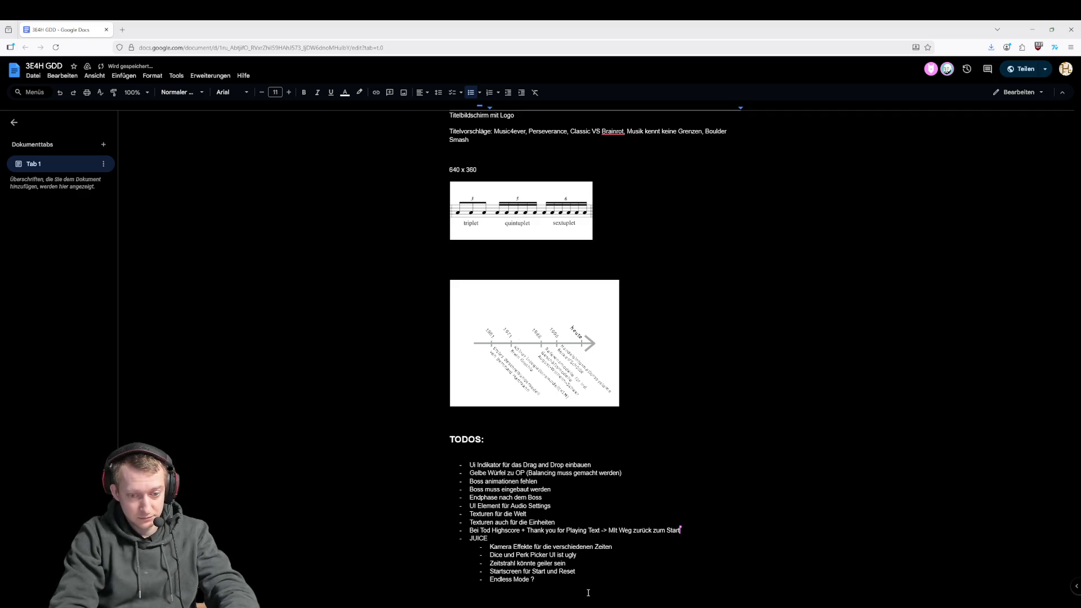
pyautogui.write('wenn Perk System da ist')
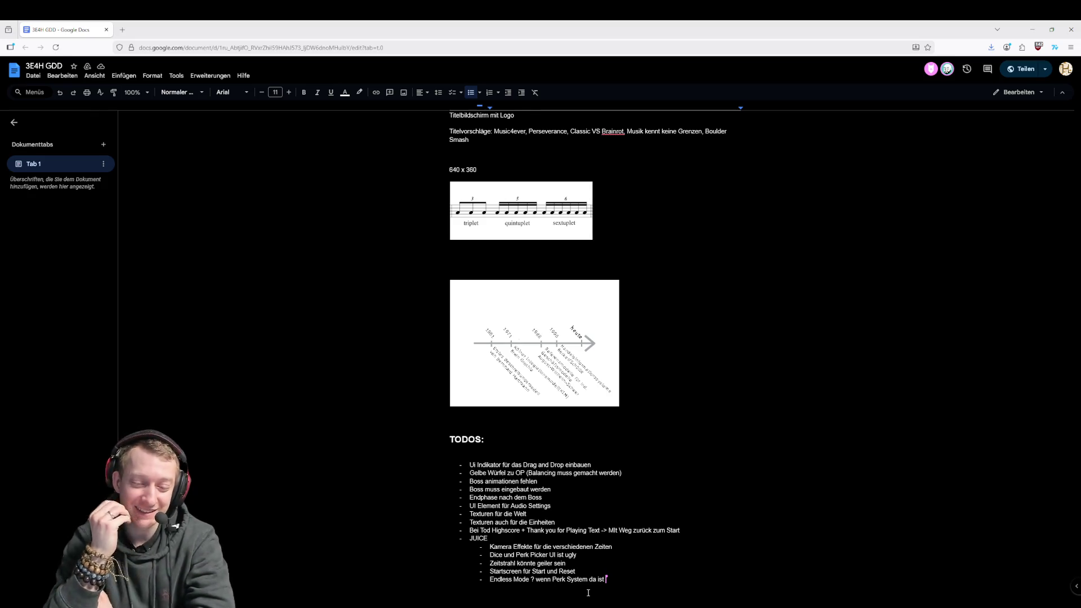
pyautogui.write(' weil')
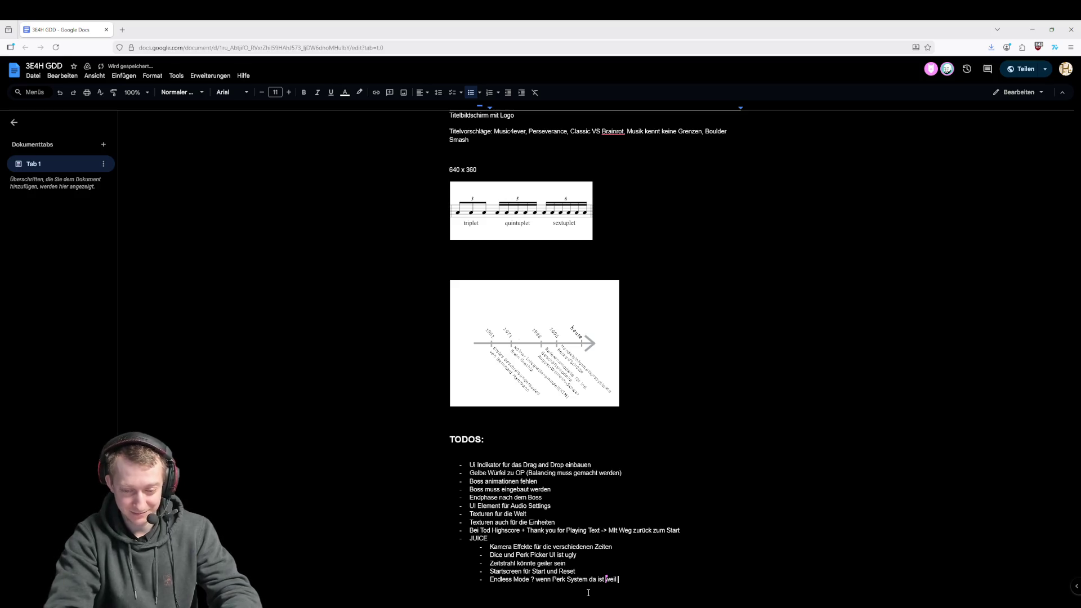
pyautogui.write(' Spass faktor f')
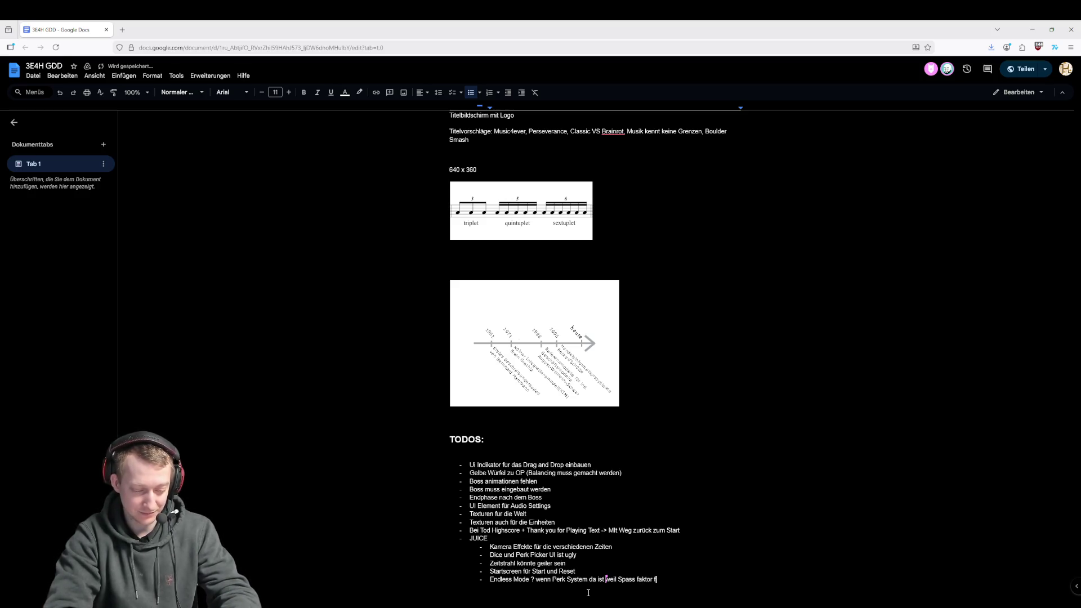
pyautogui.write('ehlt.')
# - Add the sub-item 'PERK System Oben rechts mit Icon anzeigen' and start another empty item
pyautogui.press('Return')
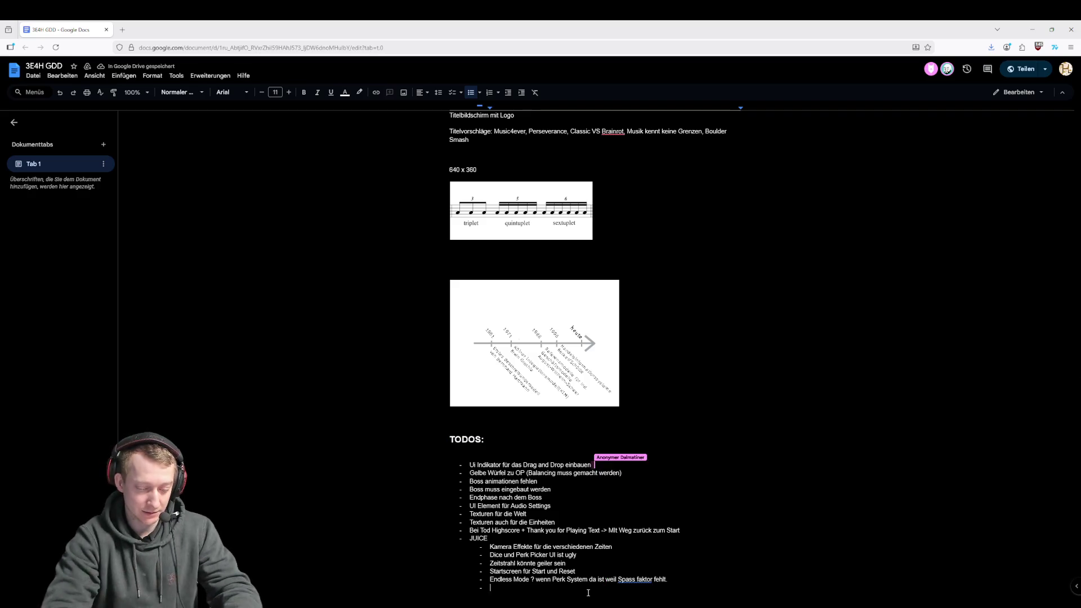
pyautogui.write('PER')
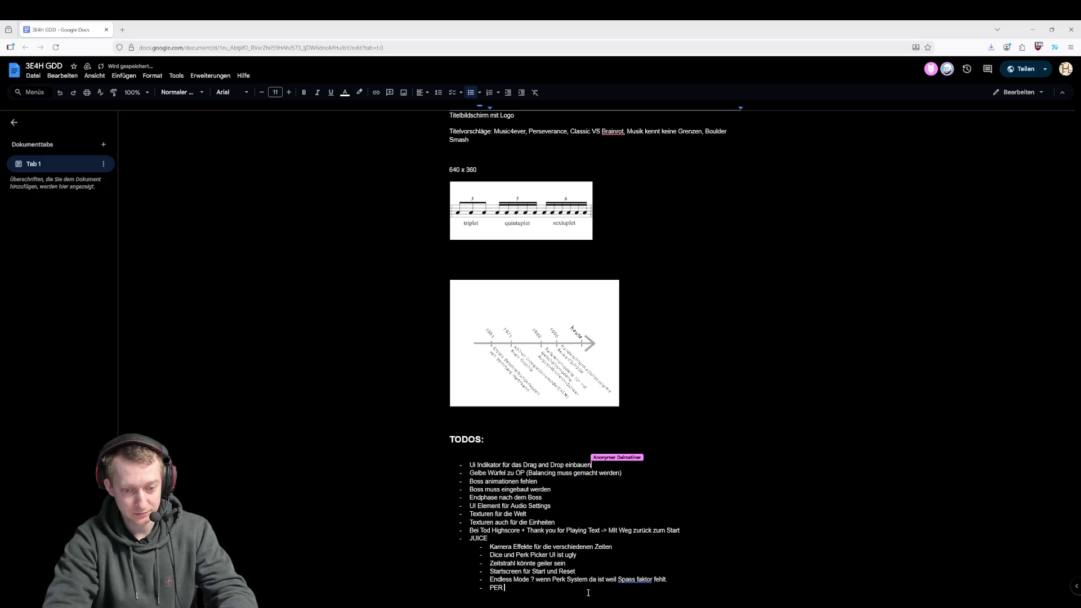
pyautogui.write('K System Oben recht')
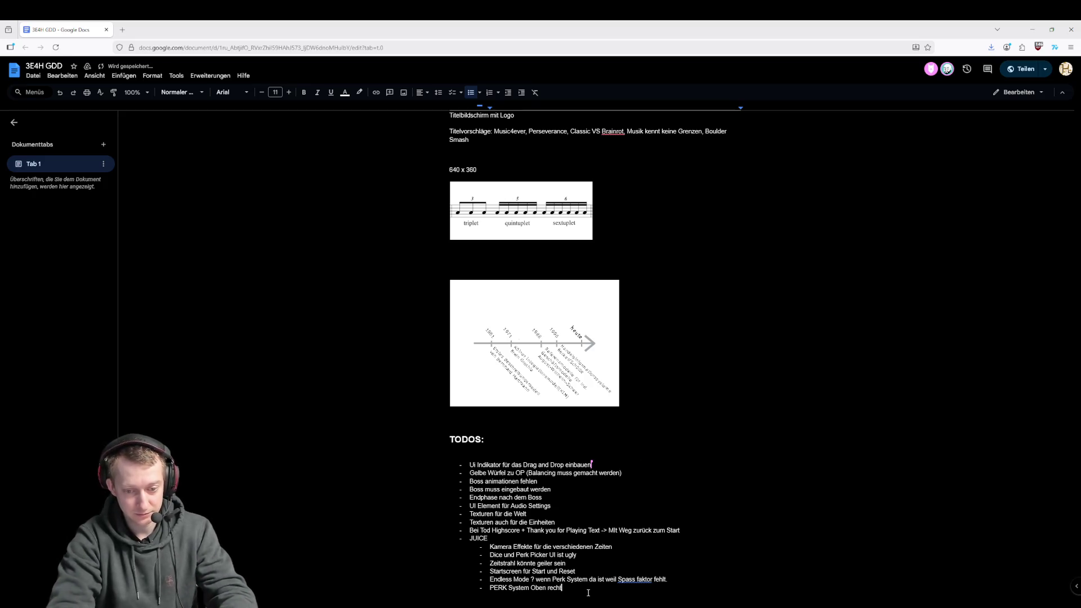
pyautogui.write('s mit Icon an')
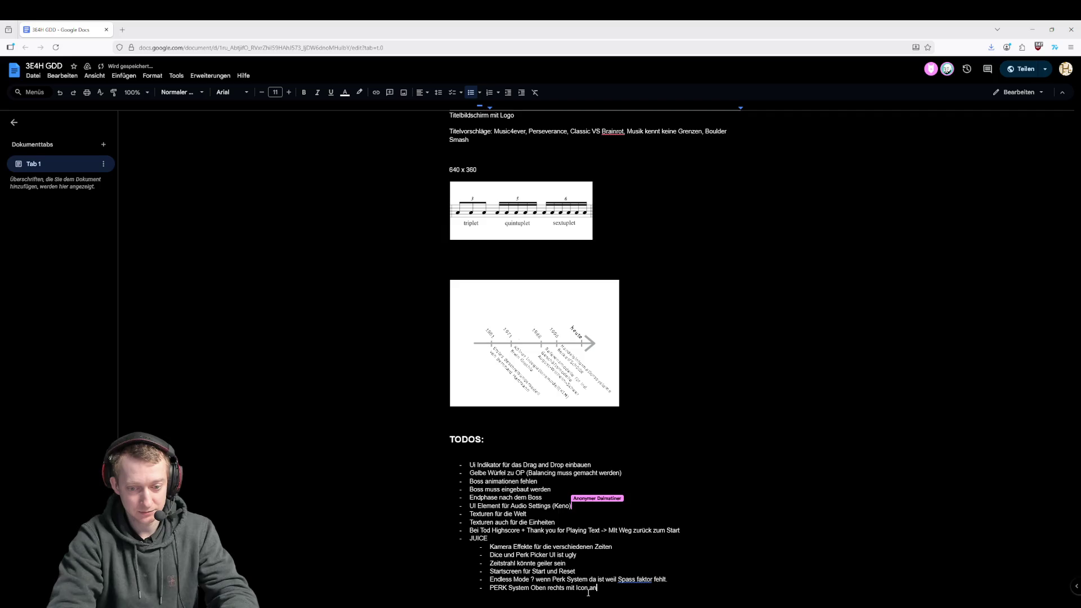
pyautogui.write('zeigen')
pyautogui.press('Return')
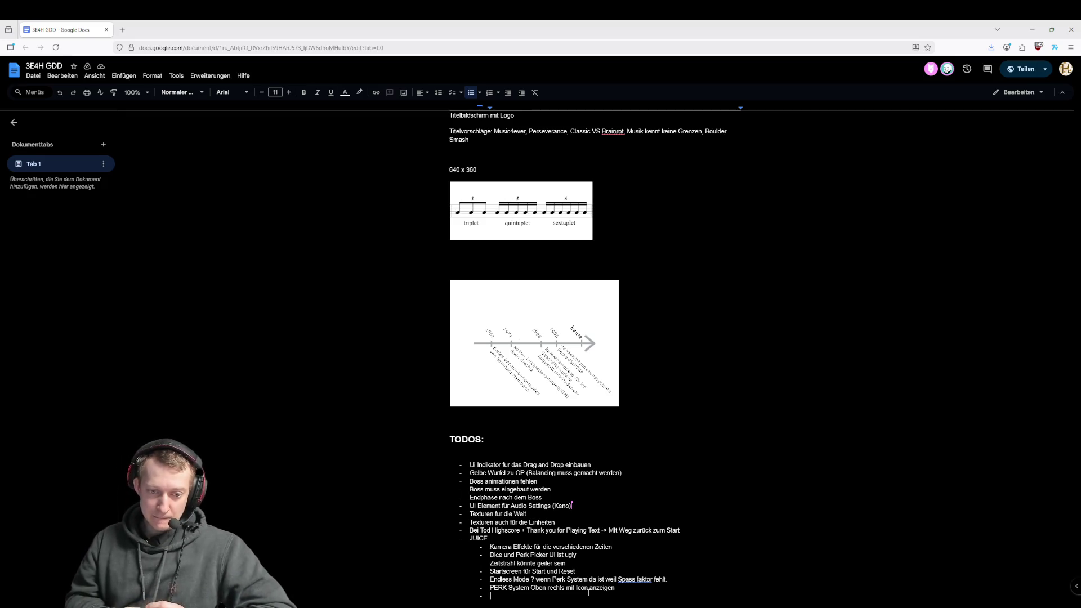
# - Add a blank line after the last TODOS item and remove JUICE's bullet and indent
pyautogui.scroll(-2, 601, 496)
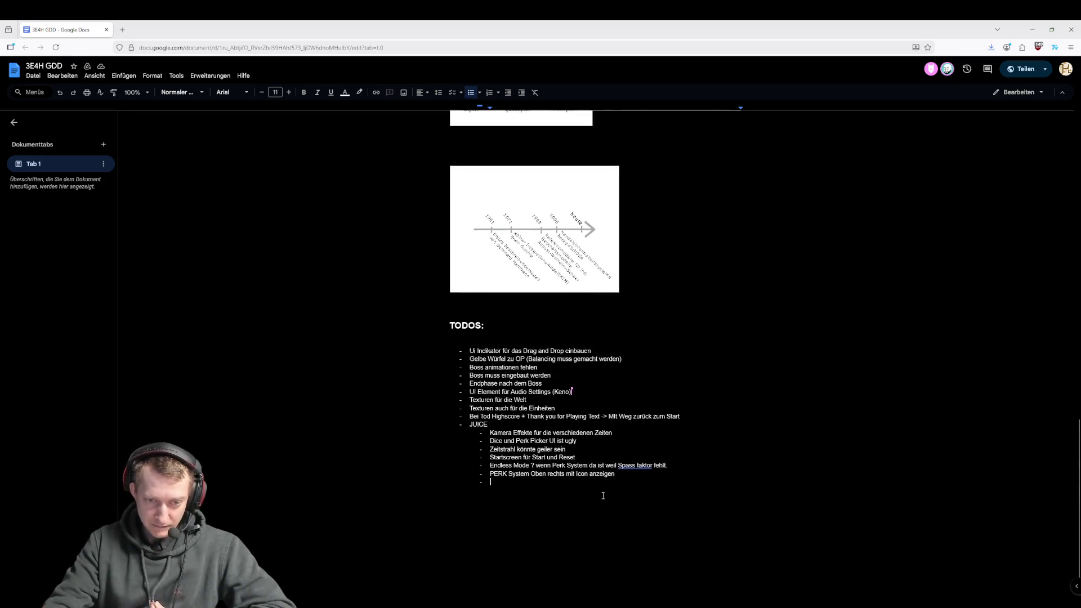
pyautogui.click(681, 418)
pyautogui.press('Return')
pyautogui.press('Return')
pyautogui.press('Return')
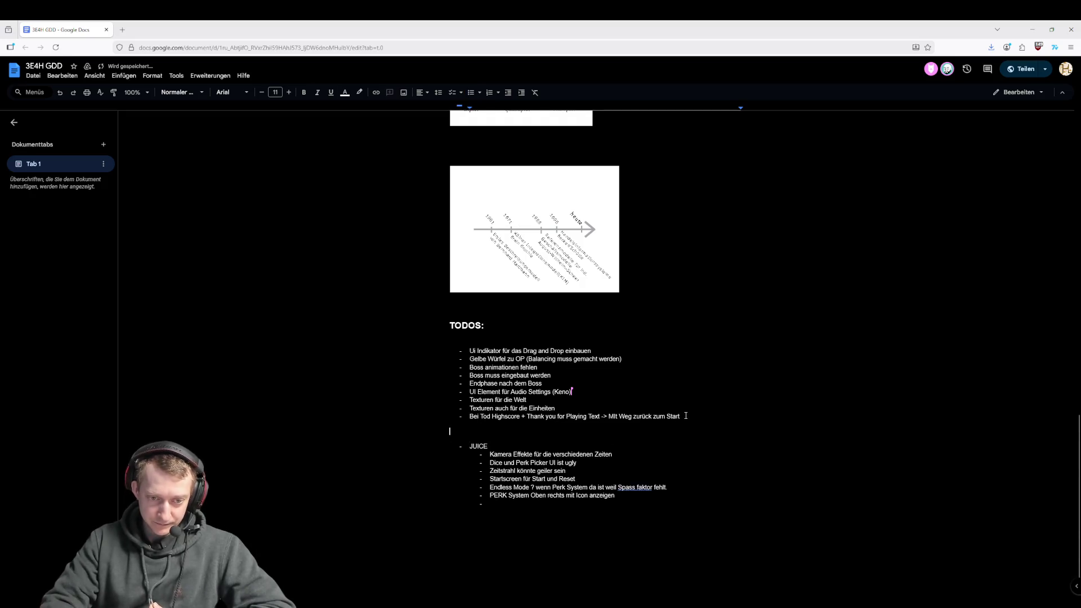
pyautogui.press('BackSpace')
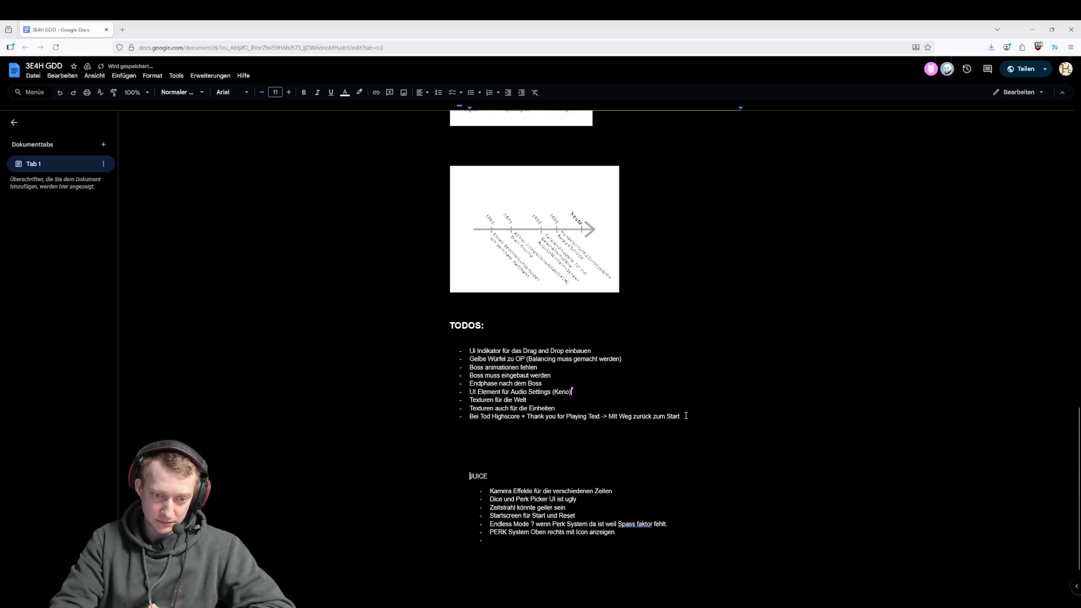
pyautogui.press('BackSpace')
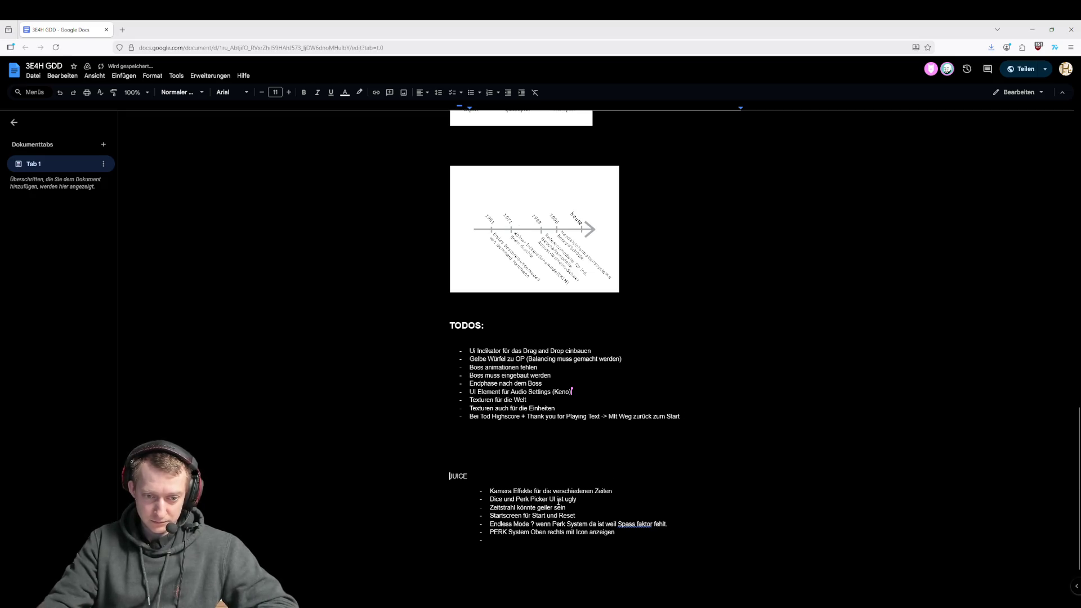
# - Format the JUICE heading as bold 16-point text
pyautogui.doubleClick(493, 477)
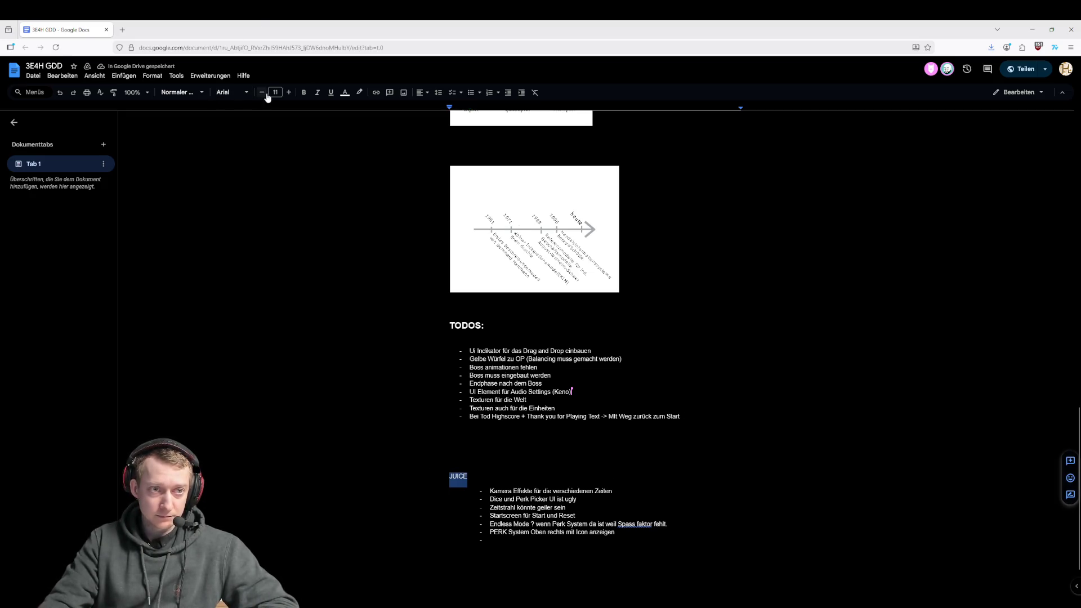
pyautogui.click(289, 93)
pyautogui.click(289, 92)
pyautogui.click(289, 92)
pyautogui.click(289, 93)
pyautogui.click(289, 92)
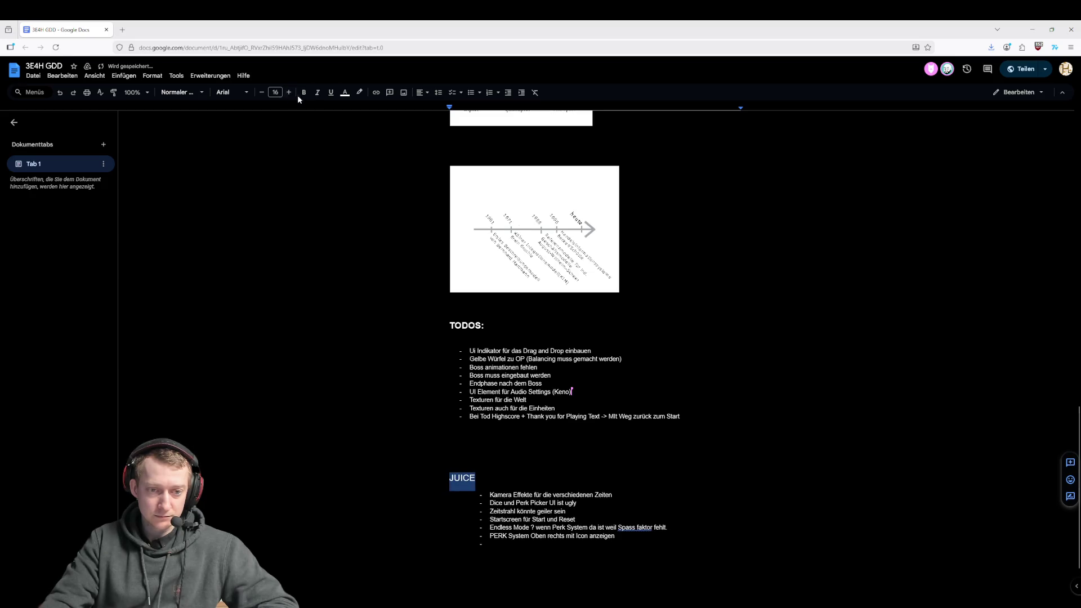
pyautogui.click(310, 92)
pyautogui.click(476, 479)
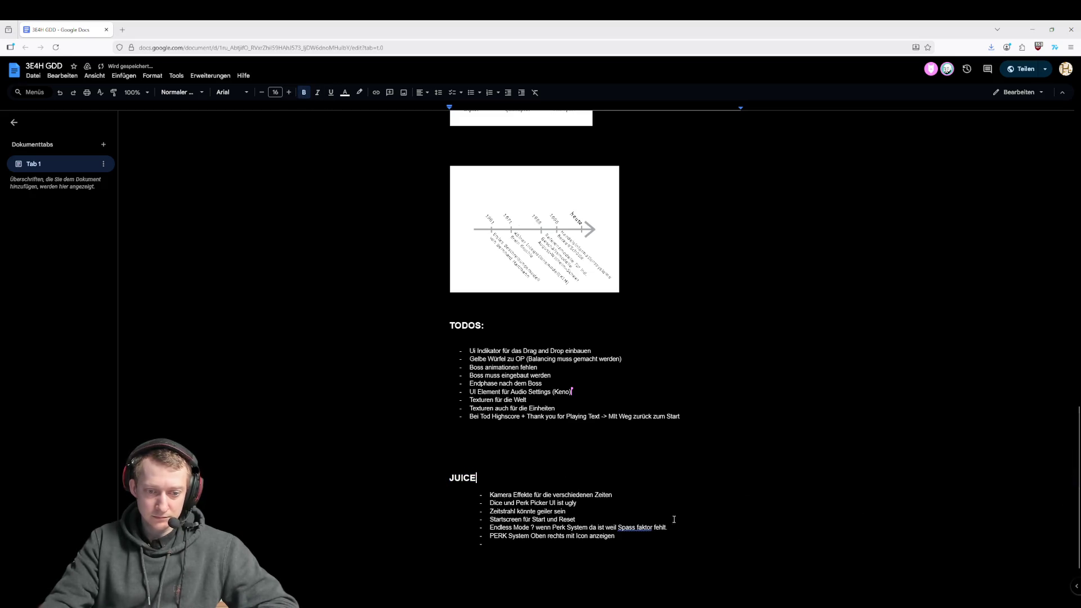
pyautogui.press('Down')
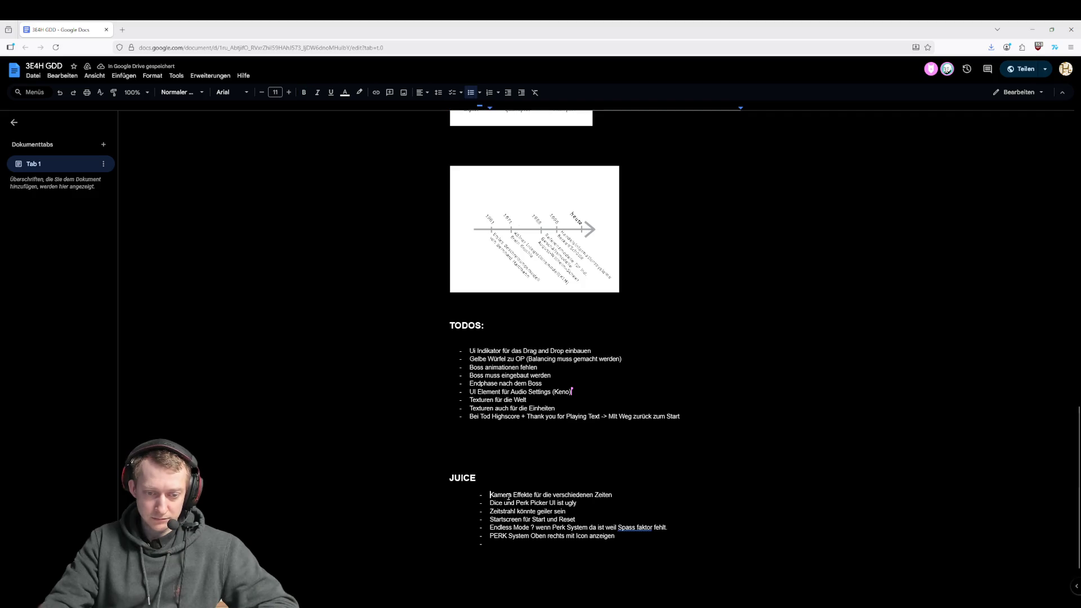
pyautogui.click(515, 445)
pyautogui.click(710, 420)
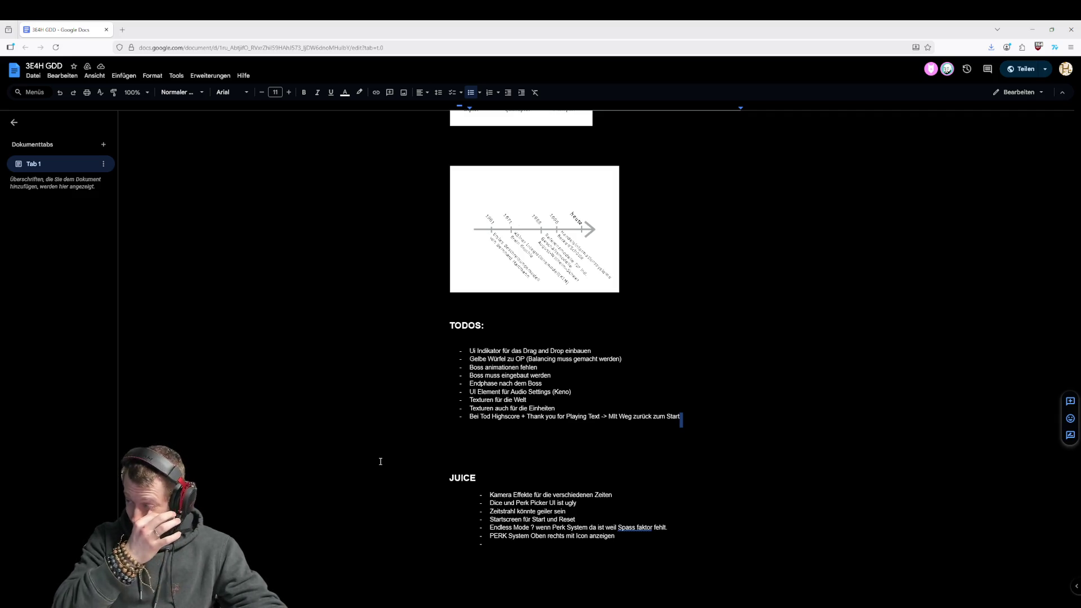
pyautogui.scroll(1, 596, 449)
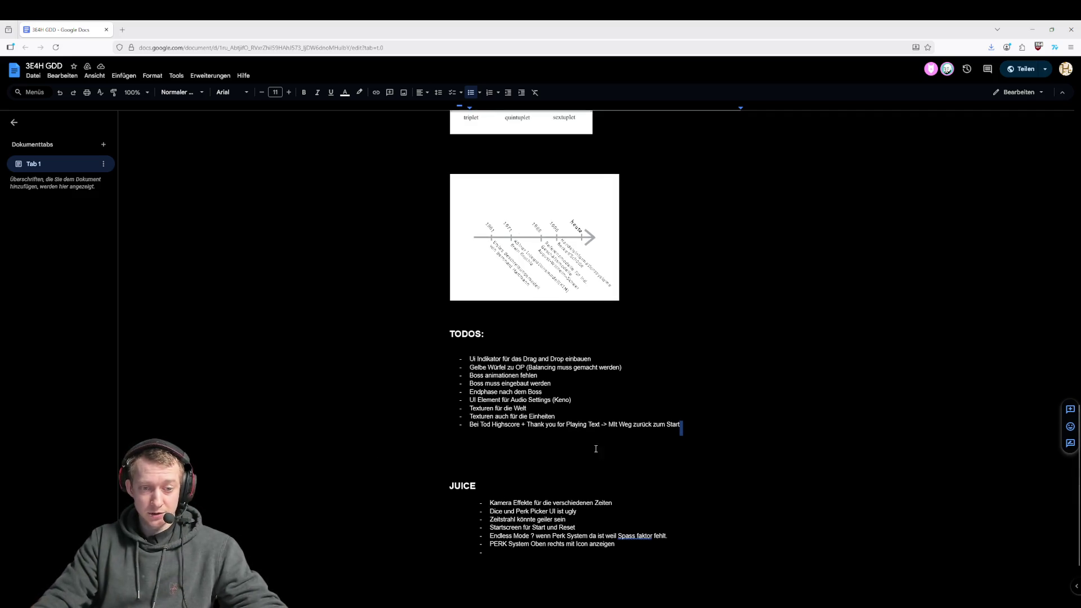
pyautogui.click(676, 427)
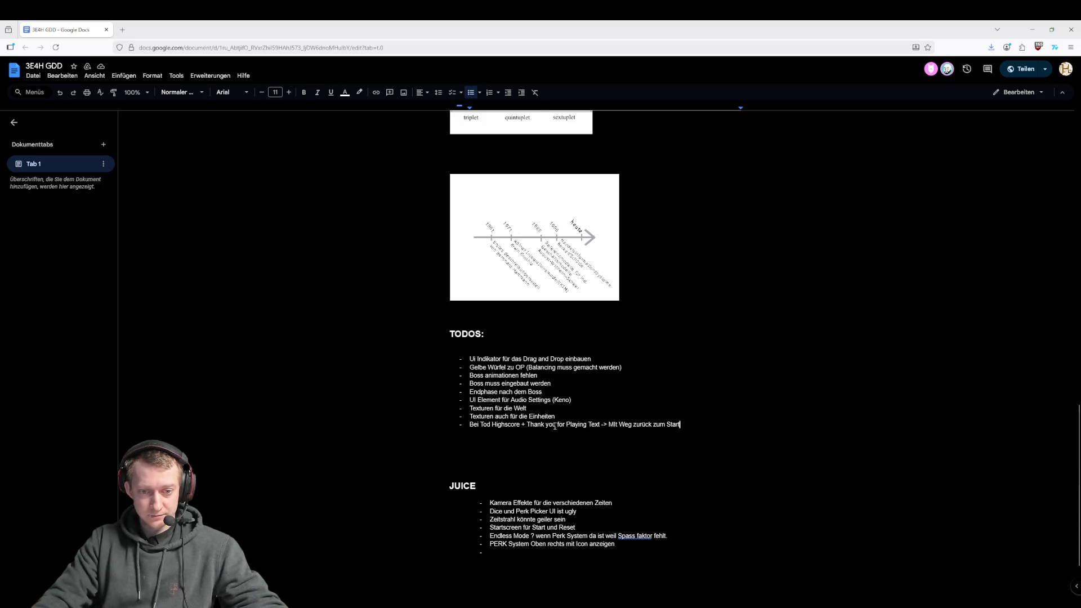
pyautogui.click(527, 408)
pyautogui.click(579, 392)
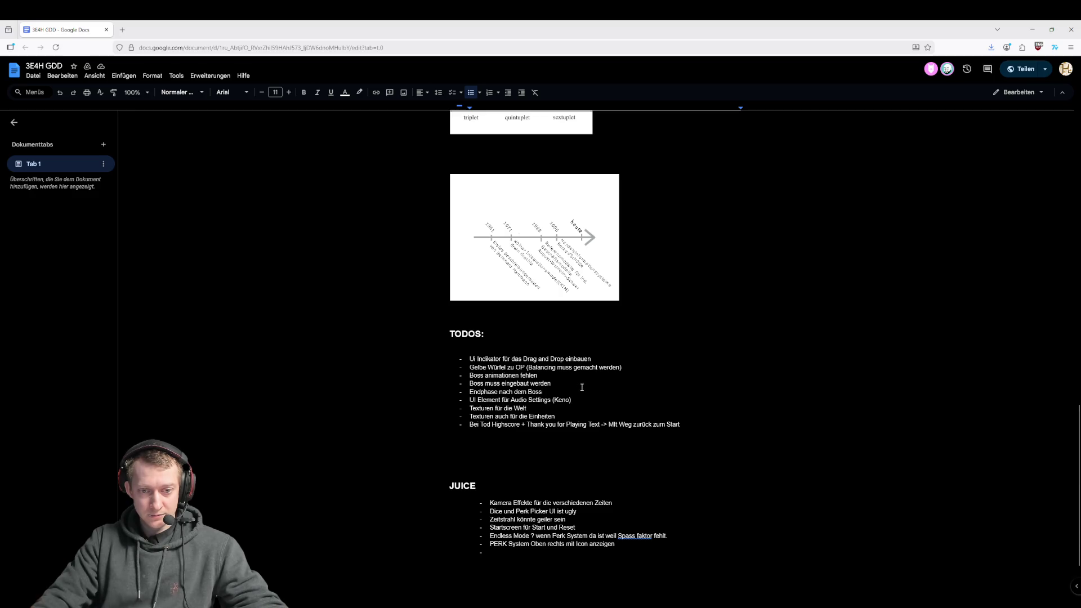
pyautogui.click(582, 387)
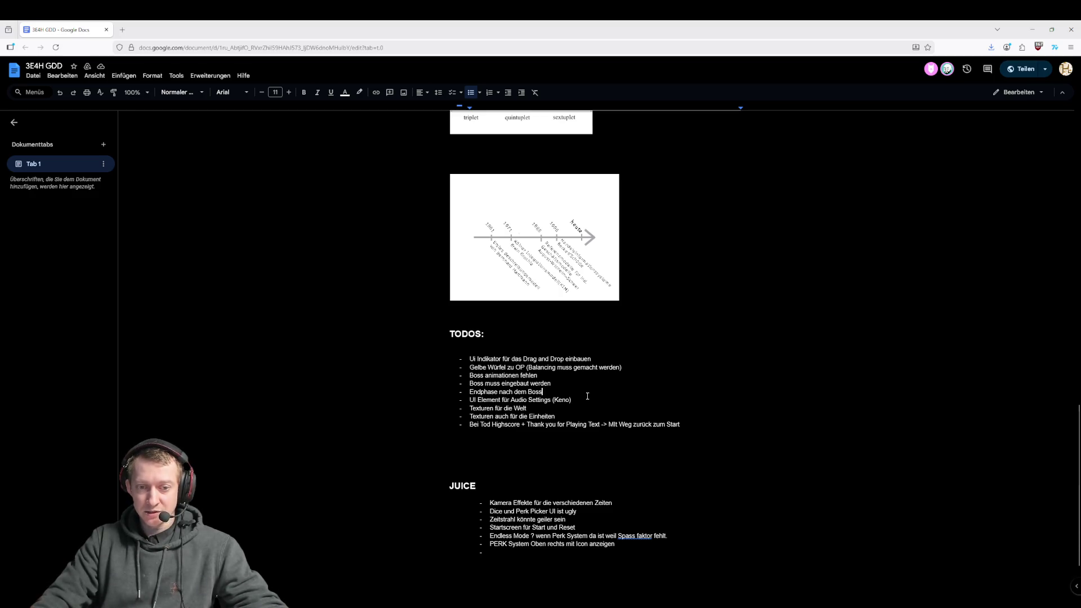
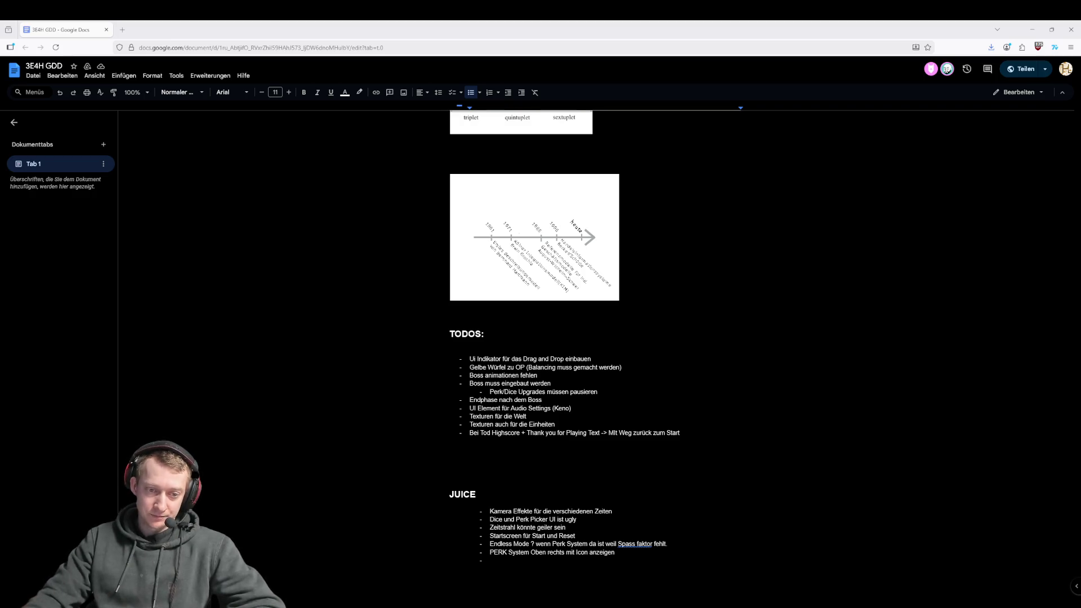
# - Add TODO items 'Orchester einabuen als Lebensazeige' and 'Lebensanzeige fehlt komplett', leaving an empty bullet below
pyautogui.click(689, 438)
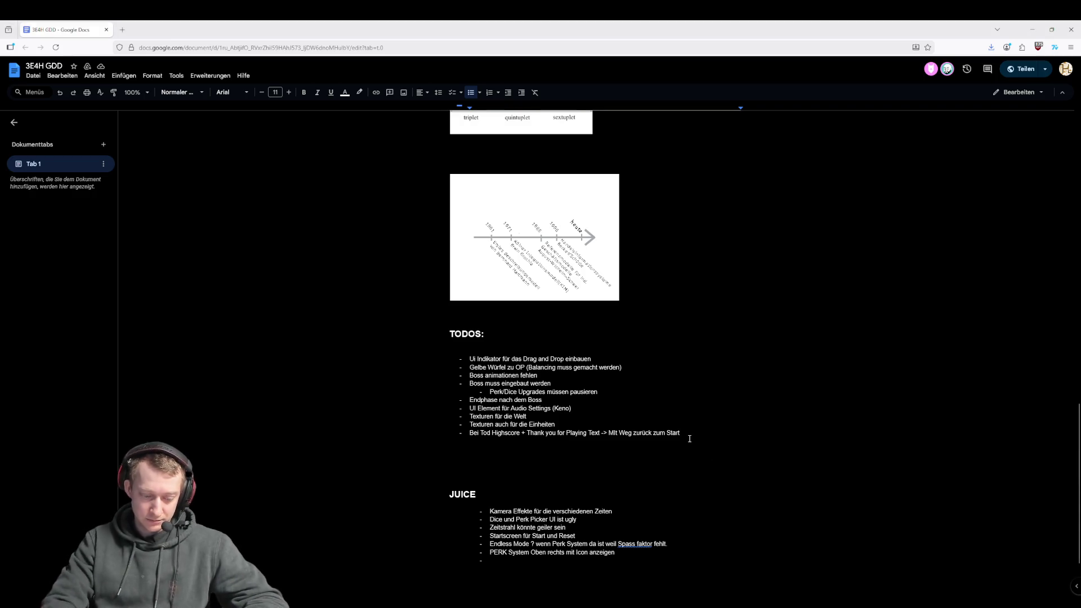
pyautogui.press('Return')
pyautogui.write('Orchester')
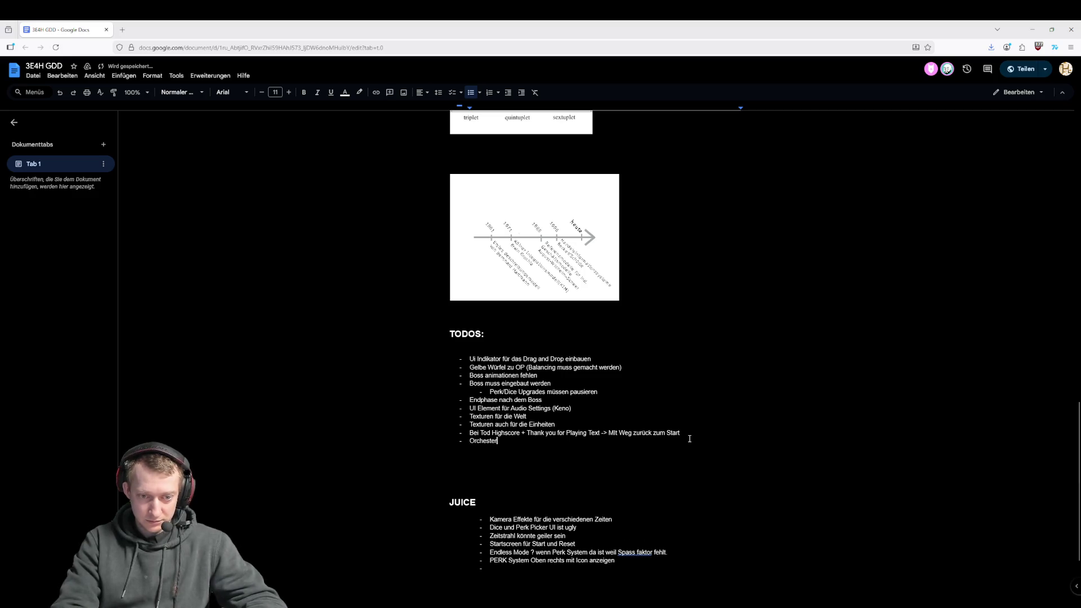
pyautogui.write(' einabuen als ')
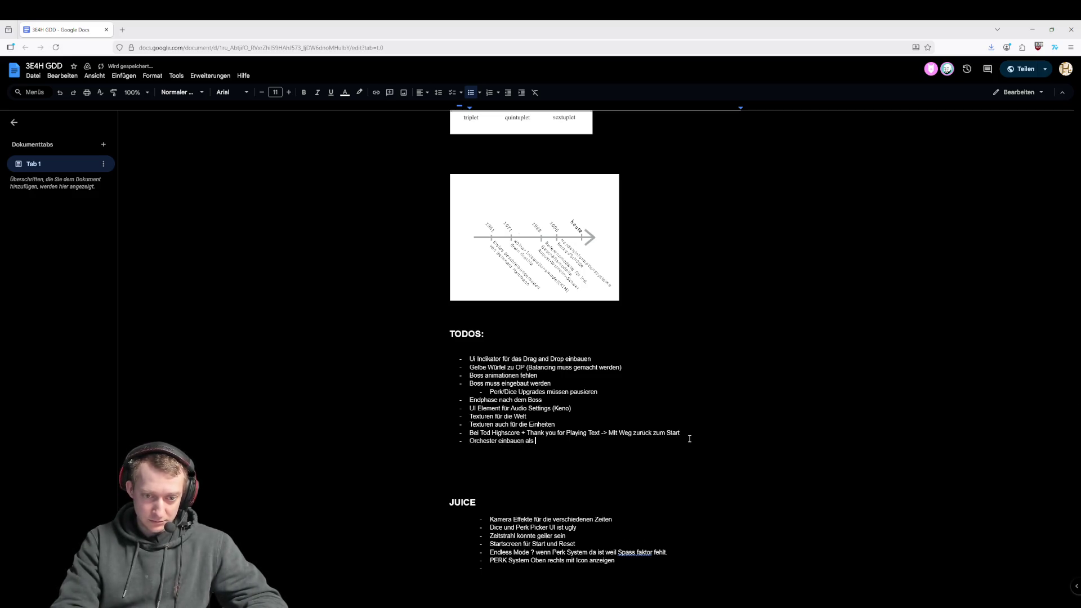
pyautogui.write('Lebensa')
pyautogui.write('zeige')
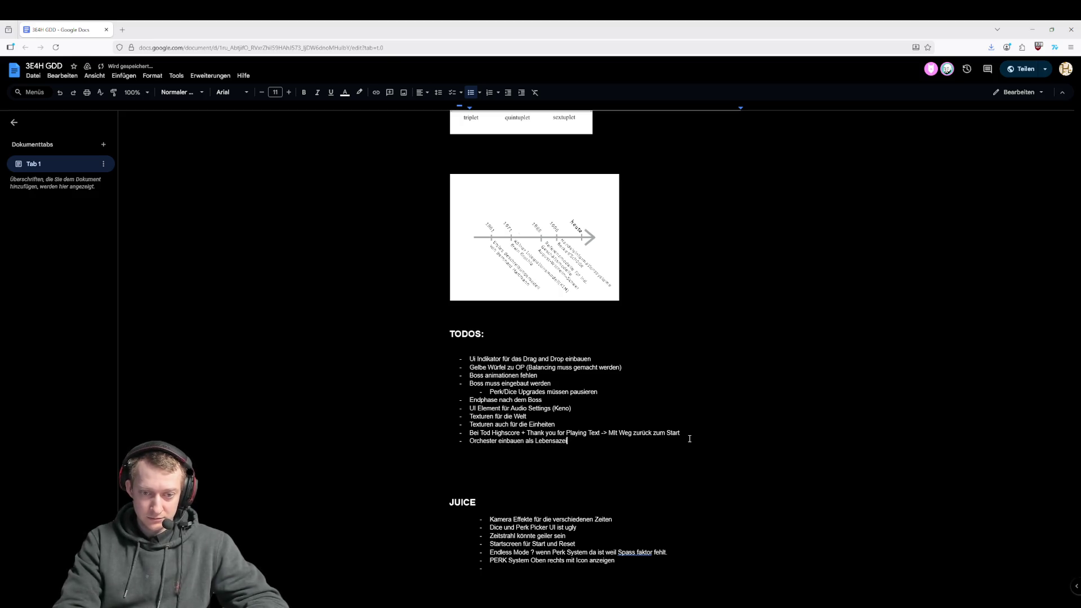
pyautogui.press('Return')
pyautogui.write('Lebensanzeige fehlt komplett')
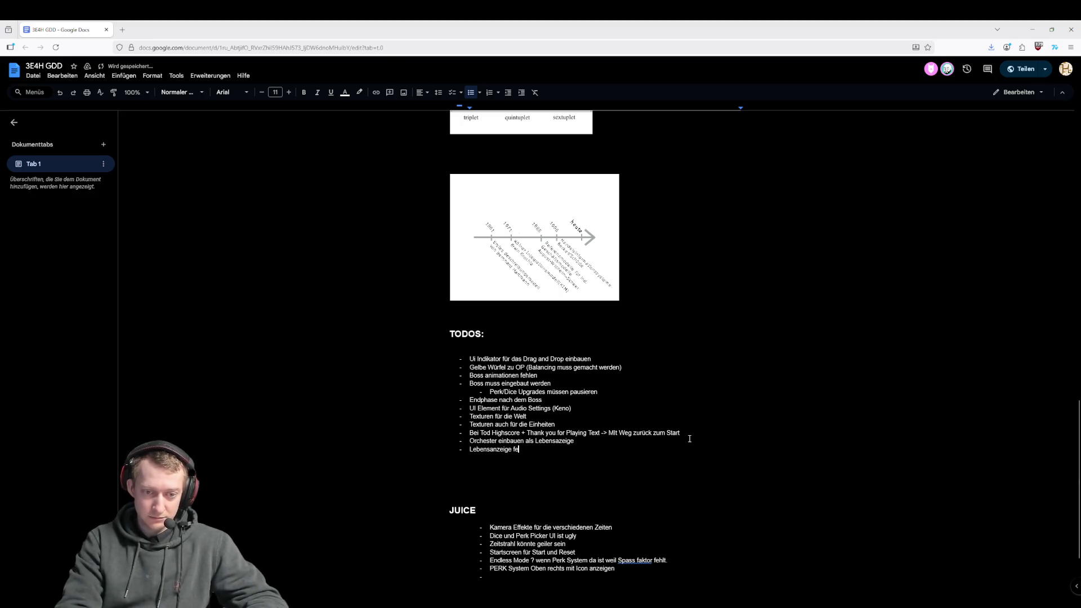
pyautogui.press('Return')
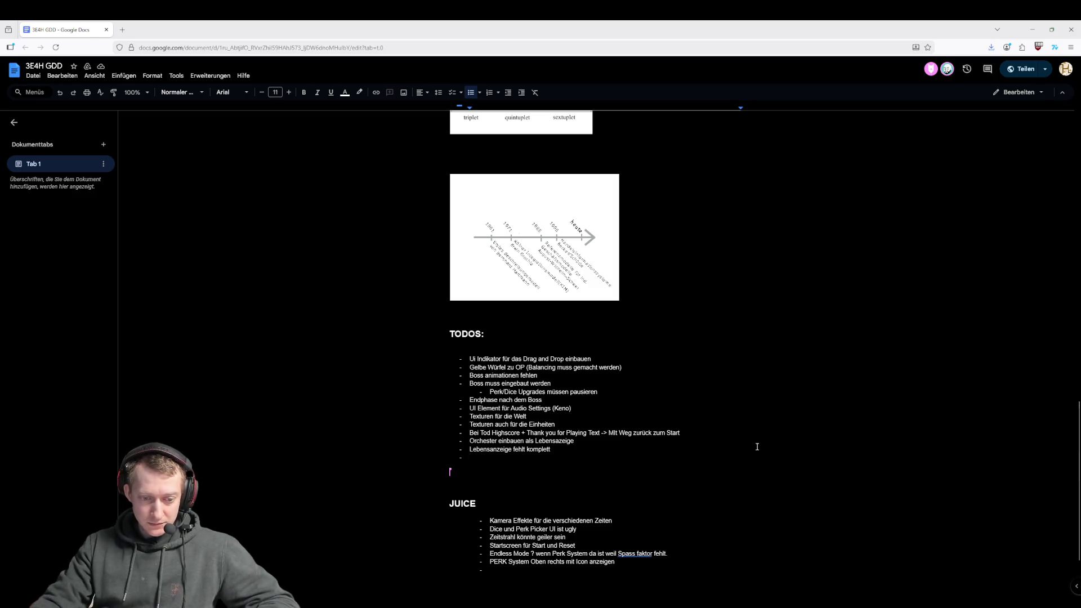
pyautogui.hotkey('alt', 'Tab')
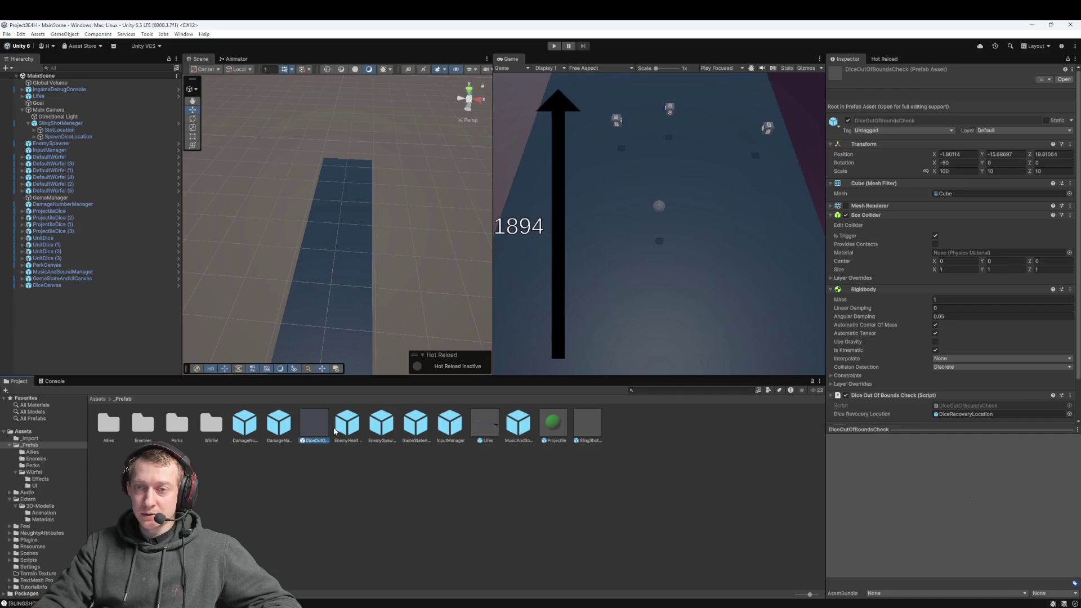
pyautogui.click(315, 478)
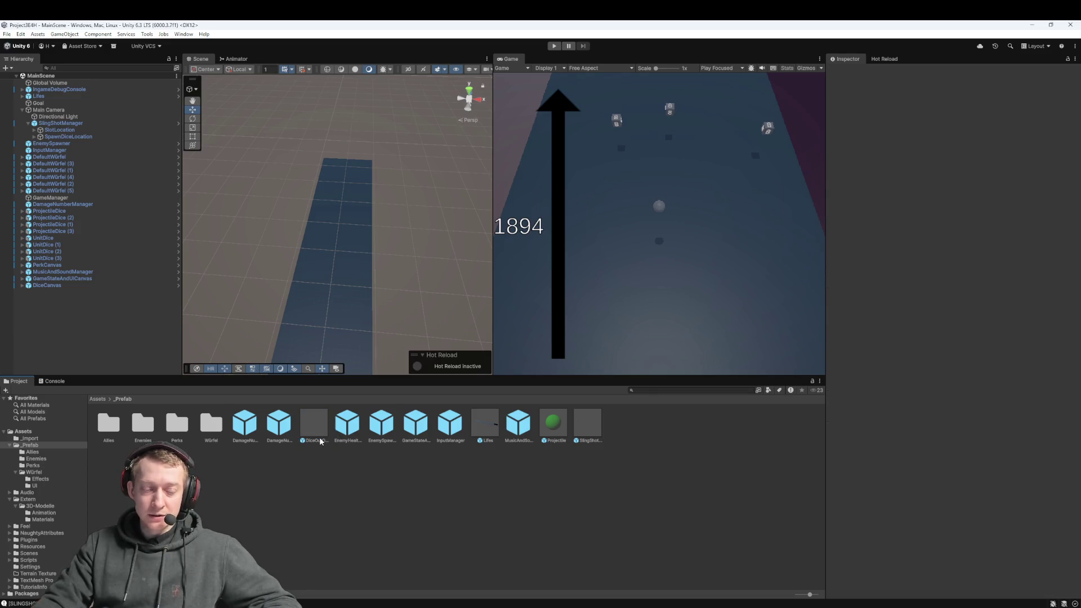
pyautogui.hotkey('alt', 'Tab')
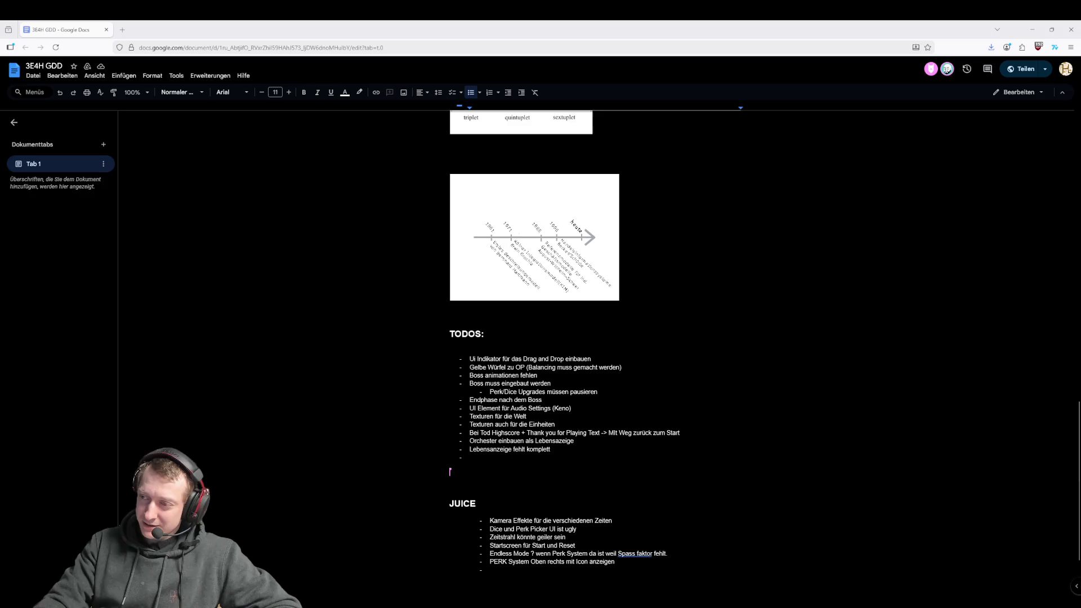
# - Switch to Fork and fetch the latest changes from all remotes
pyautogui.click(484, 570)
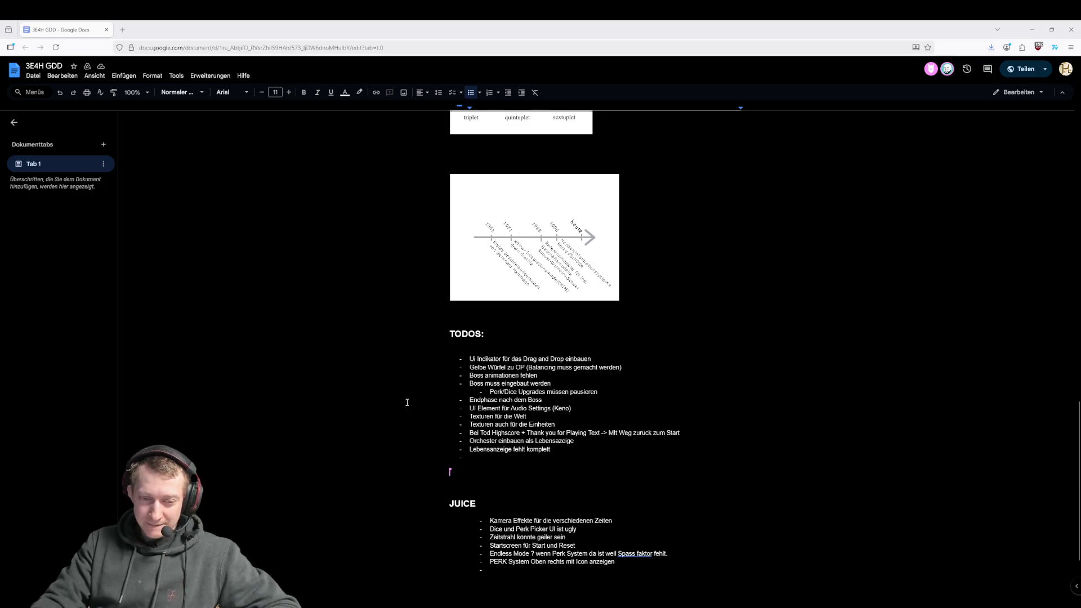
pyautogui.hotkey('alt', 'Tab')
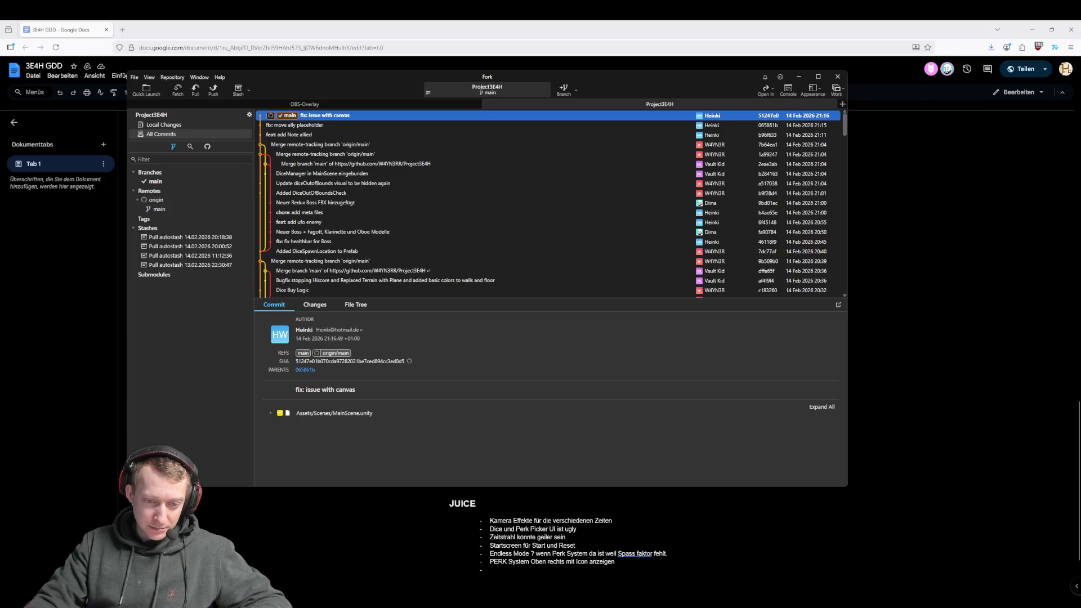
pyautogui.click(178, 90)
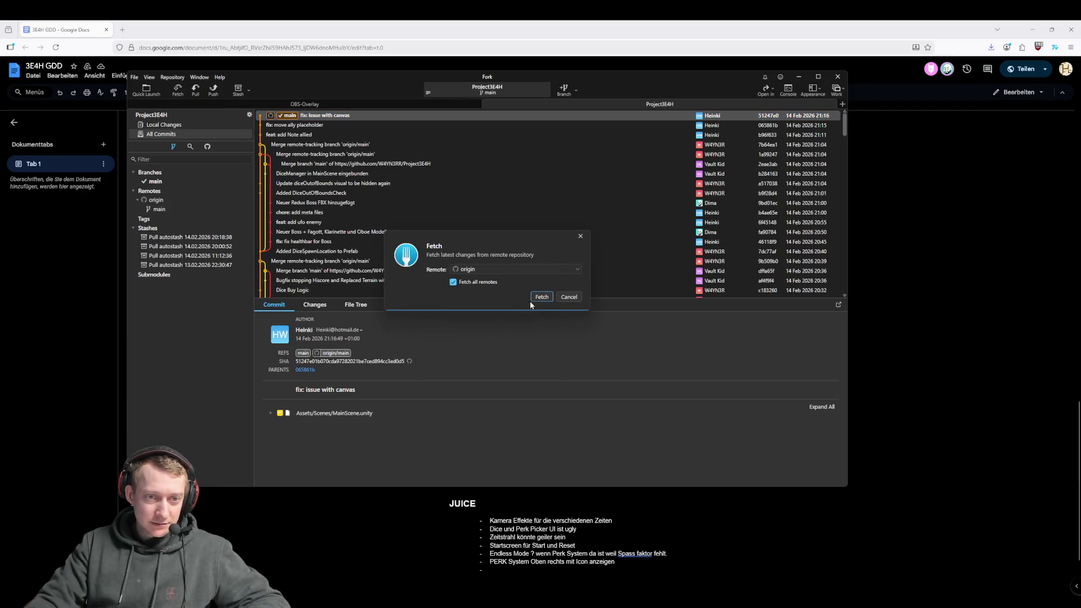
pyautogui.click(542, 296)
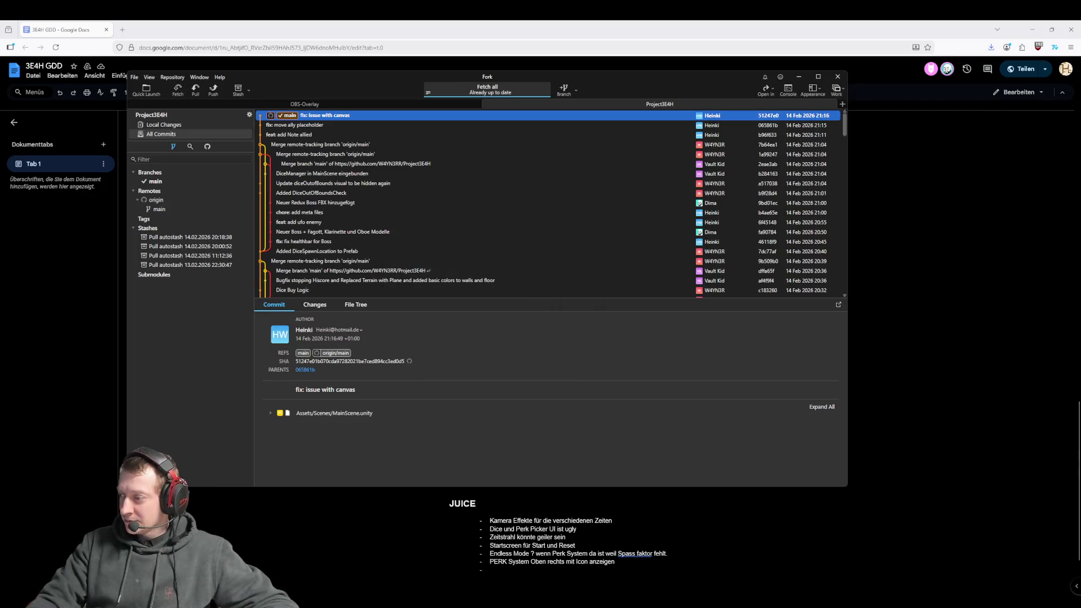
# - Pull origin/main into local main, then close the Unity editor to reach Unity Hub
pyautogui.click(195, 90)
pyautogui.click(553, 313)
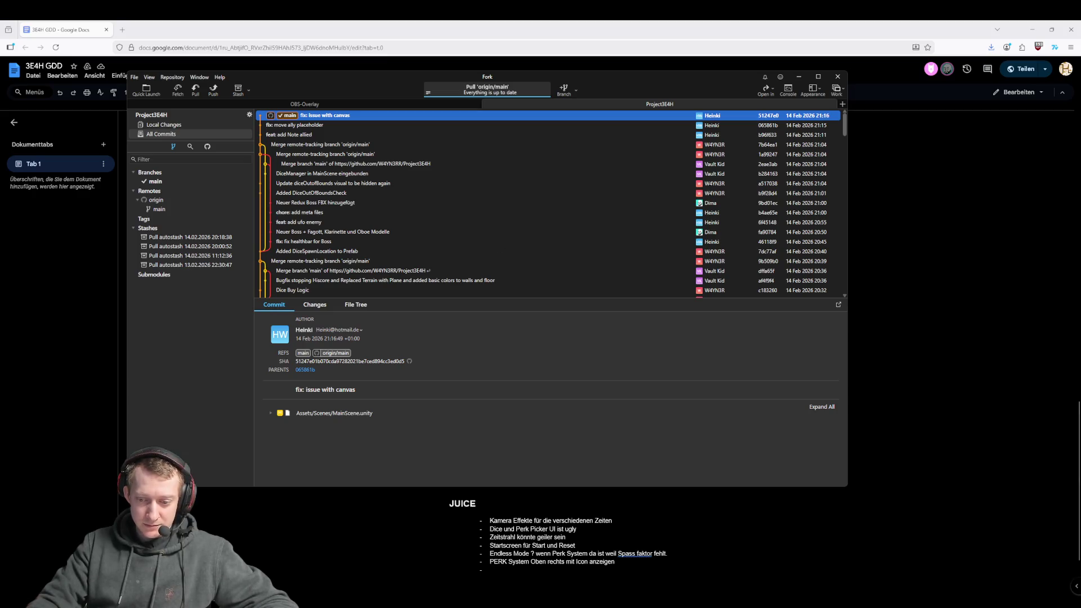
pyautogui.hotkey('alt', 'Tab')
pyautogui.hotkey('alt', 'F4')
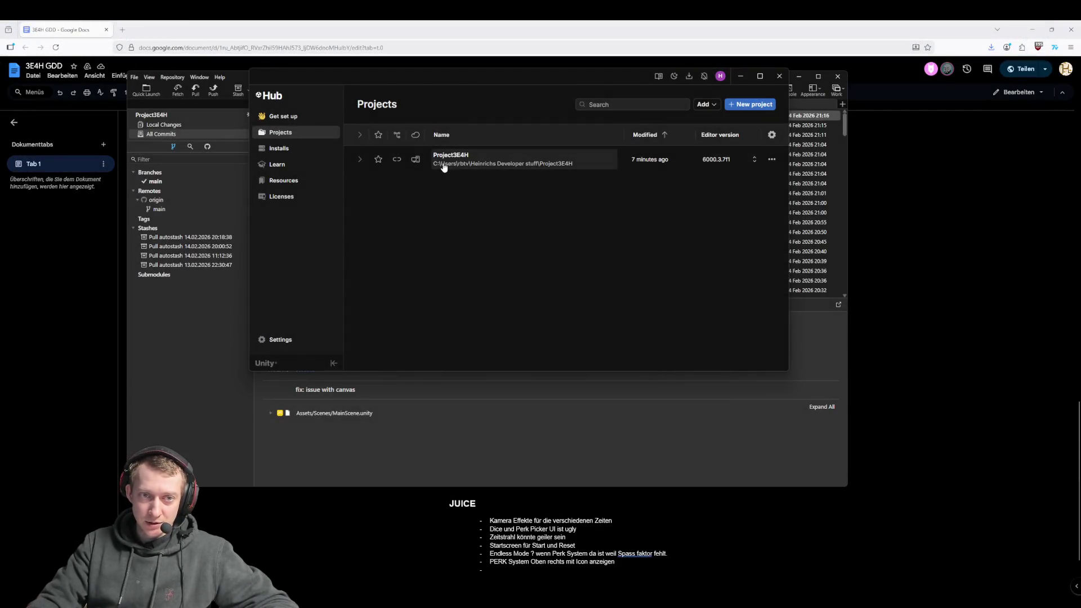
# - Open Project3E4H from Unity Hub's Projects list
pyautogui.click(443, 164)
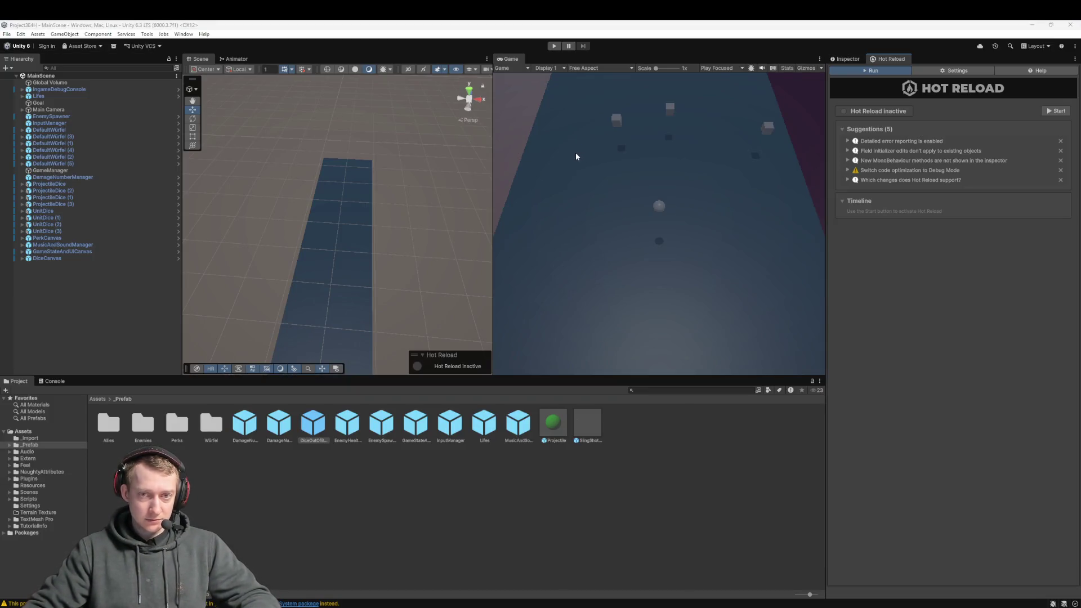
# - Enter Play mode so MainScene runs in the Game view
pyautogui.click(553, 46)
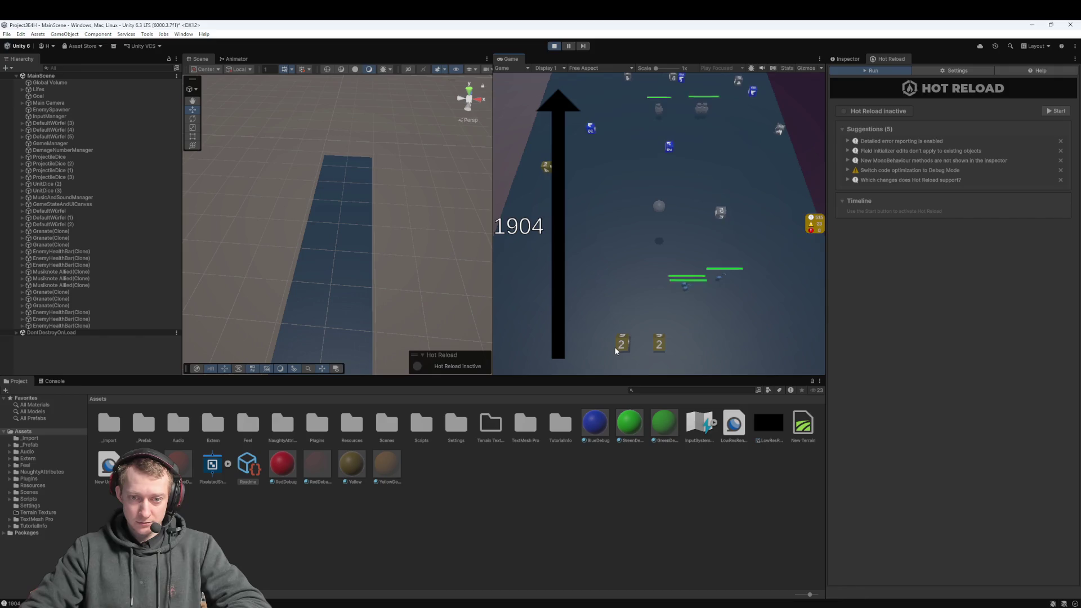
# - Launch a die, pick two dice upgrades, and throw the yellow die far up the lane
pyautogui.click(625, 338)
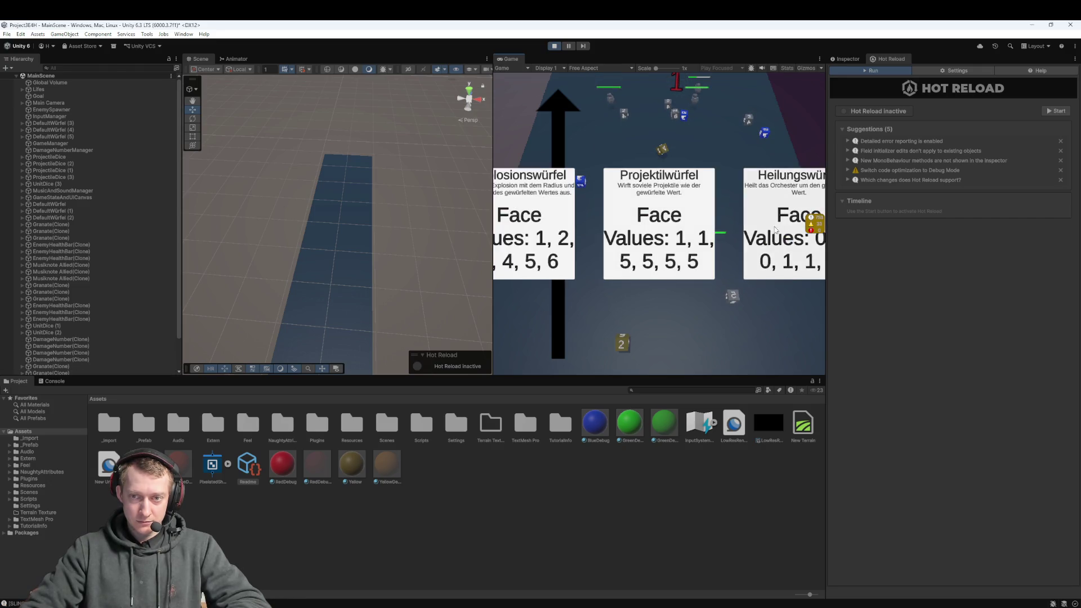
pyautogui.click(660, 237)
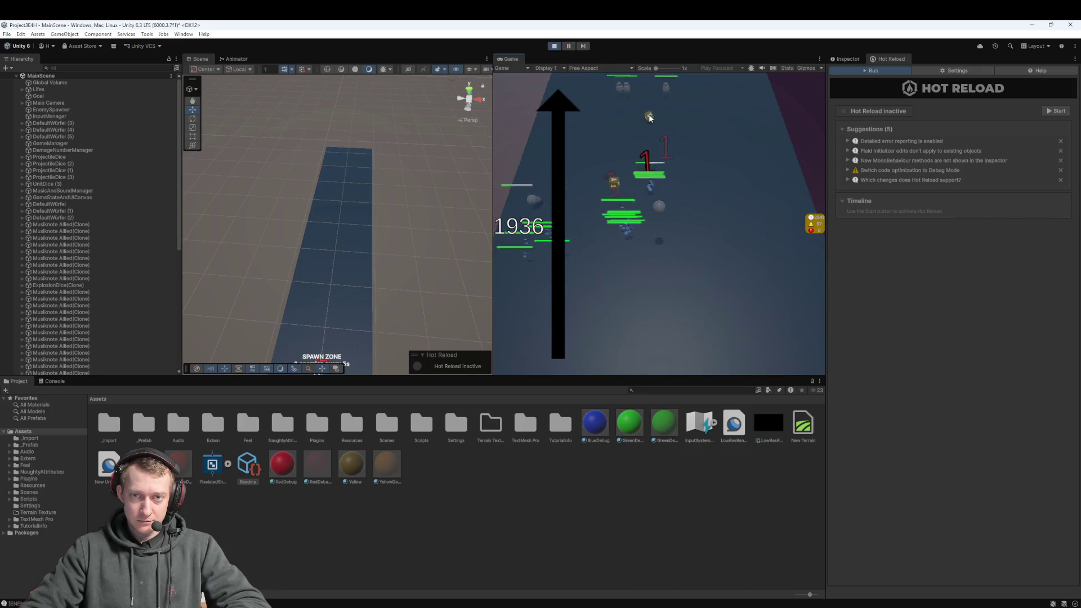
pyautogui.click(768, 217)
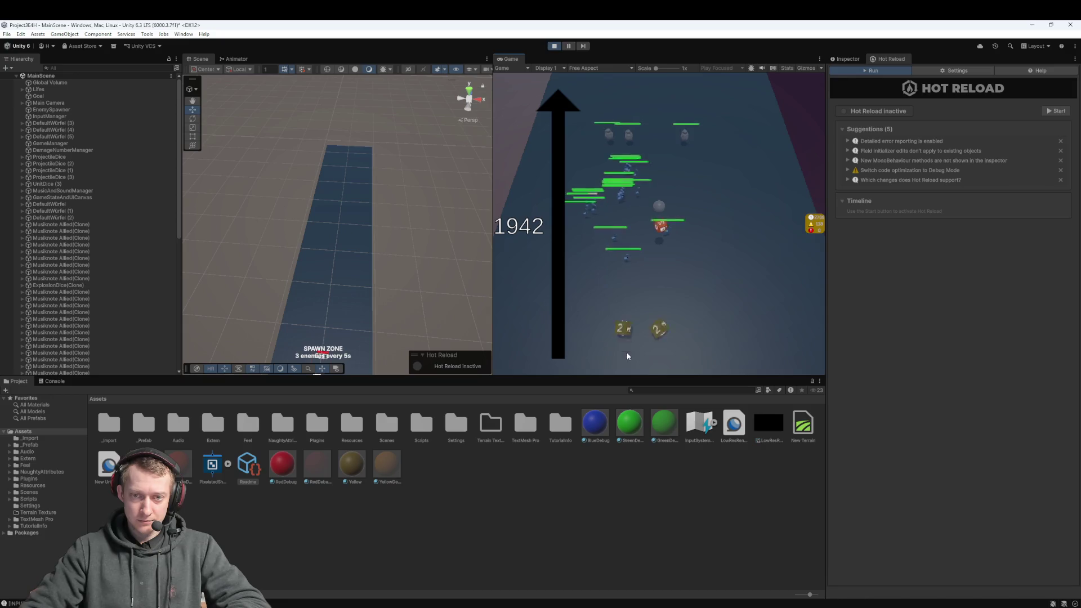
pyautogui.moveTo(624, 299)
pyautogui.mouseDown()
pyautogui.moveTo(664, 144)
pyautogui.moveTo(683, 134)
pyautogui.moveTo(687, 146)
pyautogui.mouseUp()
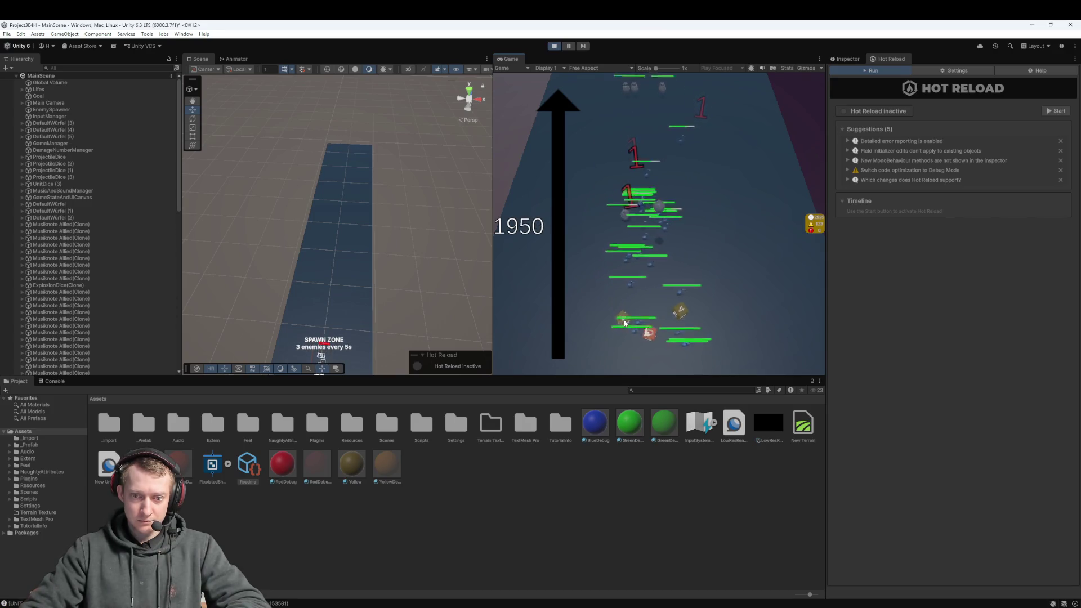
# - Take the offered upgrade and the Projektilwürfel upgrade, then open and close the debug console
pyautogui.click(658, 242)
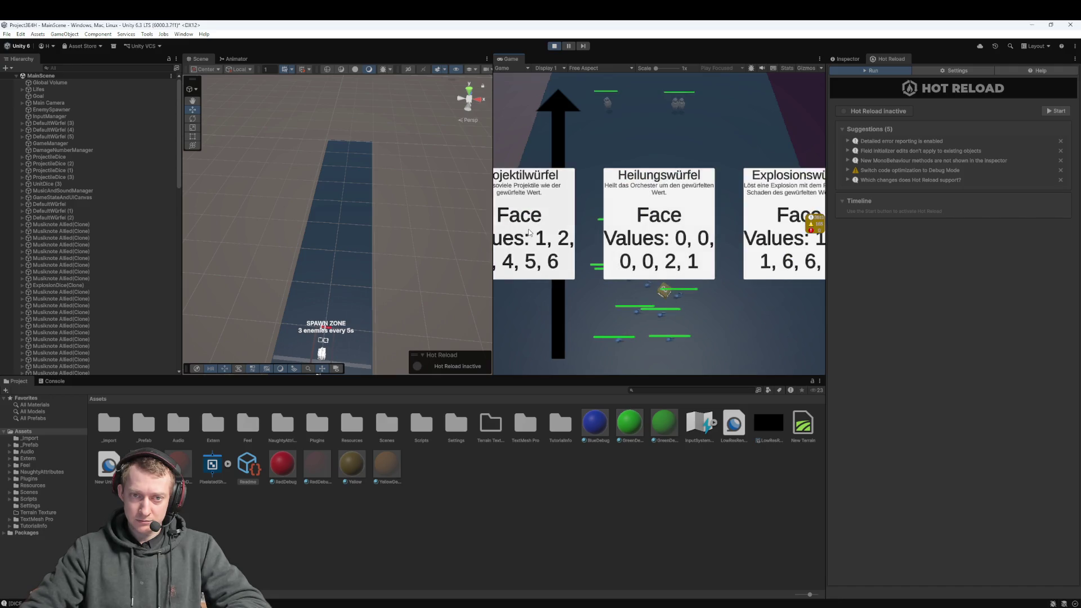
pyautogui.click(529, 233)
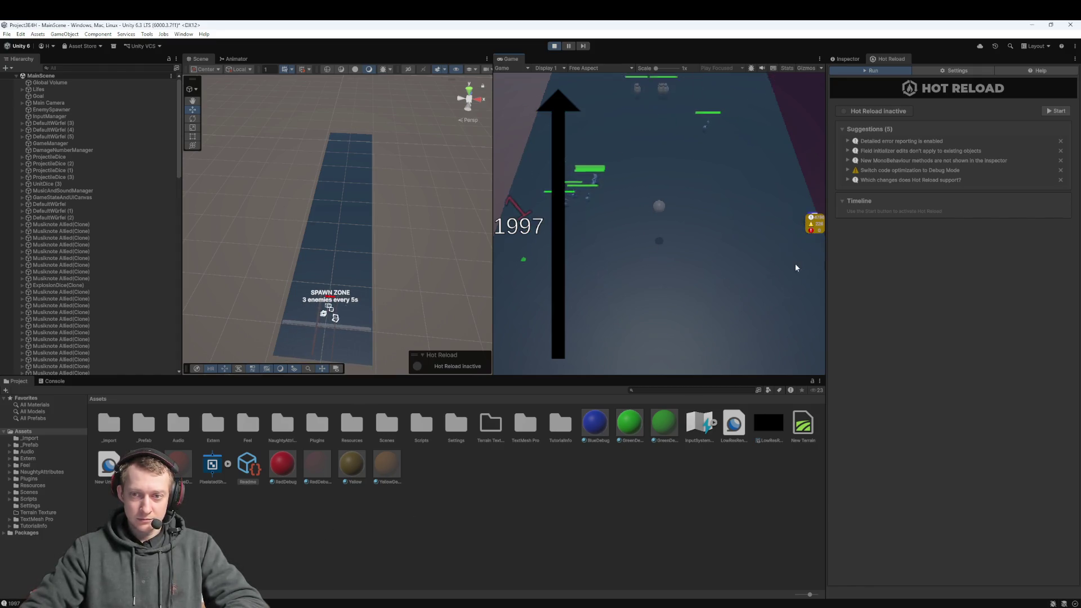
pyautogui.click(816, 220)
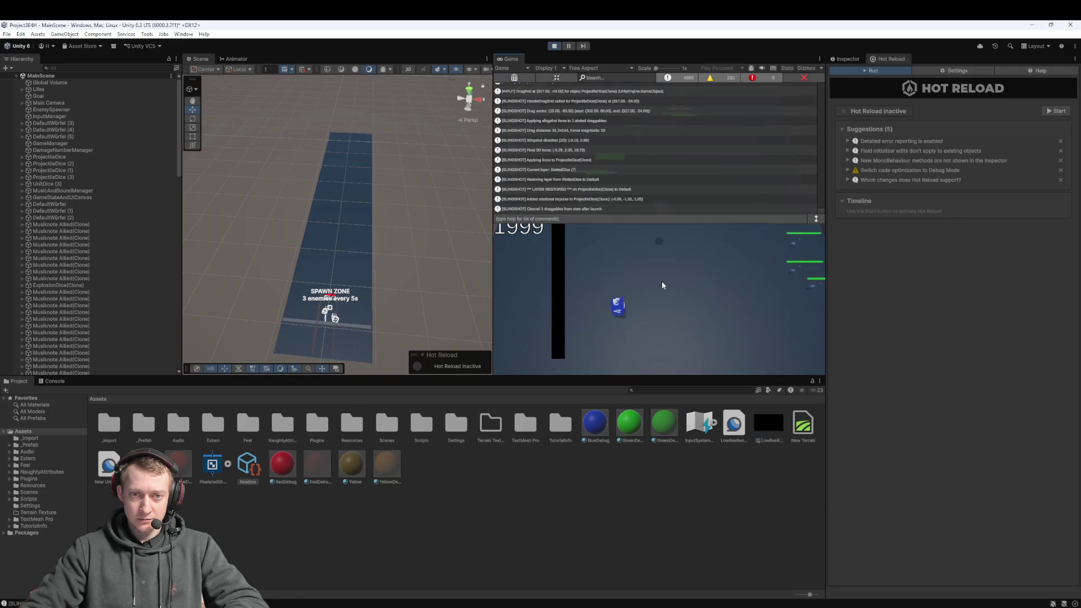
pyautogui.click(804, 78)
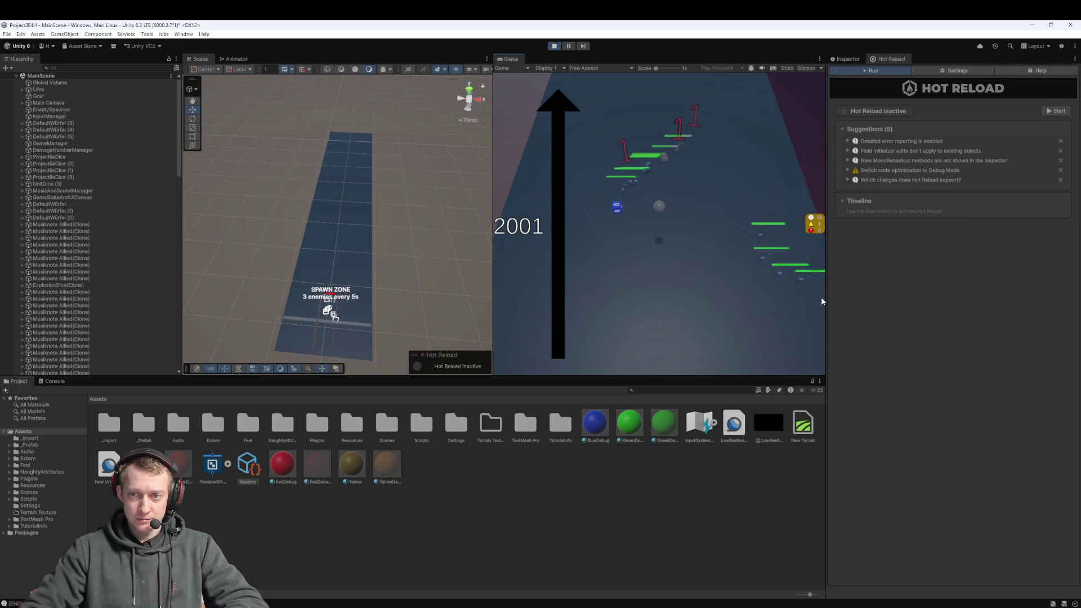
# - Sling the blue die up the lane repeatedly at the enemy waves
pyautogui.moveTo(617, 214); pyautogui.dragTo(617, 363)
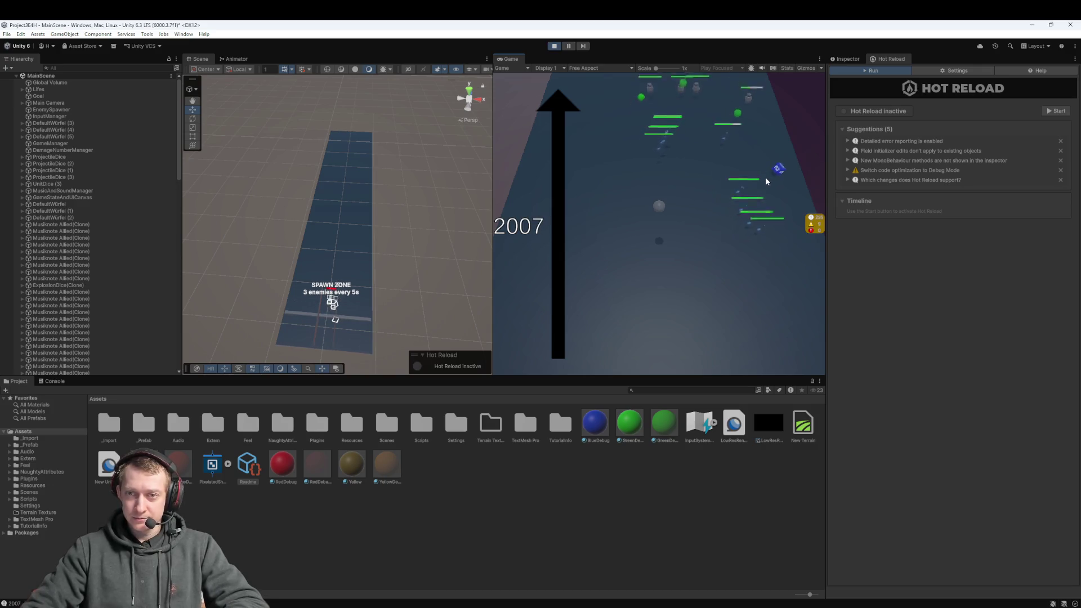
pyautogui.moveTo(788, 177); pyautogui.dragTo(617, 354)
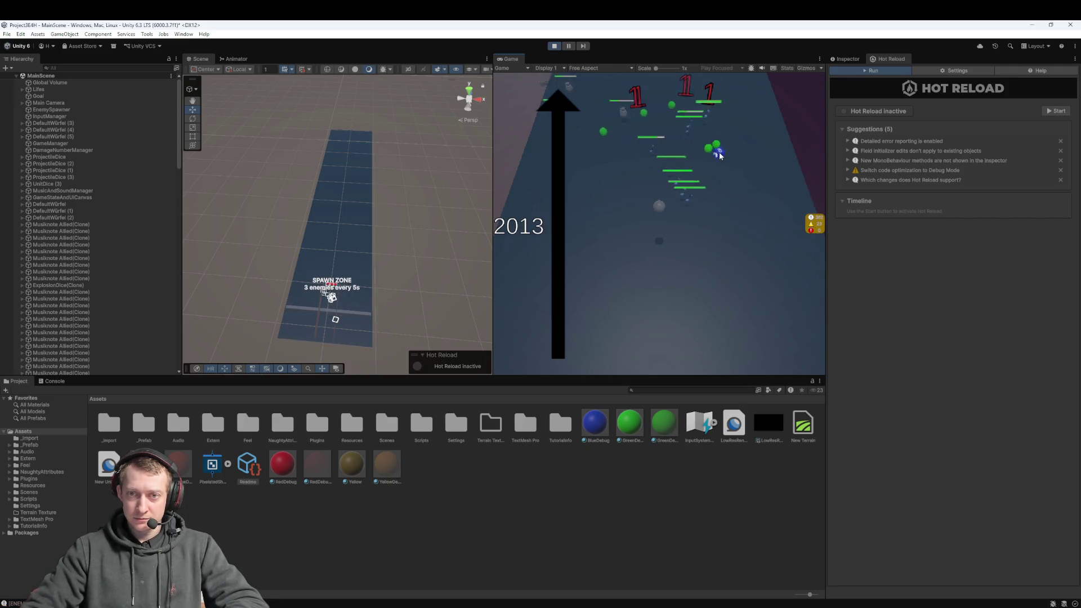
pyautogui.moveTo(720, 156); pyautogui.dragTo(621, 347)
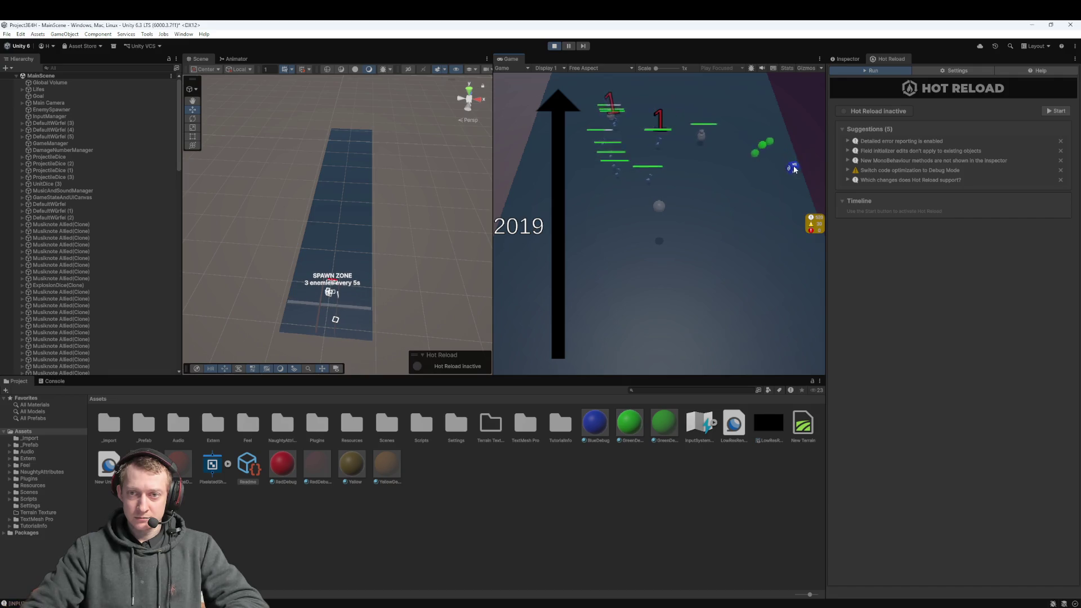
pyautogui.moveTo(794, 169); pyautogui.dragTo(623, 346)
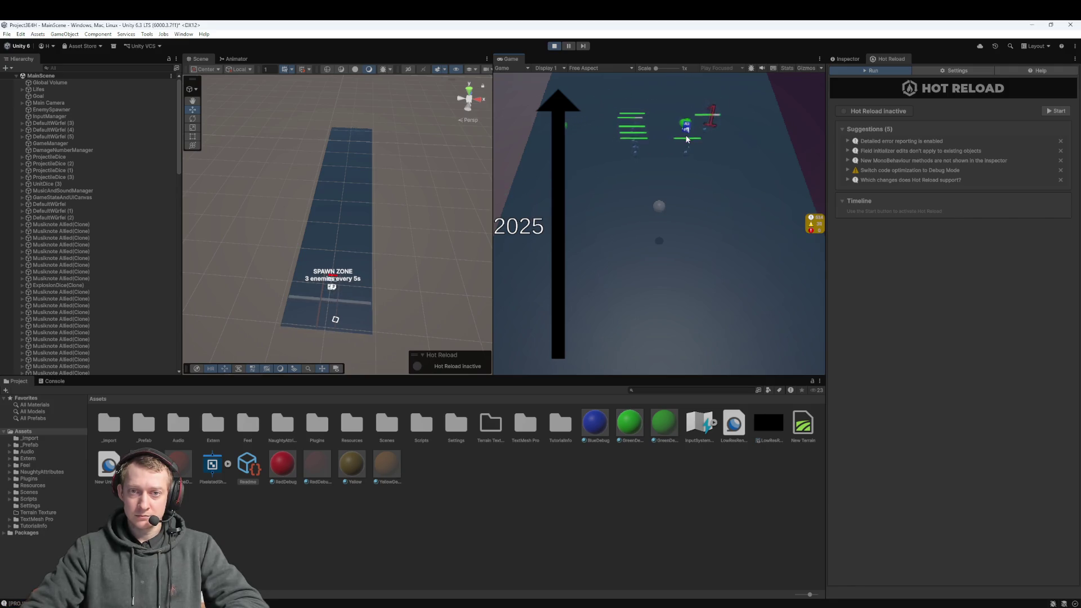
pyautogui.click(624, 348)
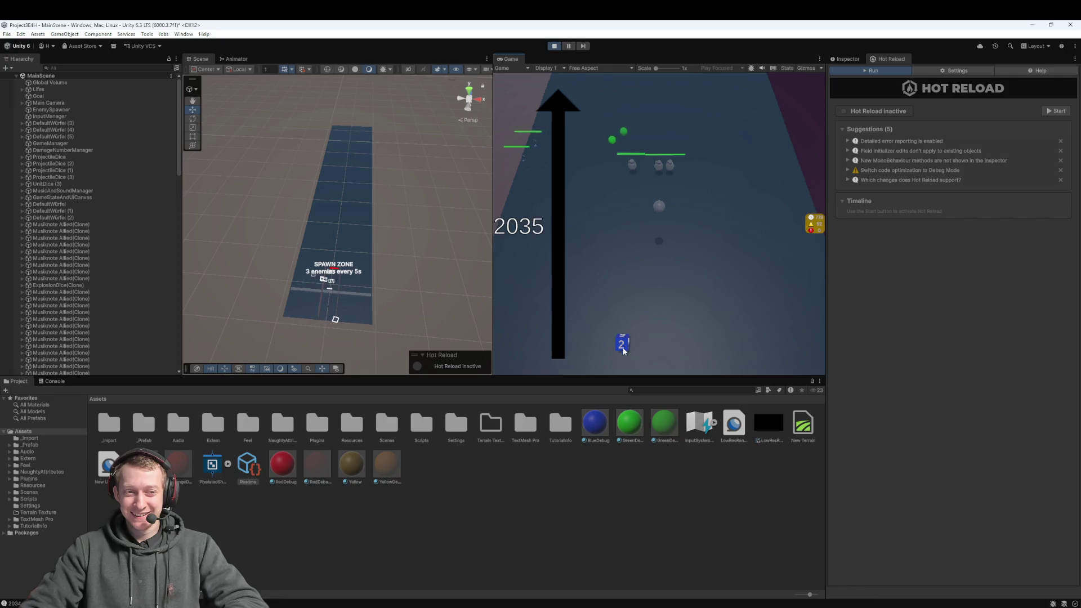
pyautogui.click(623, 350)
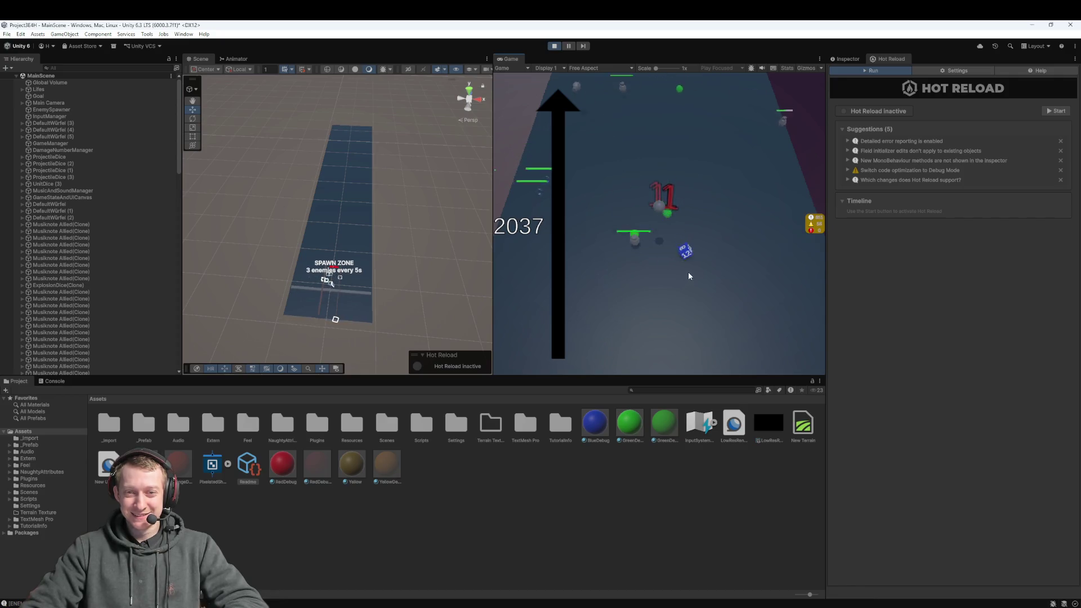
pyautogui.click(621, 365)
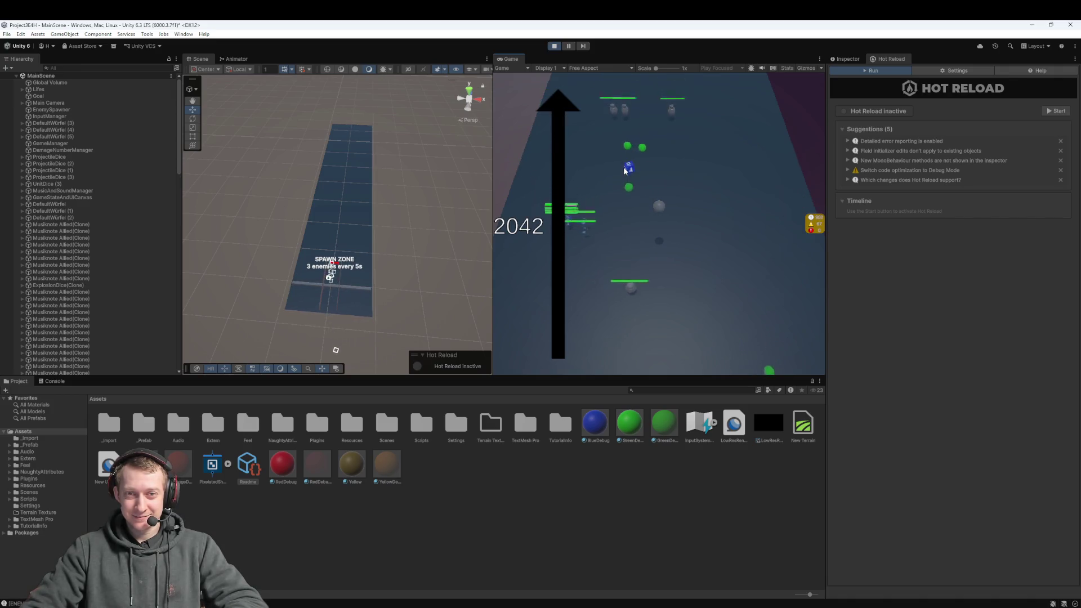
pyautogui.moveTo(625, 170); pyautogui.dragTo(623, 342)
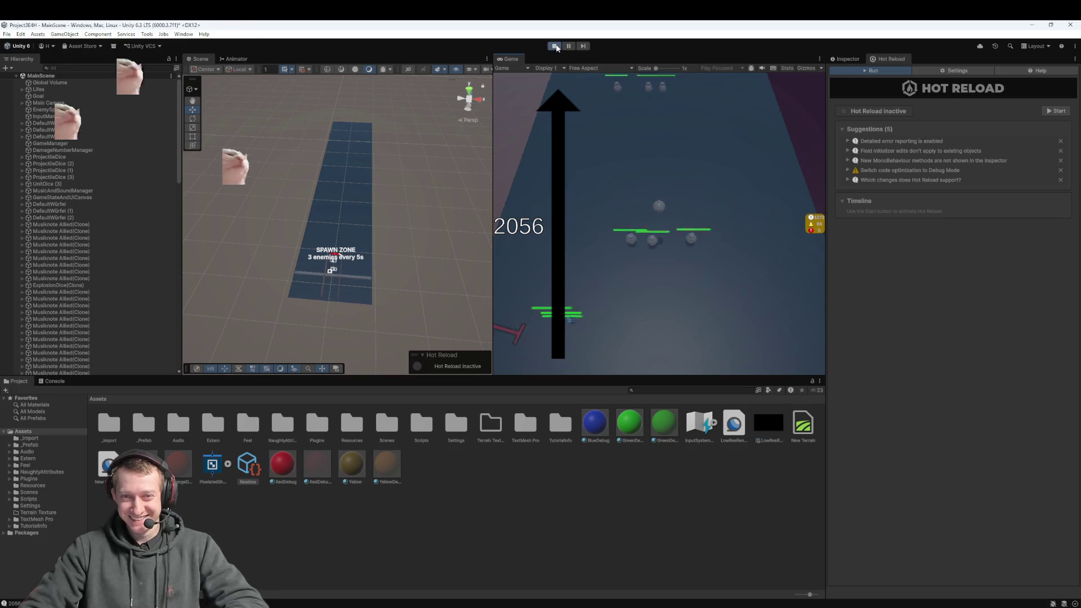
# - Stop Play mode and switch back to the Google Docs design document
pyautogui.click(556, 47)
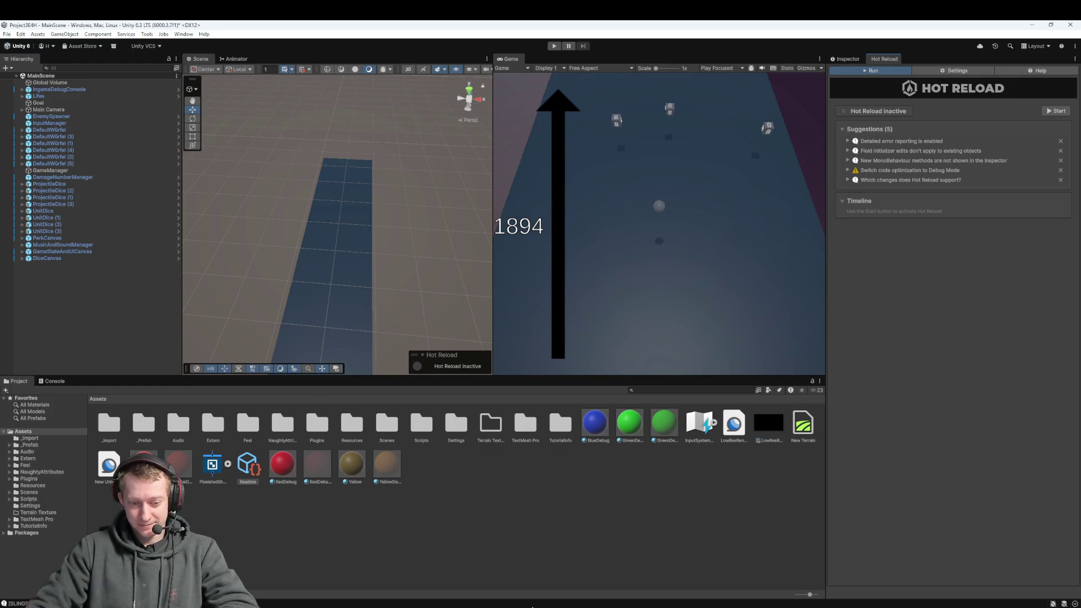
pyautogui.hotkey('alt', 'Tab')
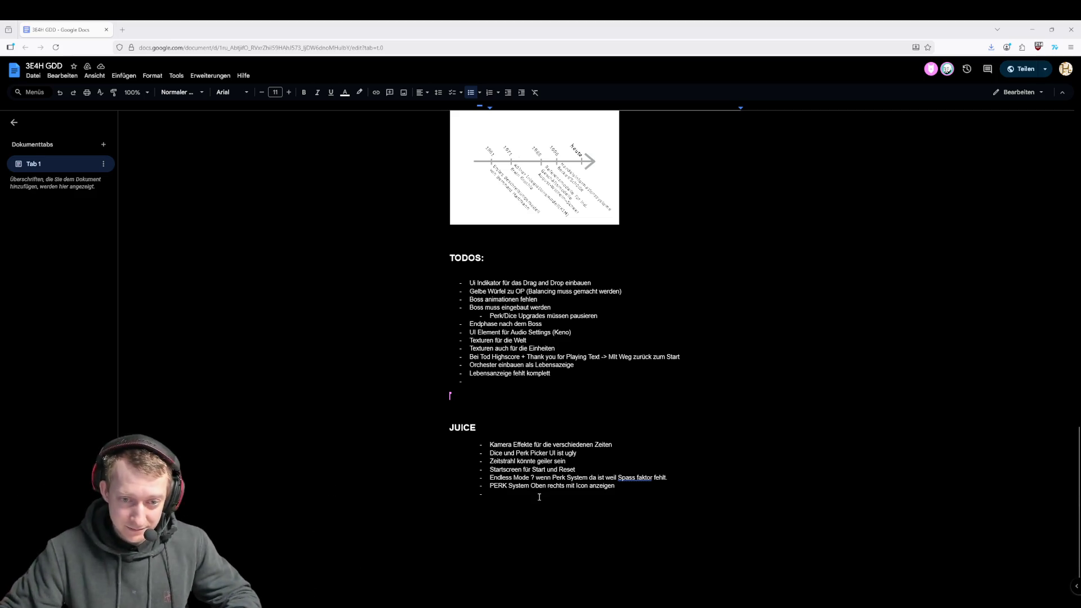
# - Back in Unity, open Extern and then its 3D-Modelle folder in the Project window
pyautogui.hotkey('alt', 'Tab')
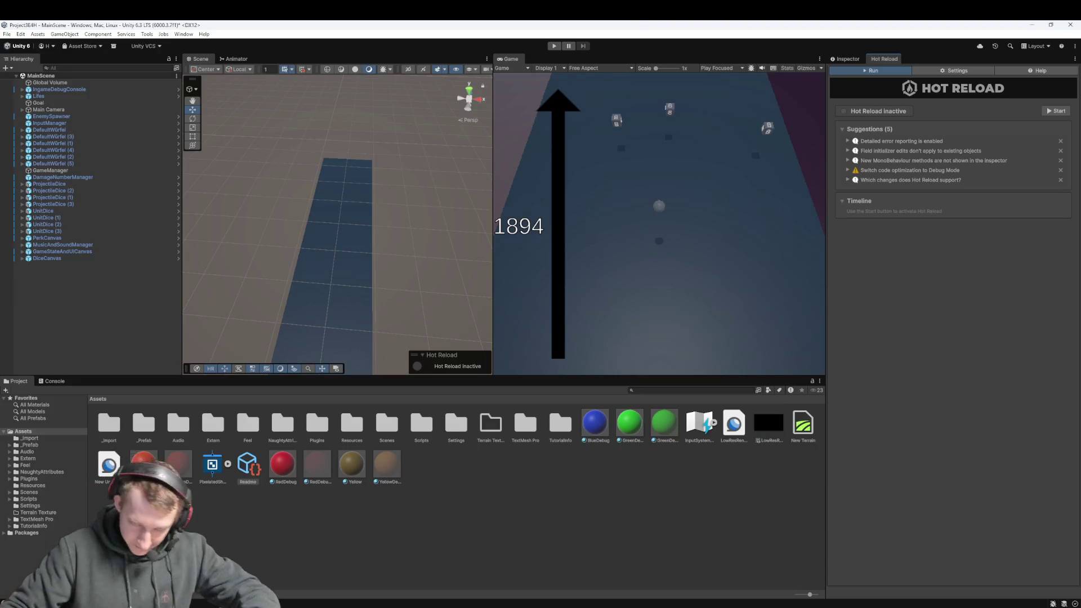
pyautogui.doubleClick(217, 439)
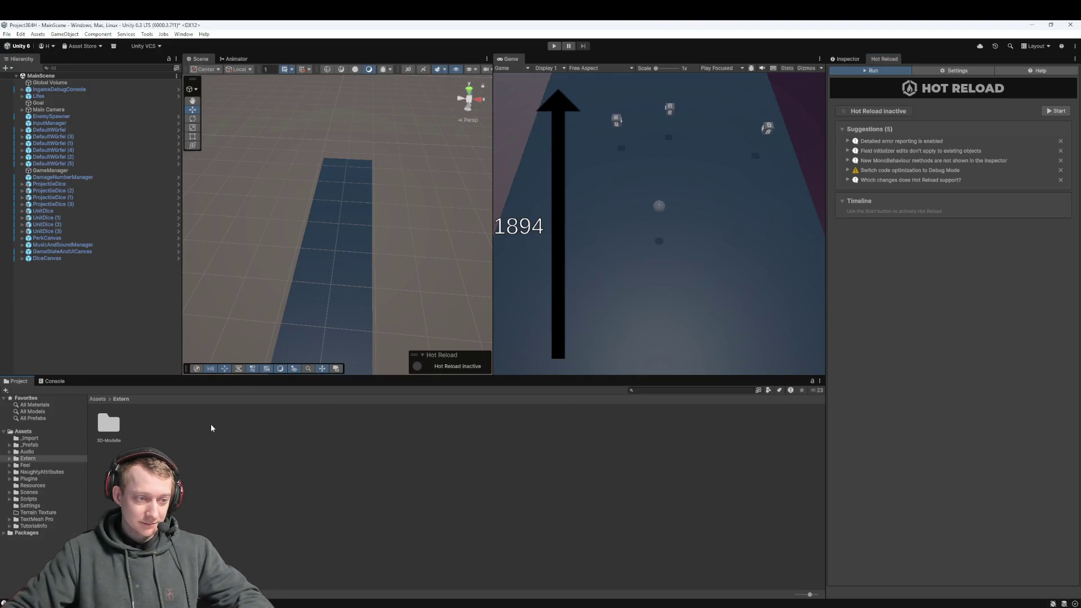
pyautogui.doubleClick(116, 429)
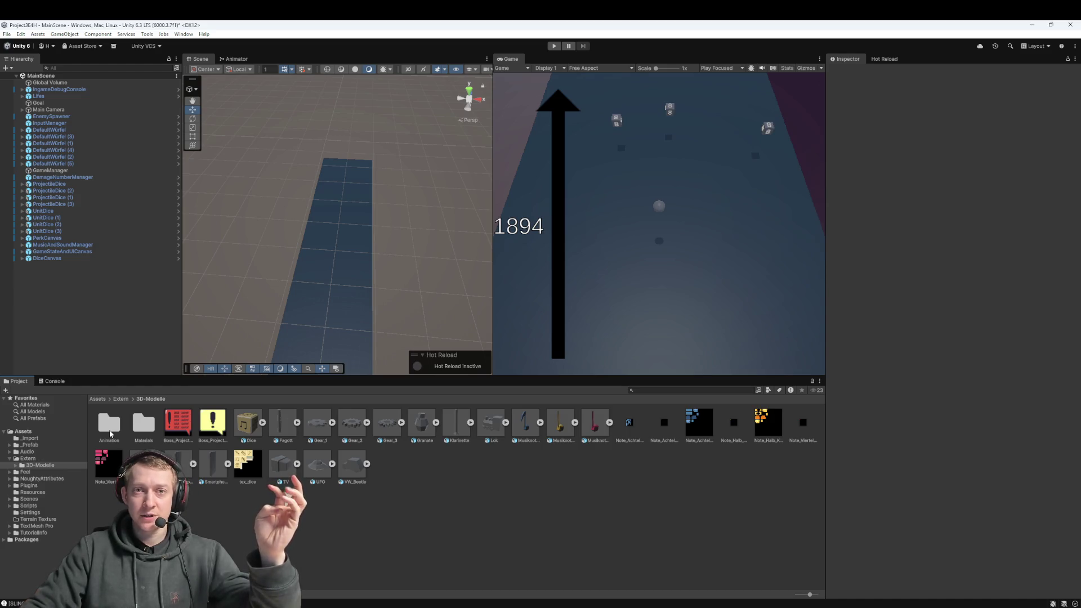
pyautogui.click(118, 400)
pyautogui.click(99, 399)
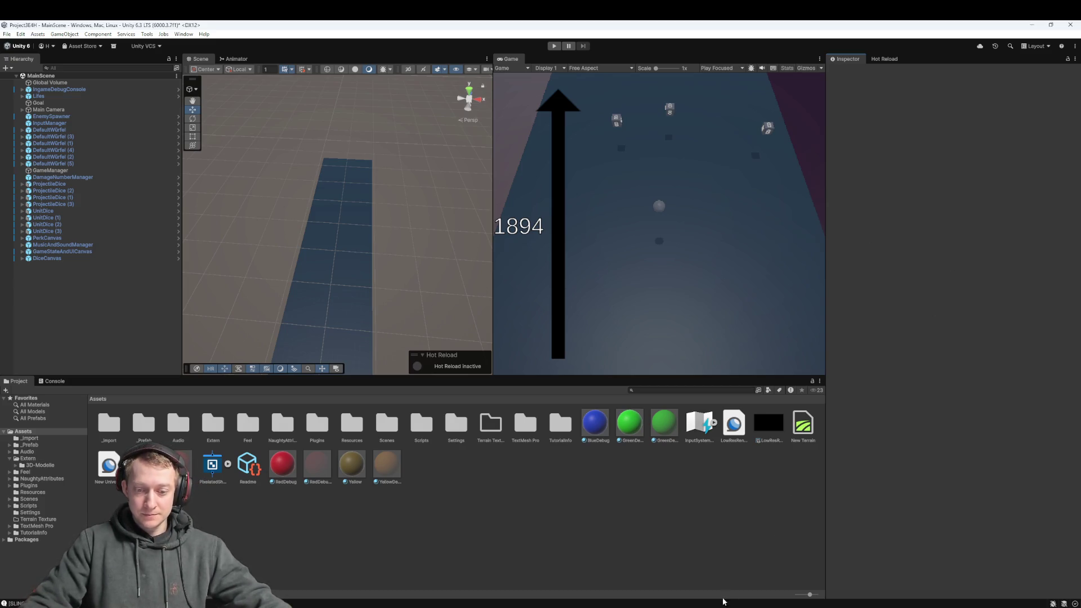
# - Inspect the New Terrain asset in Unity, review the Git history, then open File Explorer
pyautogui.moveTo(586, 607)
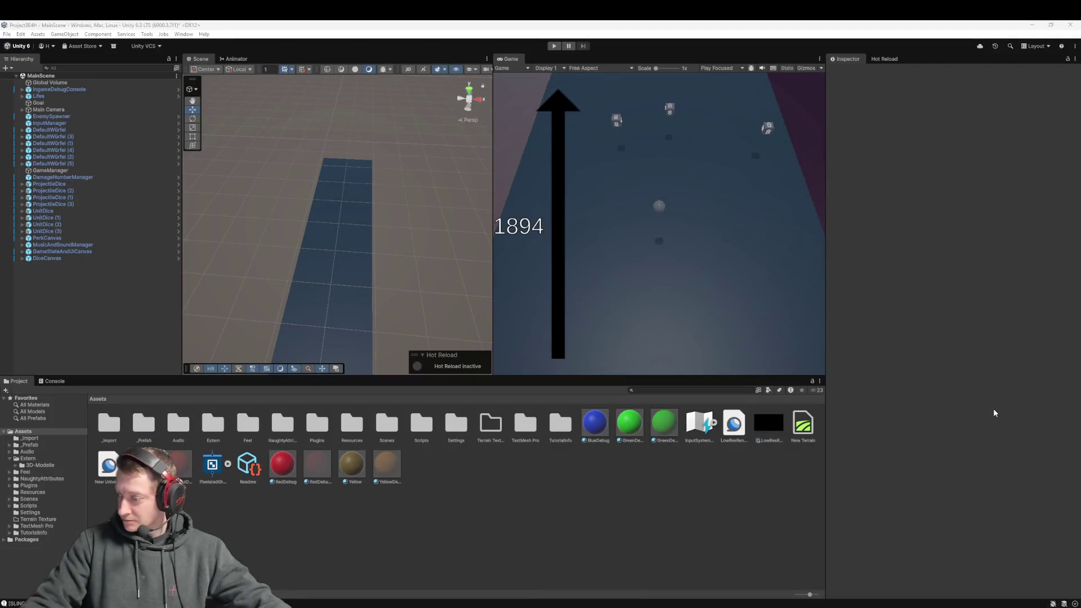
pyautogui.click(1049, 389)
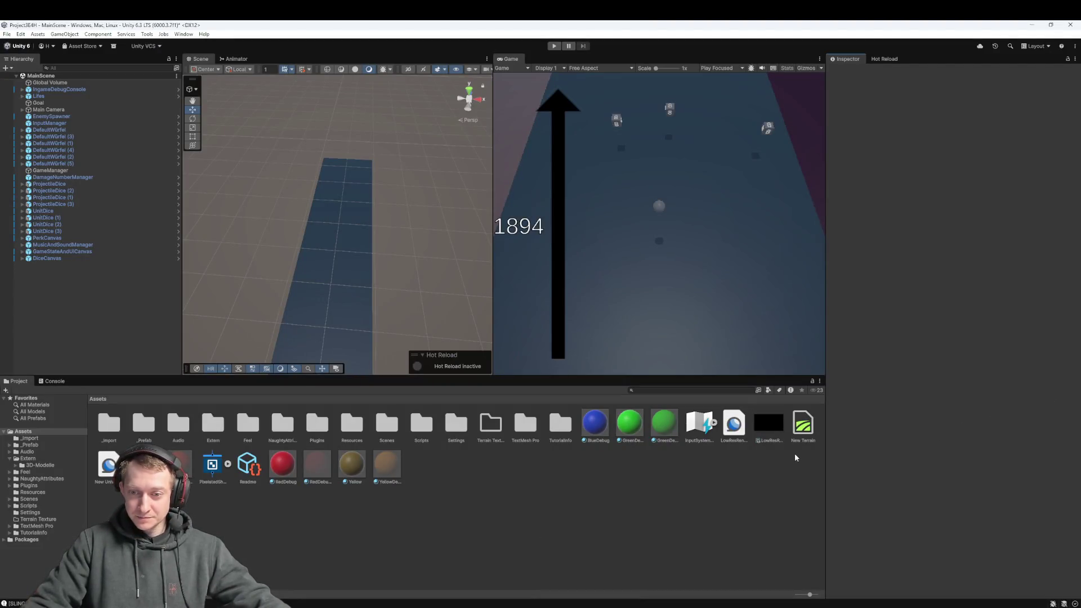
pyautogui.click(803, 431)
pyautogui.click(763, 524)
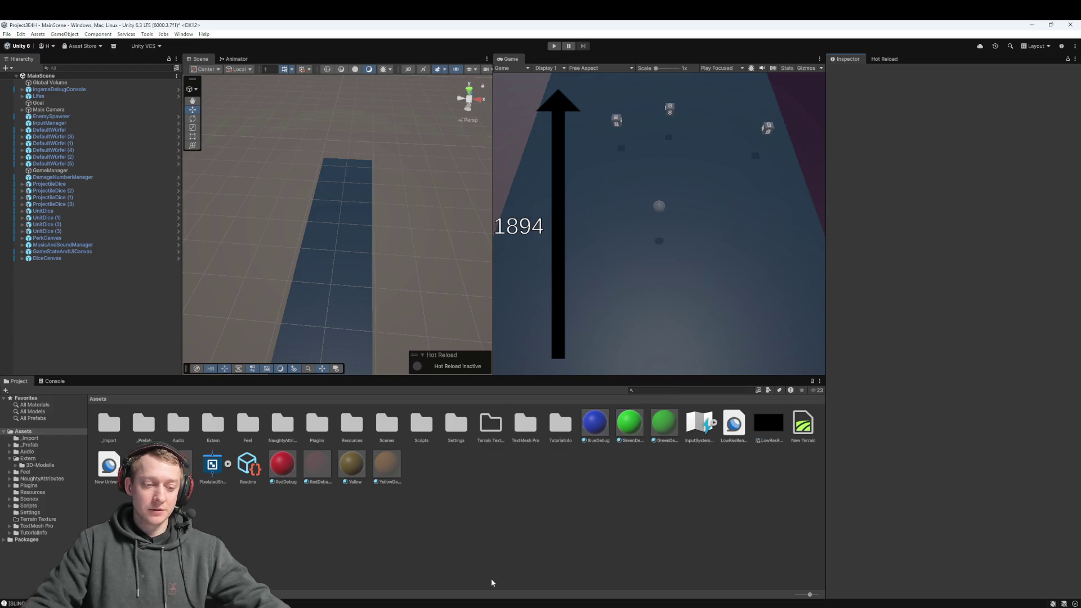
pyautogui.hotkey('alt', 'Tab')
pyautogui.hotkey('alt', 'Tab')
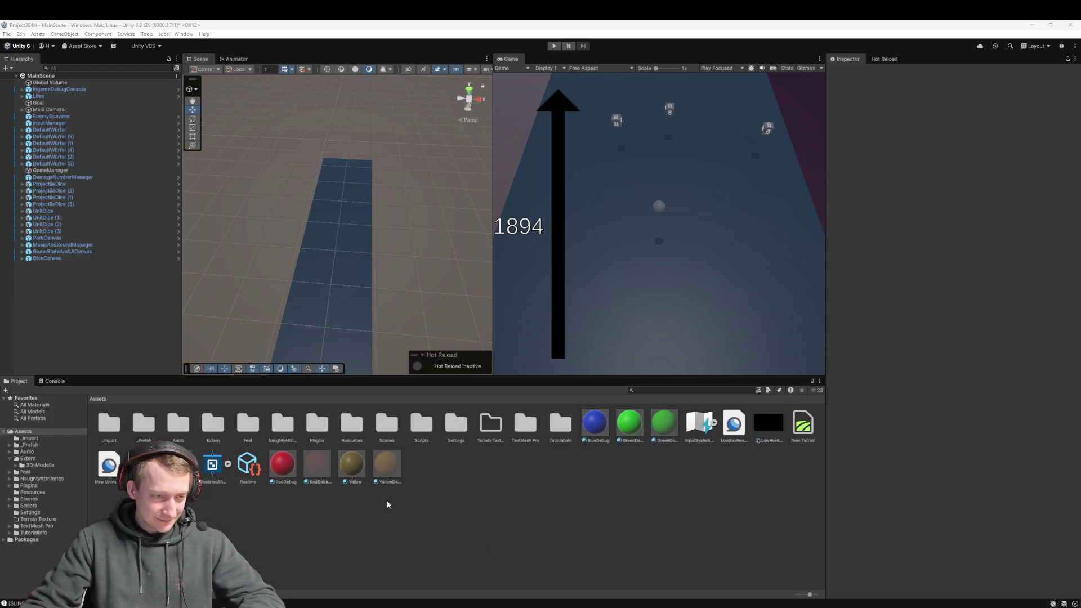
pyautogui.press('super+e')
# - Delete everything in Downloads except Combined_Arms_1.08.1.zip
pyautogui.click(240, 290)
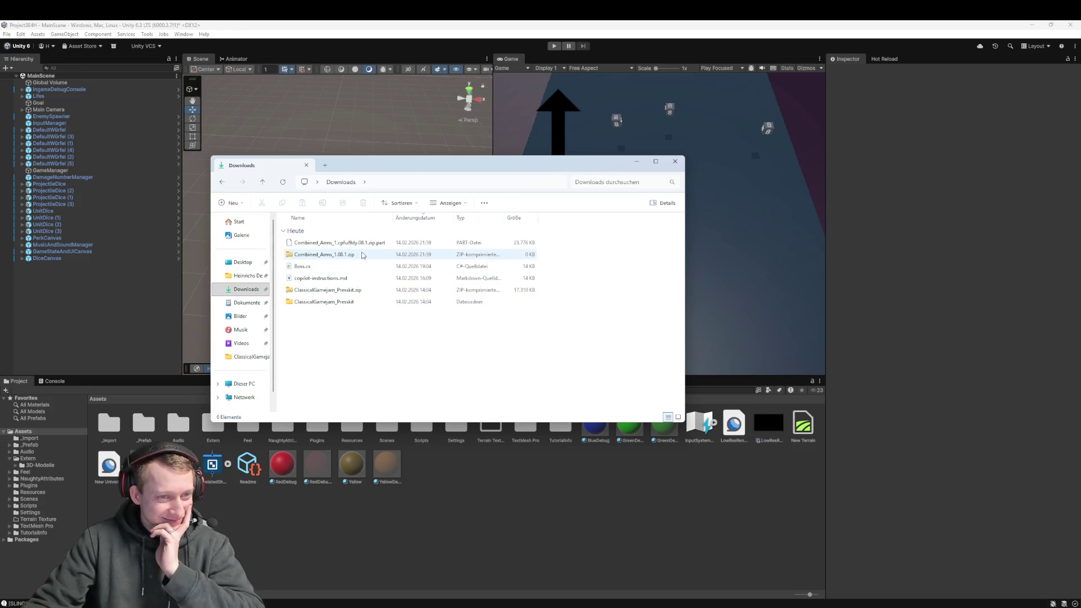
pyautogui.click(364, 258)
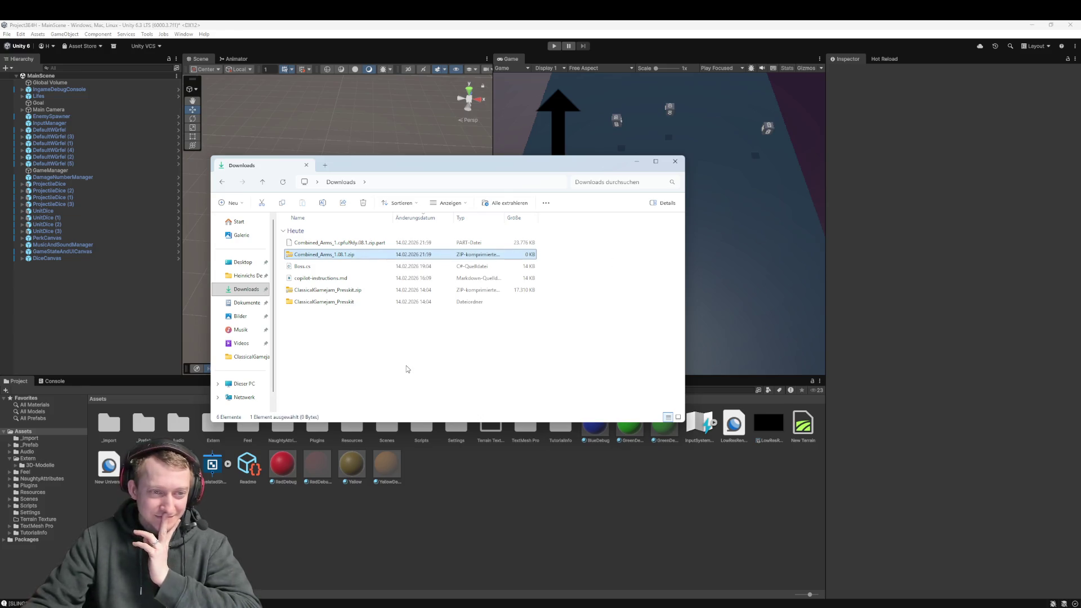
pyautogui.moveTo(397, 362); pyautogui.dragTo(318, 272)
pyautogui.press('Delete')
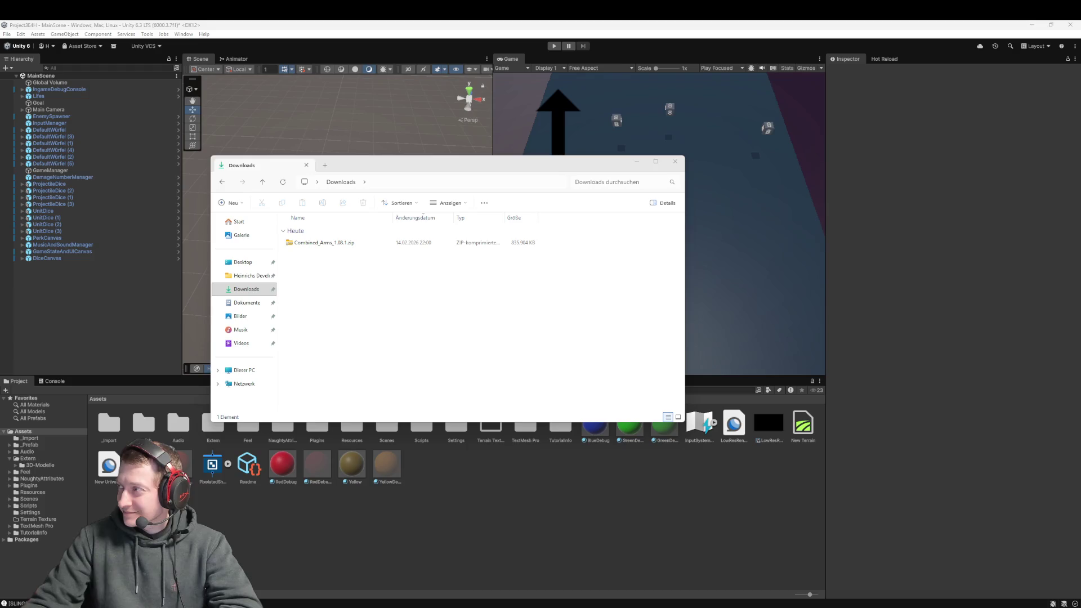
# - Open Combined_Arms_1.08.1.zip with Explorer and view its Combined Arms 1.08.1 folder
pyautogui.rightClick(332, 242)
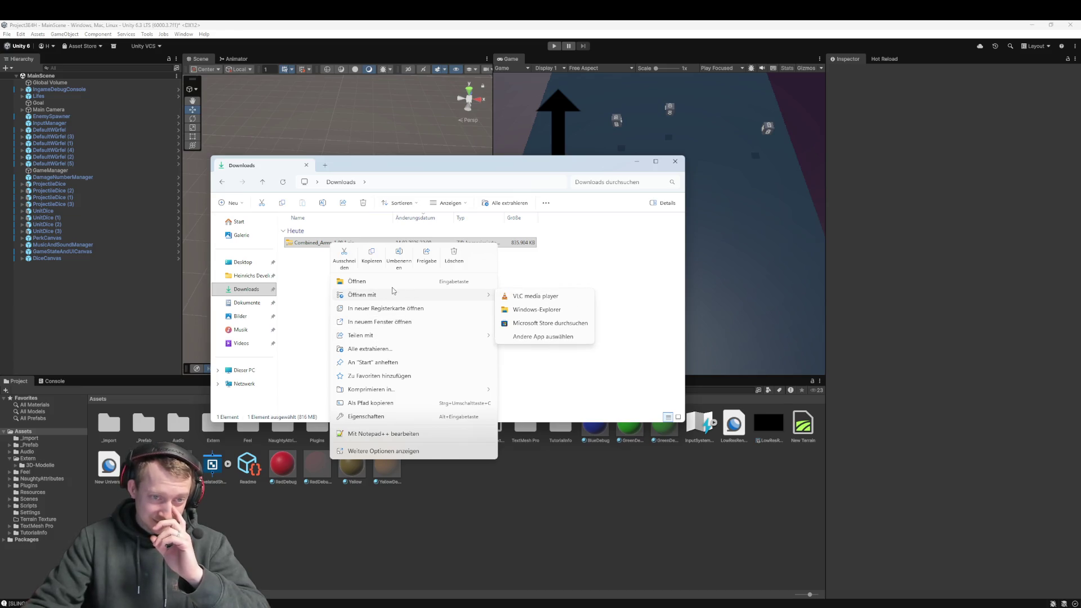
pyautogui.click(359, 280)
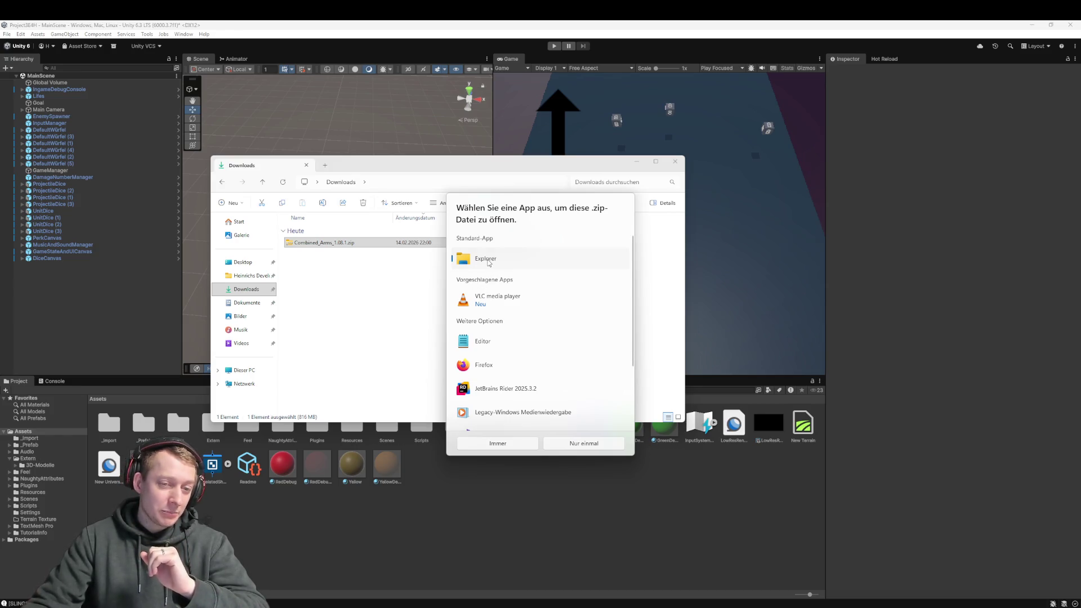
pyautogui.click(522, 445)
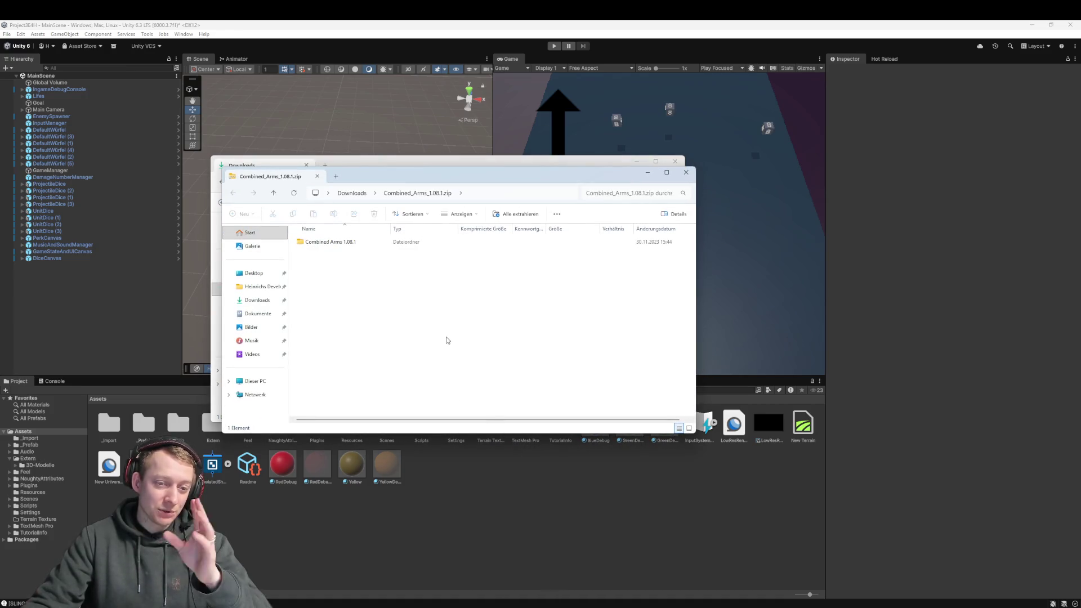
pyautogui.doubleClick(343, 246)
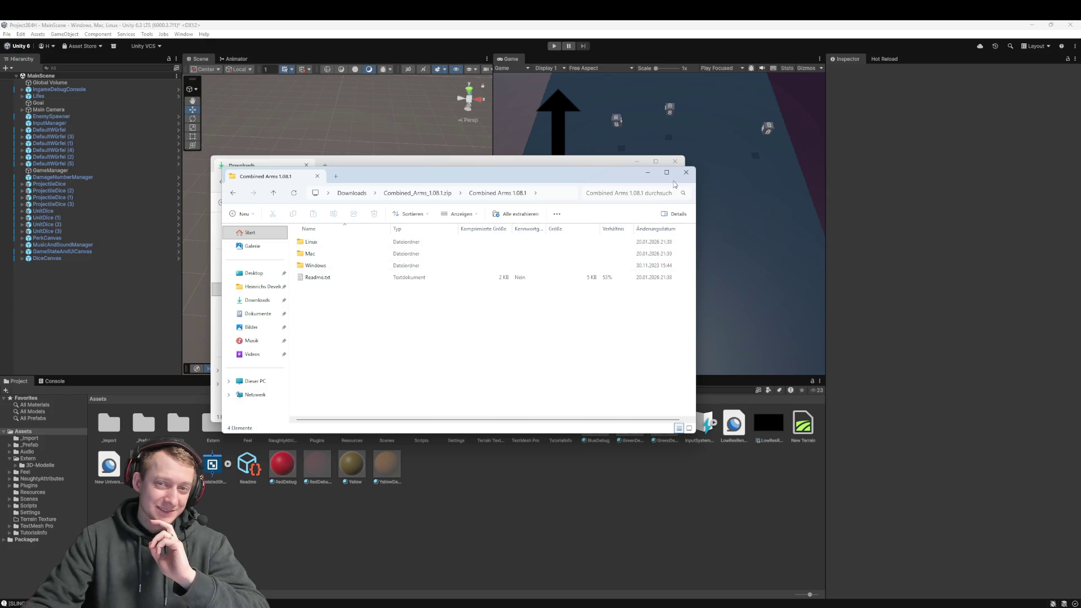
# - Close the archive view and start Alle extrahieren on the zip
pyautogui.click(681, 177)
pyautogui.rightClick(352, 247)
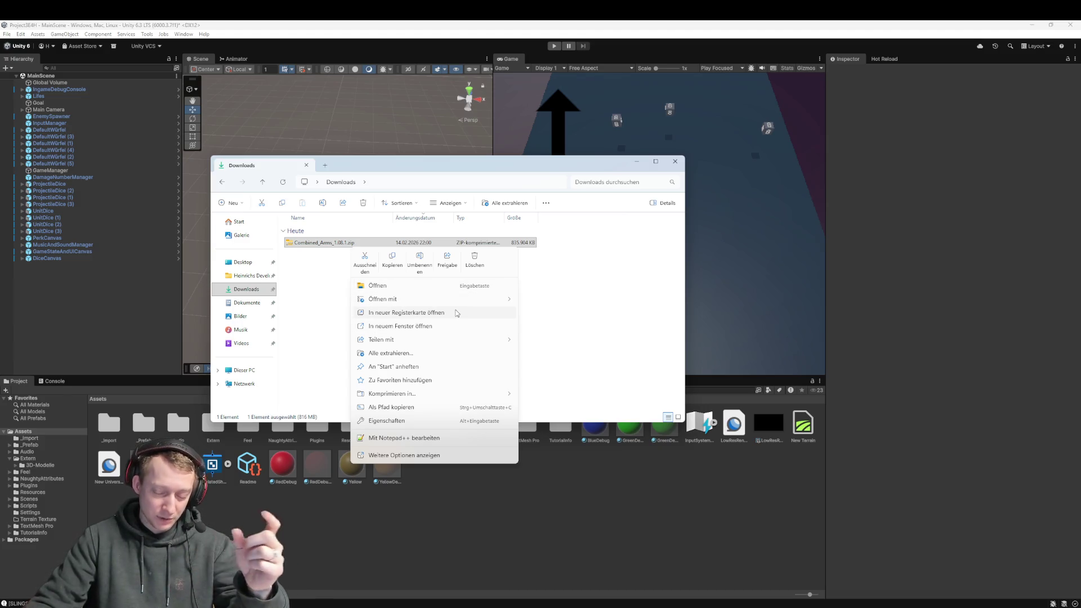
pyautogui.click(469, 353)
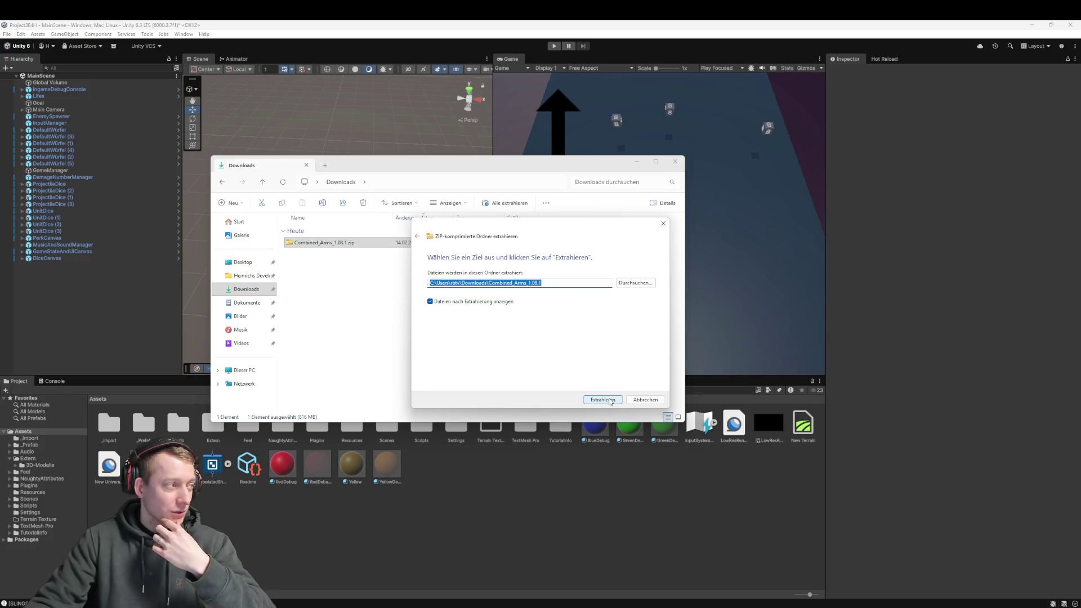
# - Extract the zip into the suggested Downloads\Combined_Arms_1.08.1 folder
pyautogui.click(609, 402)
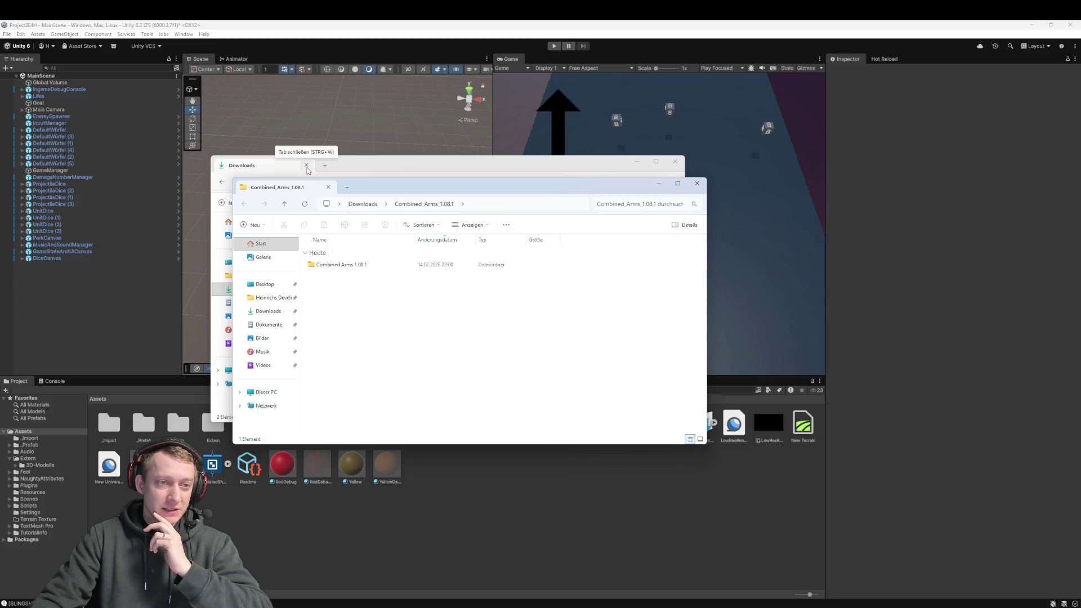
# - Run CombinedArms-1.08.1-x64.exe from Combined Arms 1.08.1\Windows\64bit, bypassing SmartScreen with Trotzdem ausführen
pyautogui.click(307, 167)
pyautogui.doubleClick(343, 265)
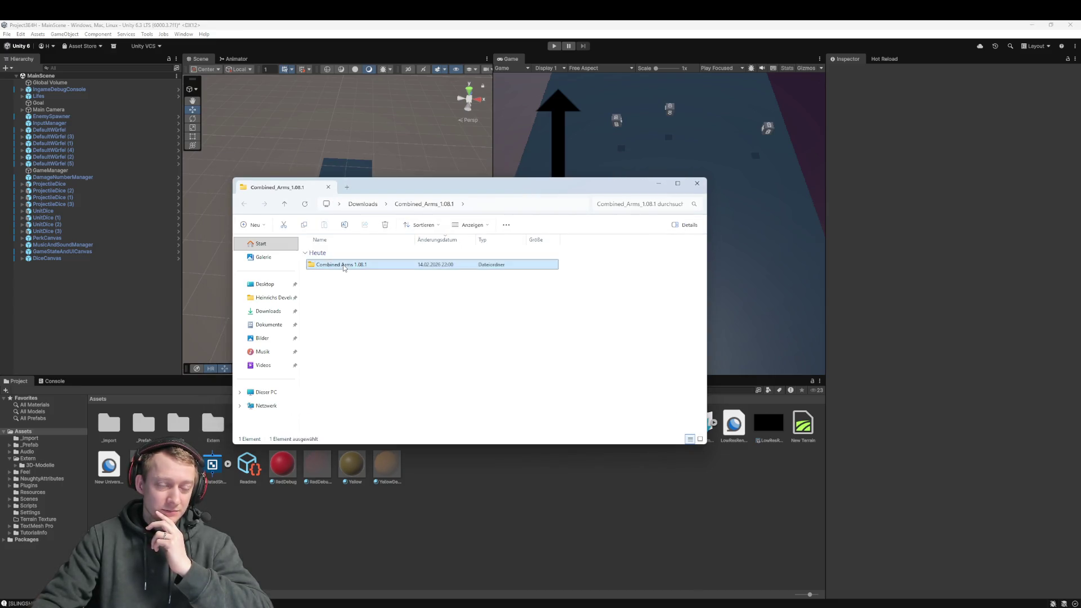
pyautogui.doubleClick(346, 275)
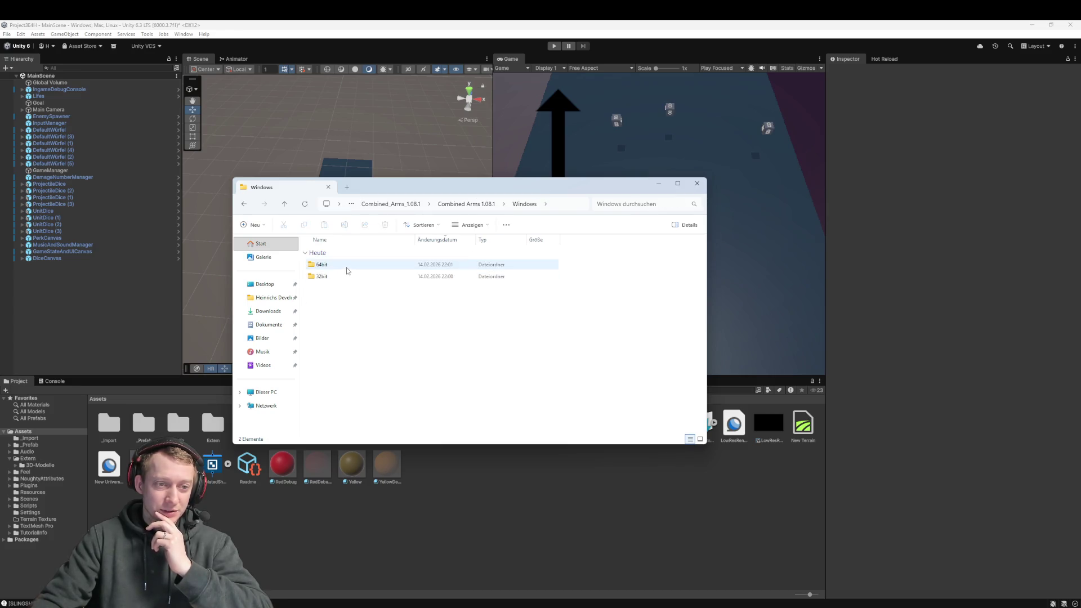
pyautogui.doubleClick(349, 264)
pyautogui.doubleClick(354, 266)
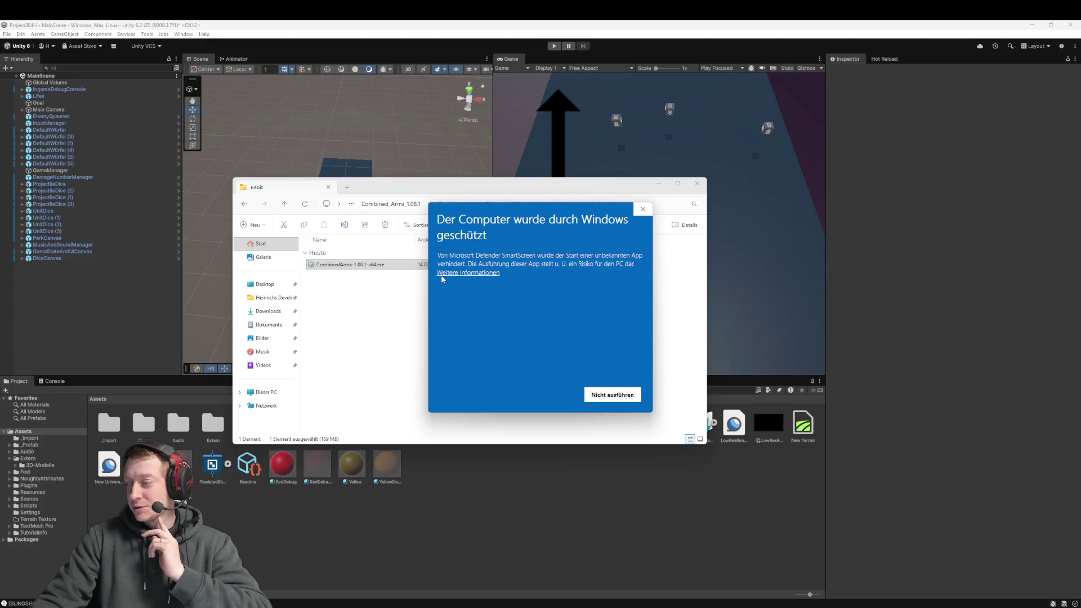
pyautogui.click(494, 275)
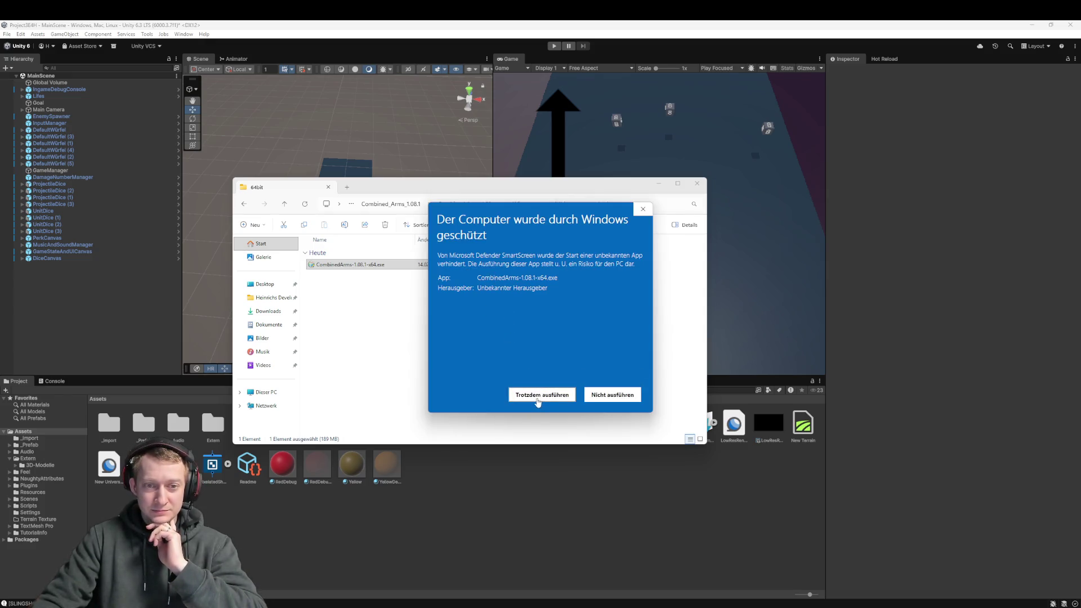
pyautogui.click(538, 397)
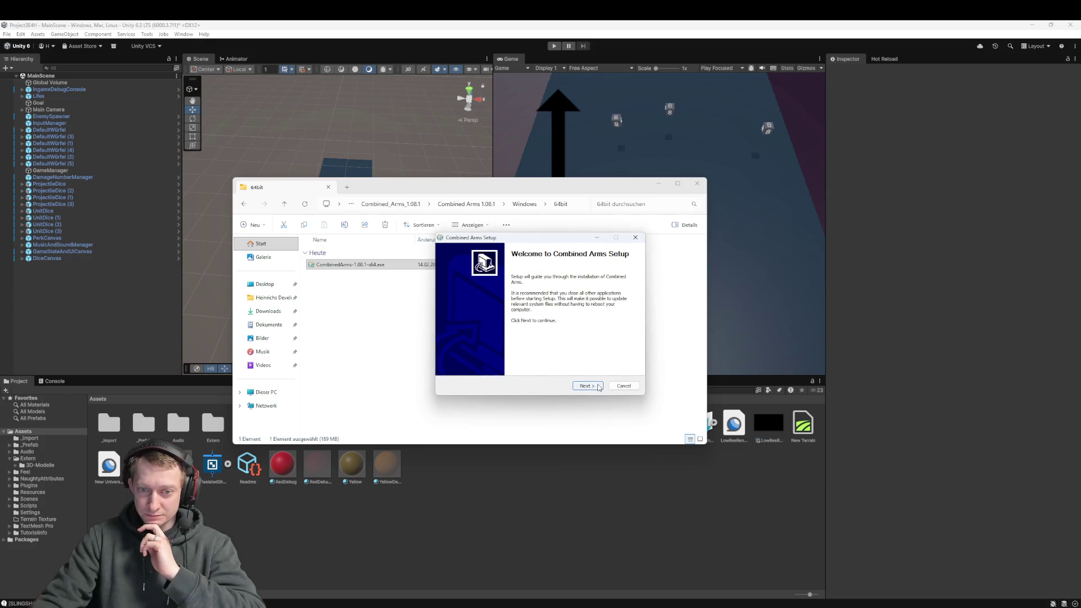
# - Install with the default location and Start Menu folder, skipping the desktop shortcut
pyautogui.click(592, 387)
pyautogui.click(594, 386)
pyautogui.click(597, 387)
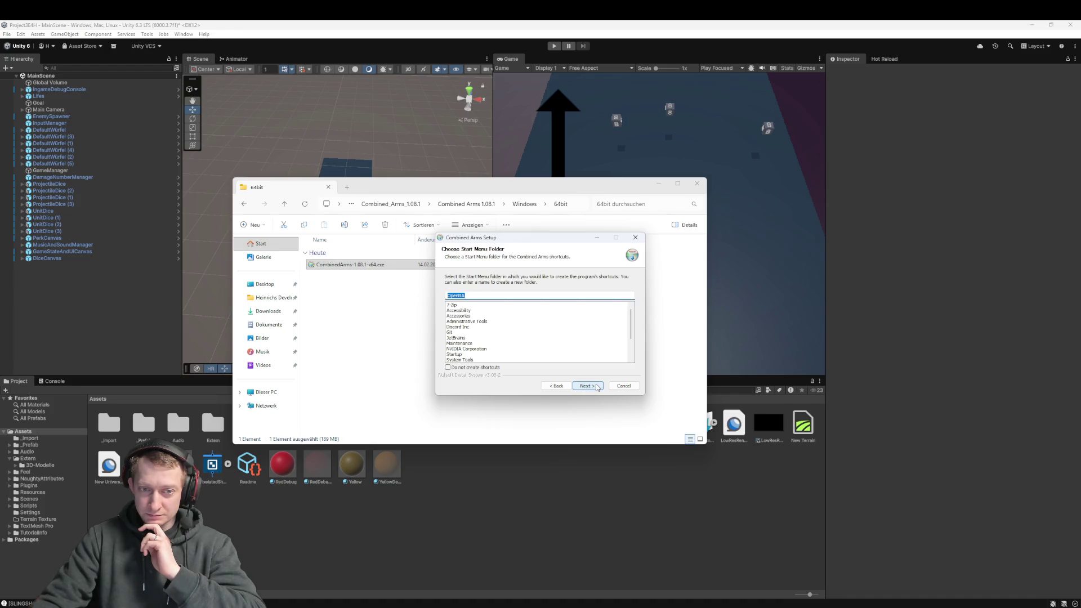
pyautogui.click(597, 387)
pyautogui.click(515, 312)
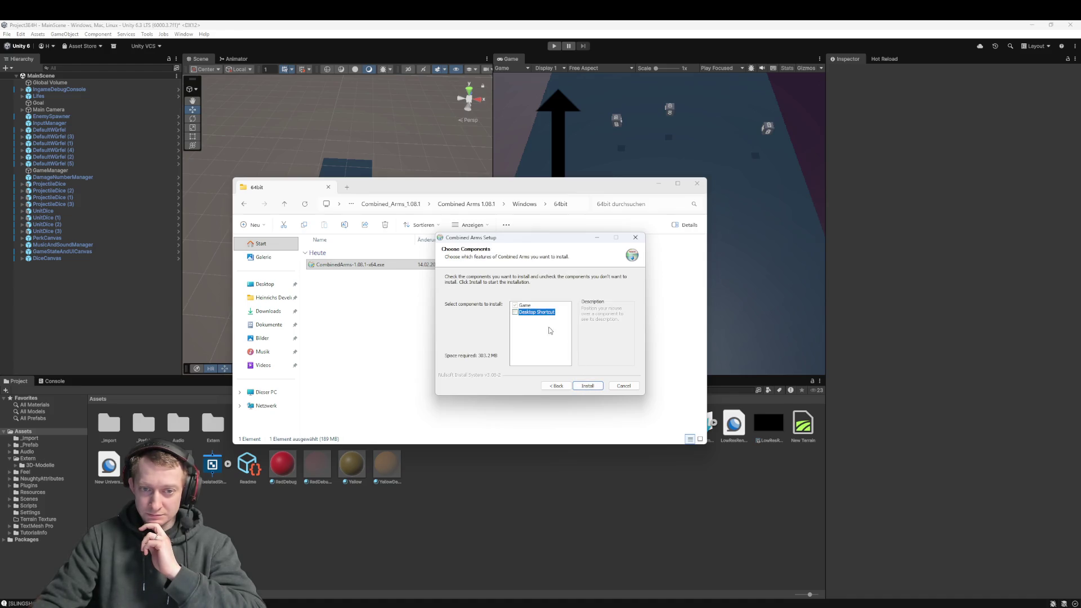
pyautogui.click(583, 387)
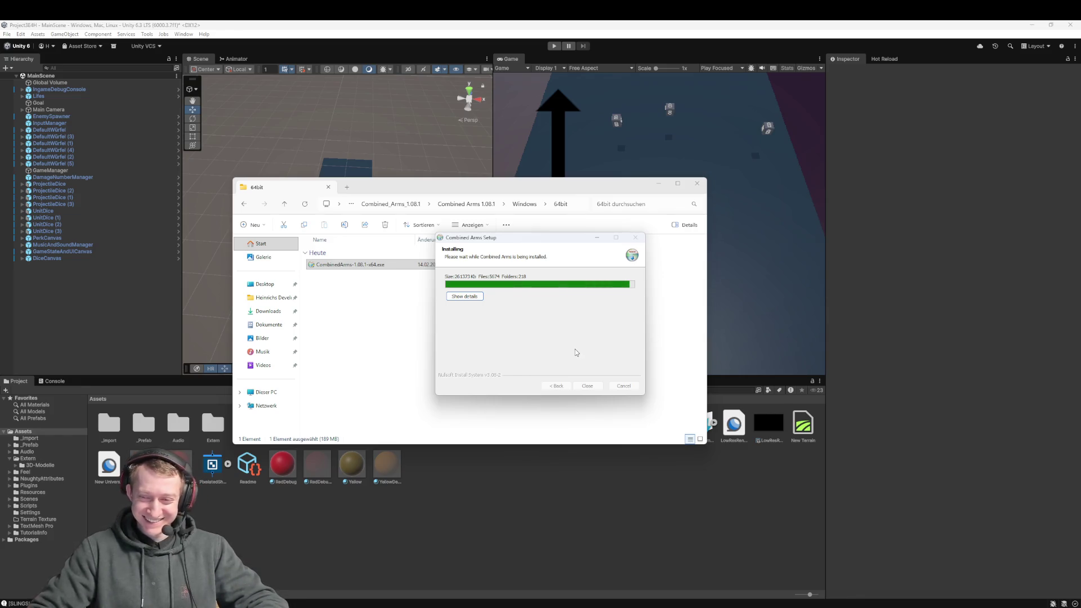
# - Show the extracted-files log, then close the finished Combined Arms installer
pyautogui.click(472, 296)
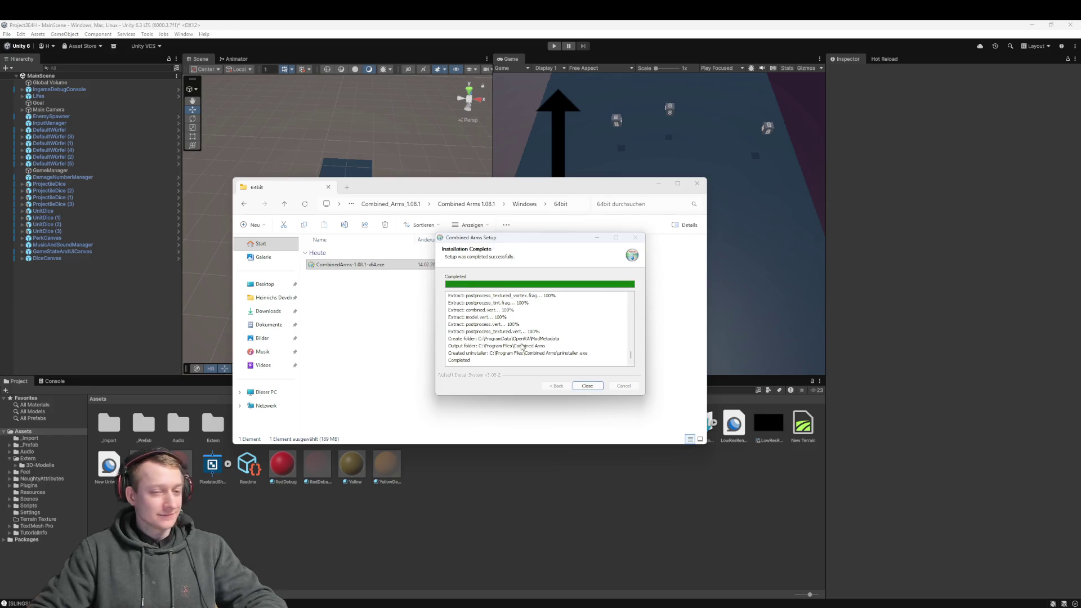
pyautogui.click(587, 386)
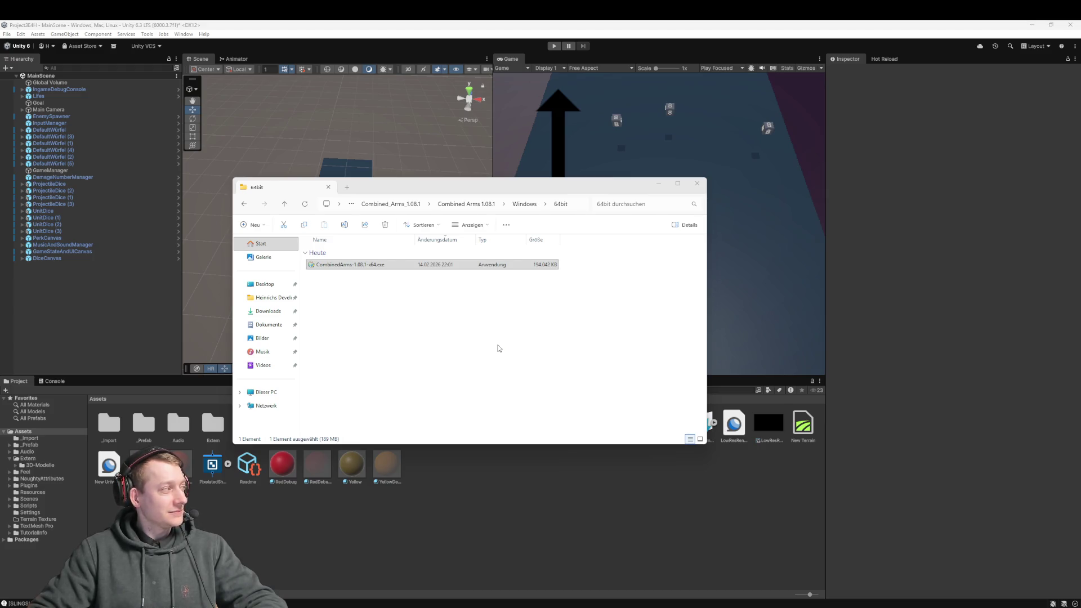
# - Launch OpenRA Combined Arms by searching 'combined' from the Start menu
pyautogui.click(417, 302)
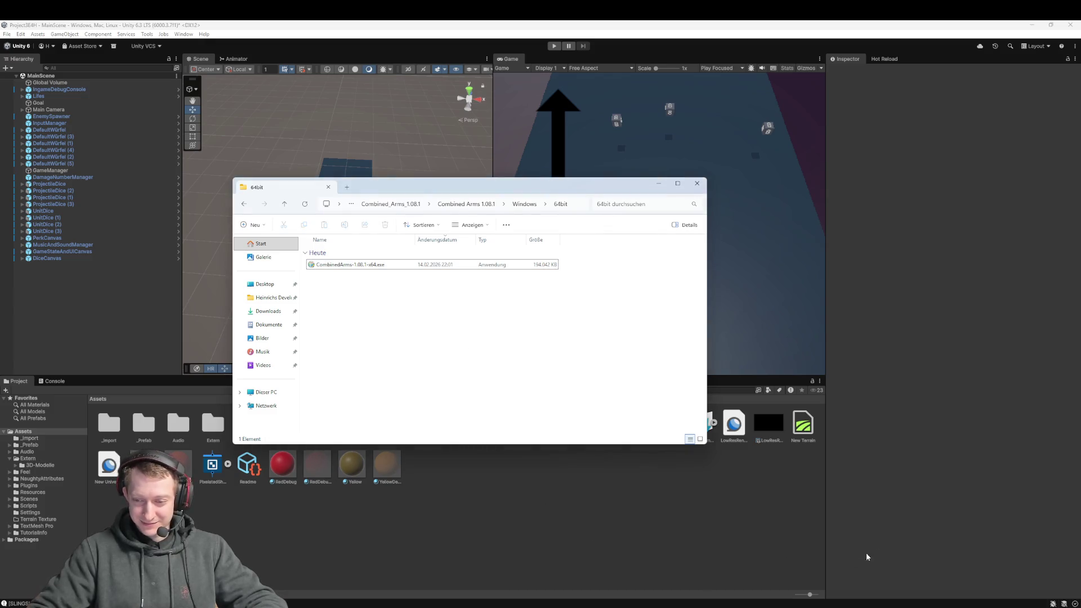
pyautogui.press('super')
pyautogui.write('combined')
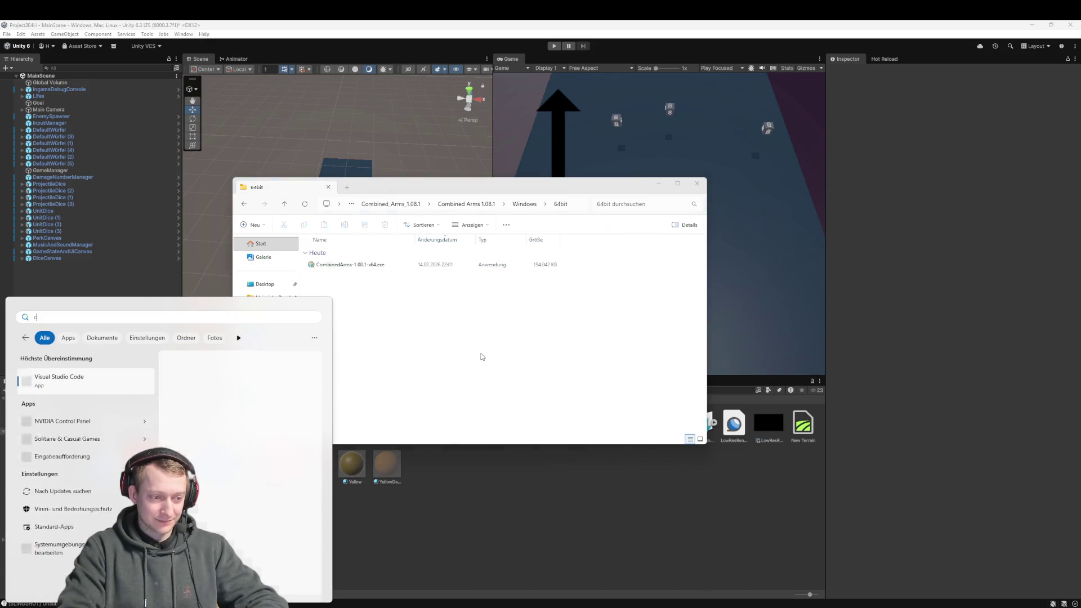
pyautogui.press('Return')
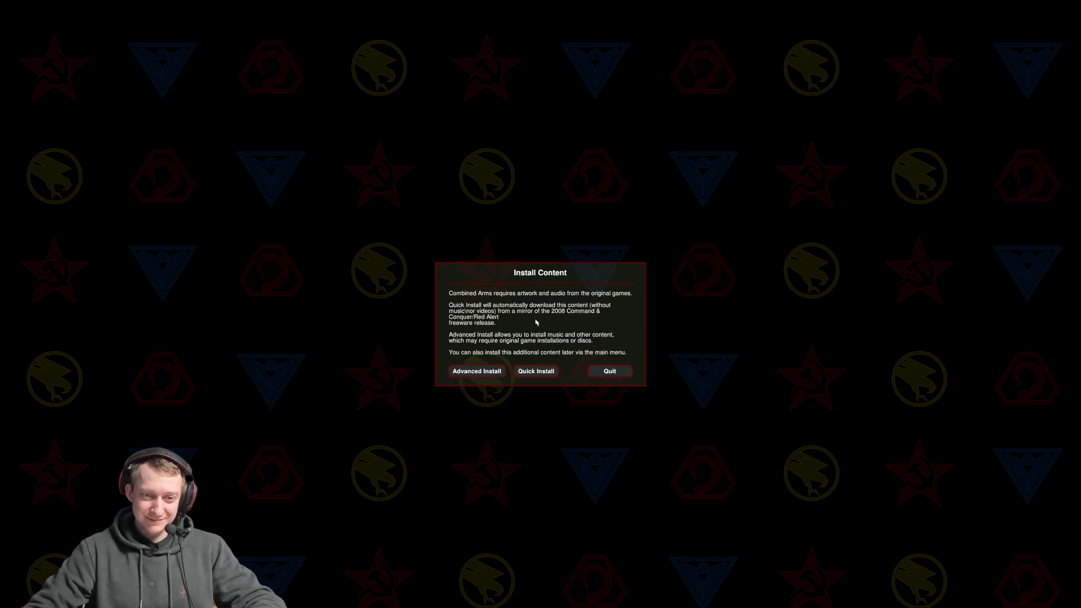
# - Quick Install the game content and accept the profile and system-information pages
pyautogui.click(532, 379)
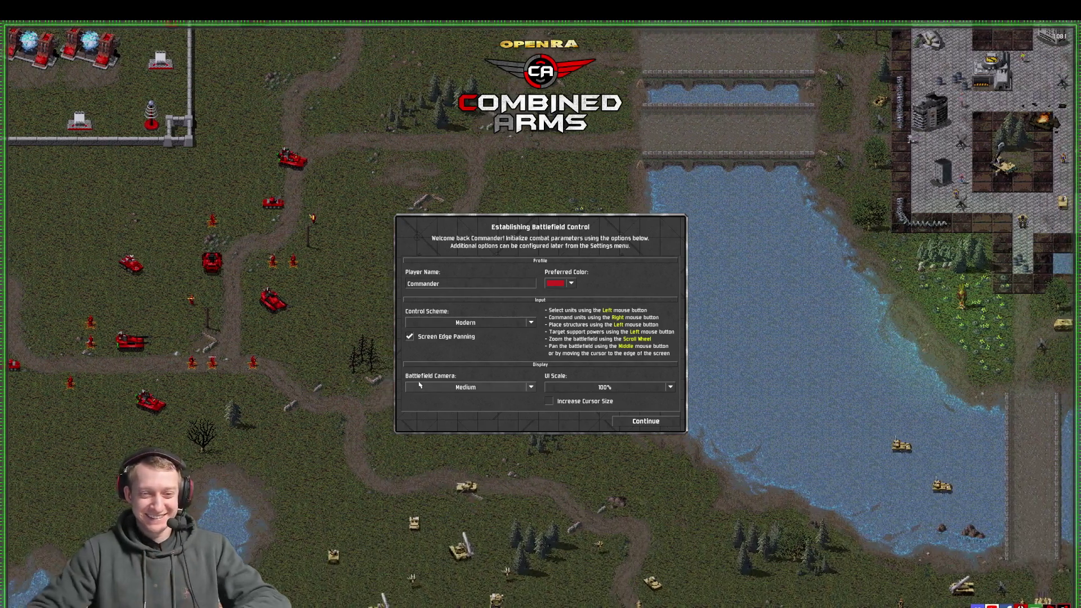
pyautogui.click(645, 422)
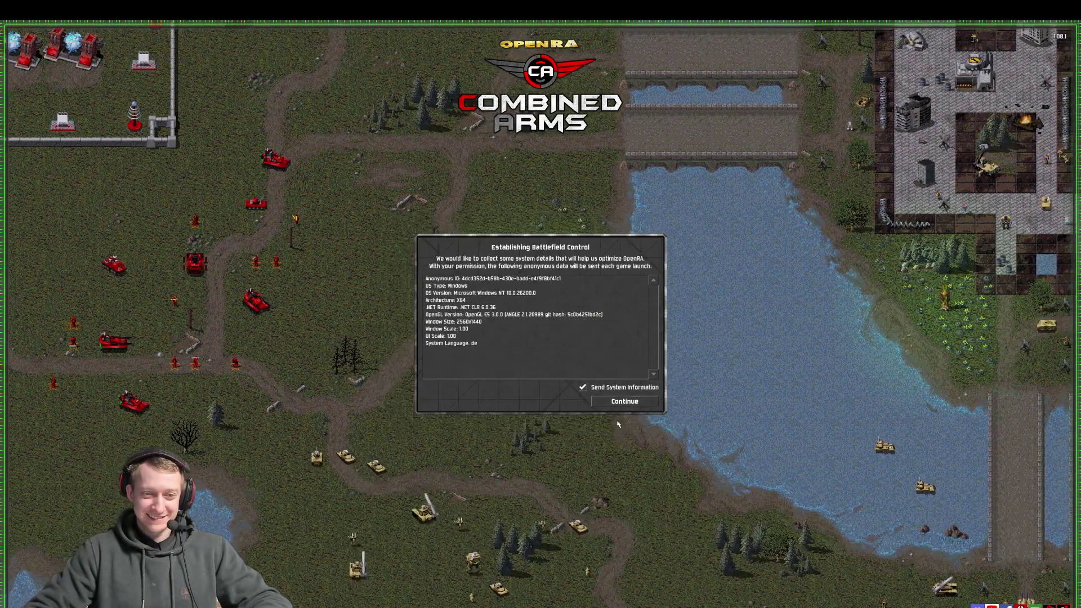
pyautogui.click(630, 405)
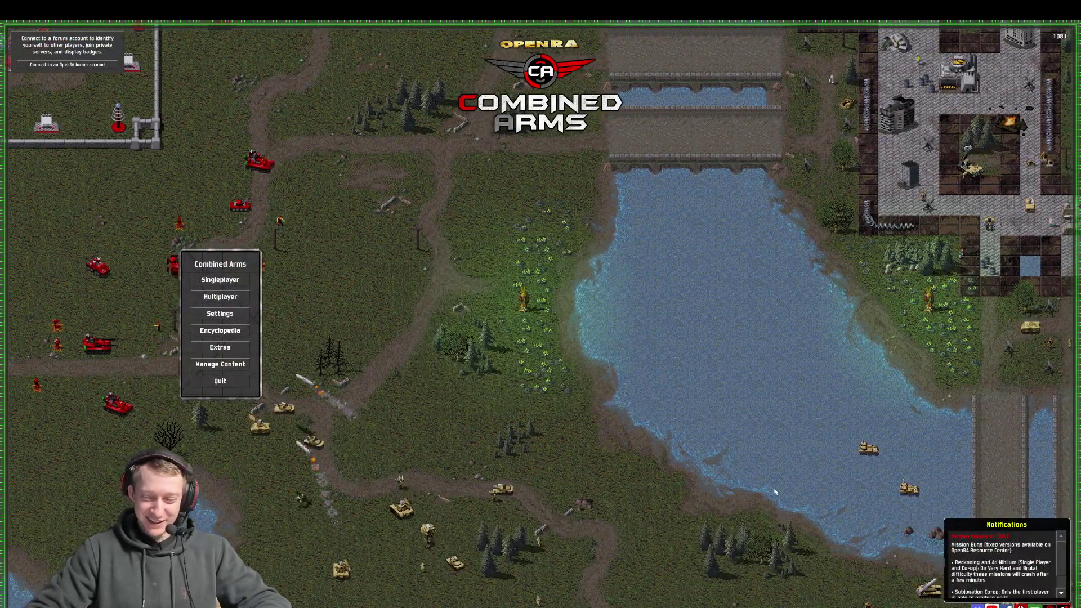
pyautogui.hotkey('alt', 'Tab')
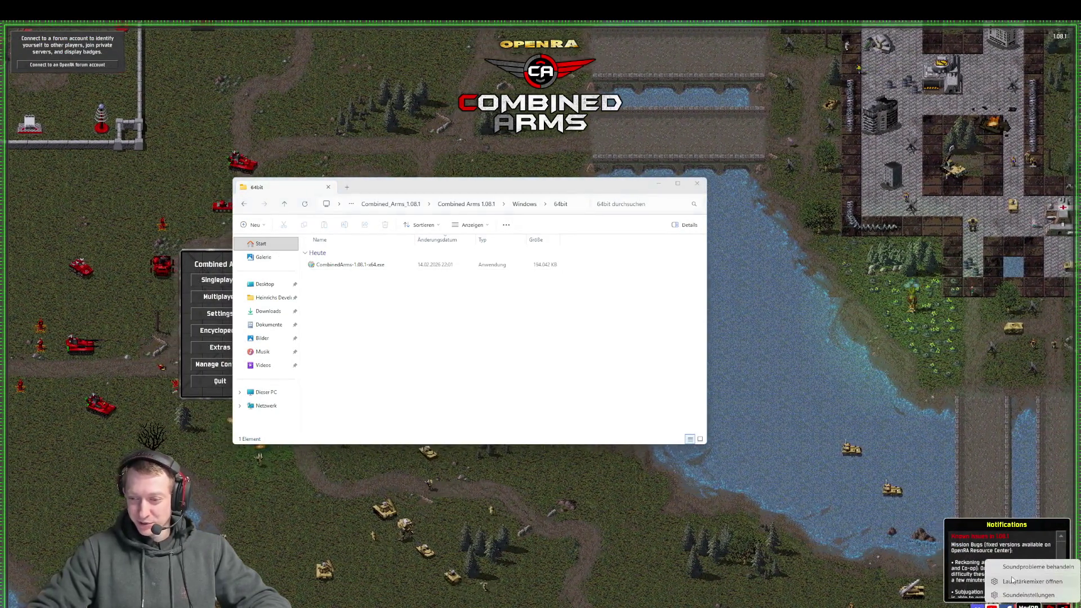
# - Lower OpenRA Combined Arms to 15 in the Volume Mixer, then close Settings and File Explorer
pyautogui.rightClick(1014, 606)
pyautogui.click(1025, 581)
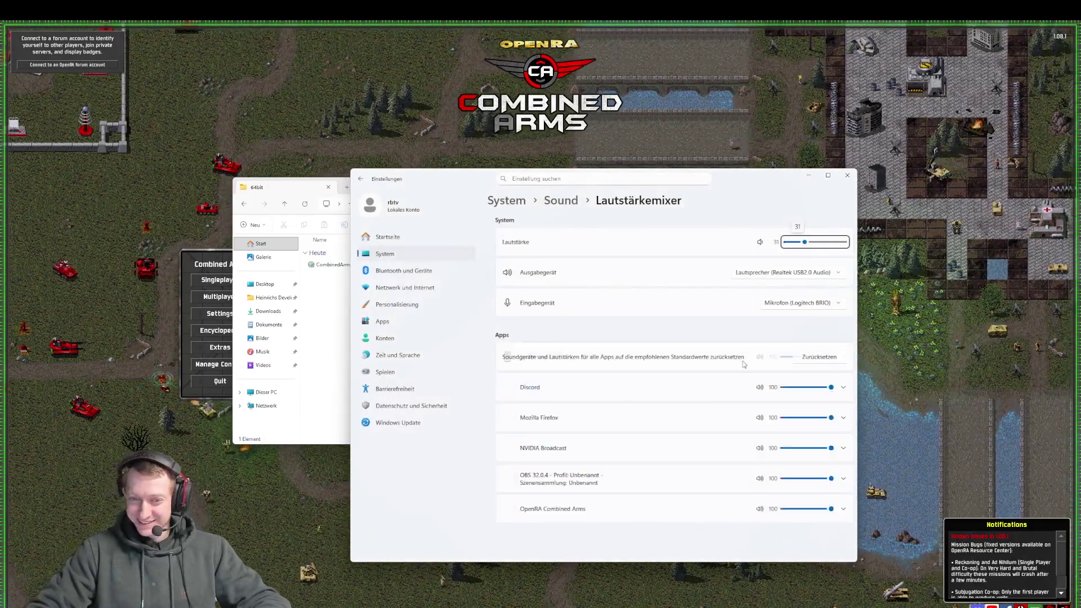
pyautogui.click(785, 509)
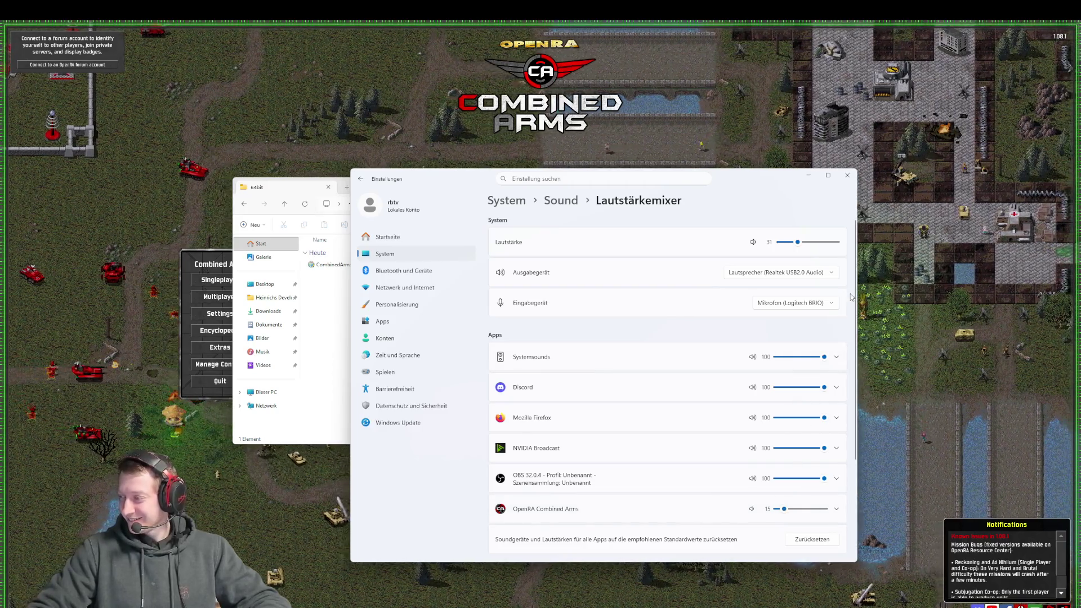
pyautogui.click(848, 175)
pyautogui.click(697, 183)
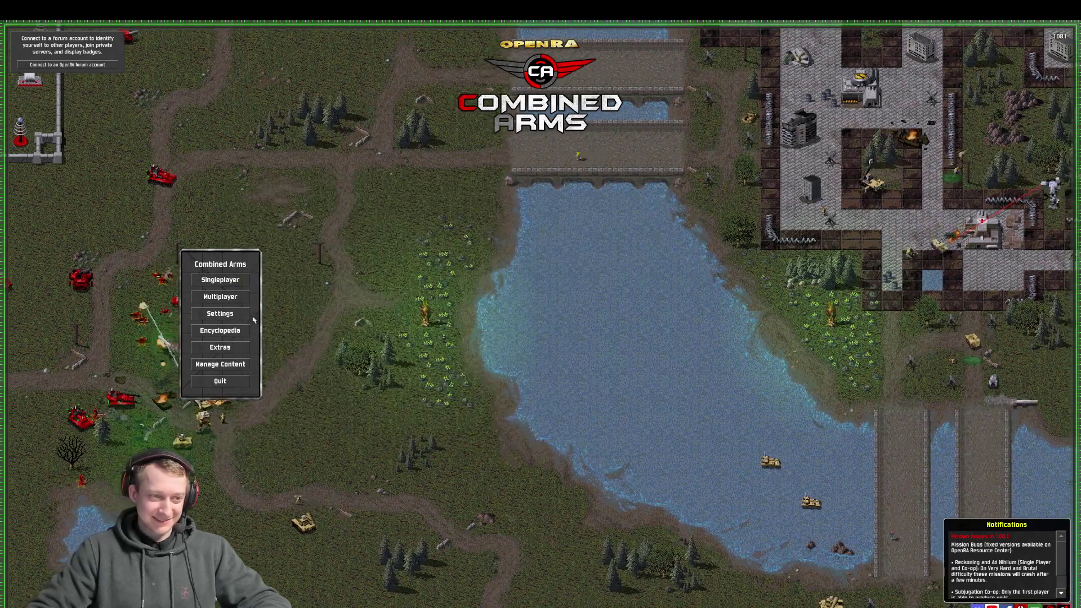
# - Open a Singleplayer Skirmish and allow the game through the firewall
pyautogui.click(220, 280)
pyautogui.click(220, 280)
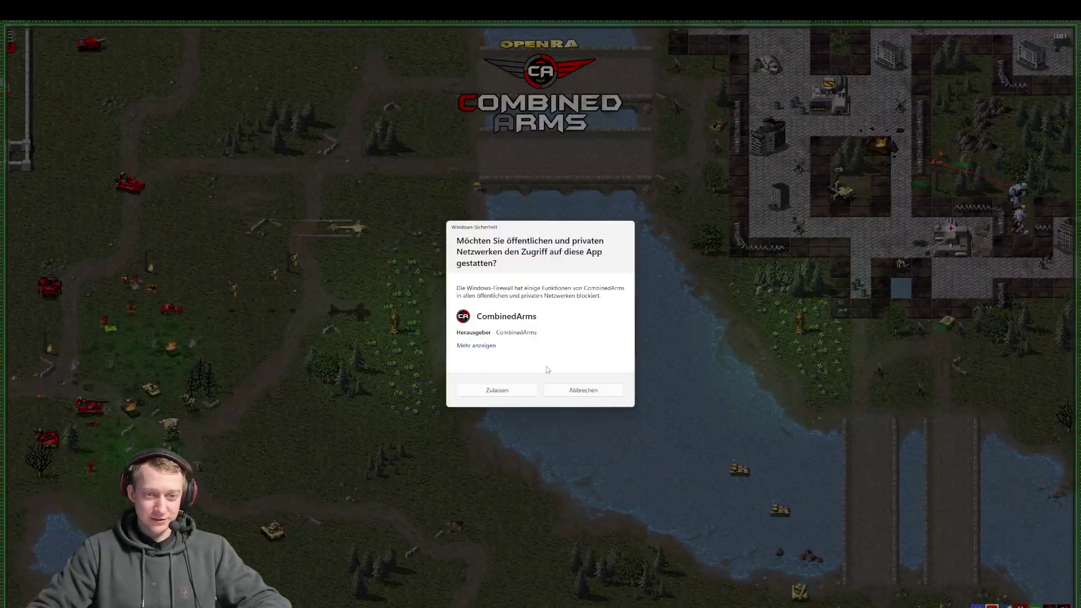
pyautogui.click(497, 390)
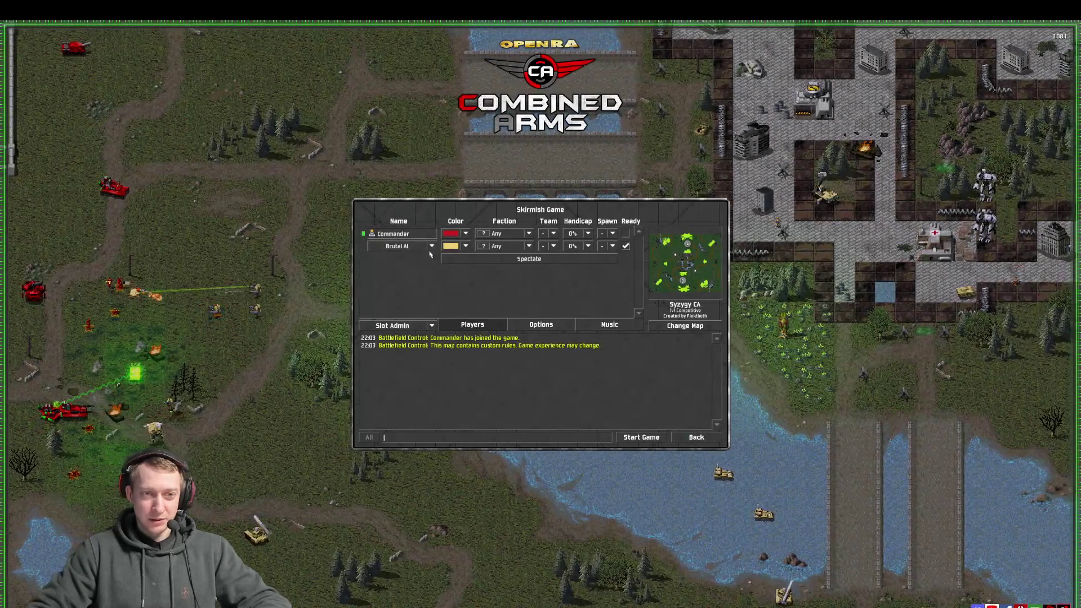
# - Set the opponent slot to Hard AI and the Commander's faction to Russia
pyautogui.click(423, 247)
pyautogui.click(388, 300)
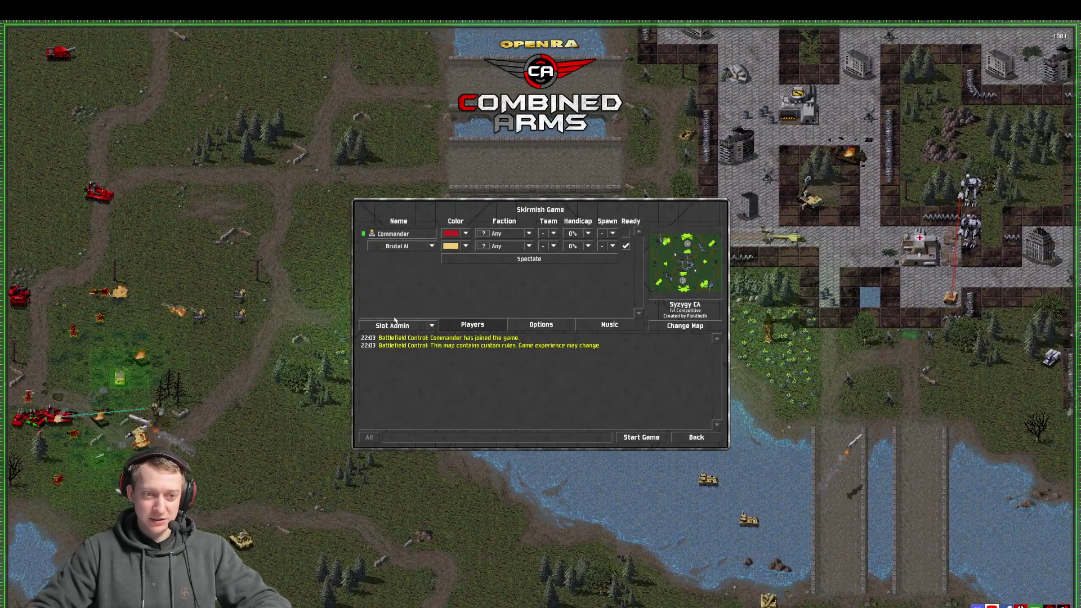
pyautogui.click(405, 247)
pyautogui.click(394, 313)
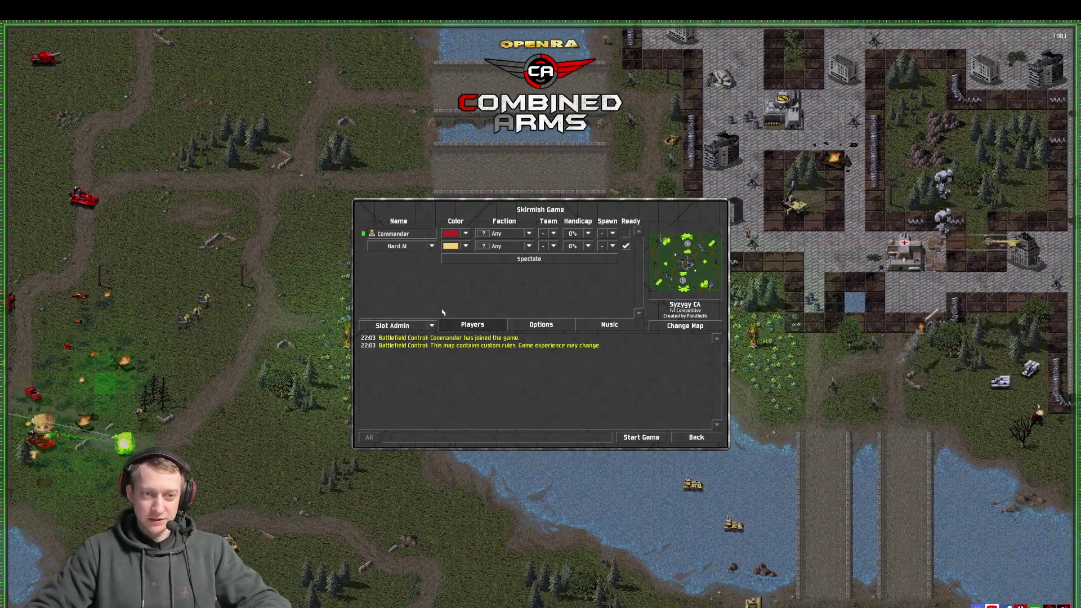
pyautogui.click(509, 233)
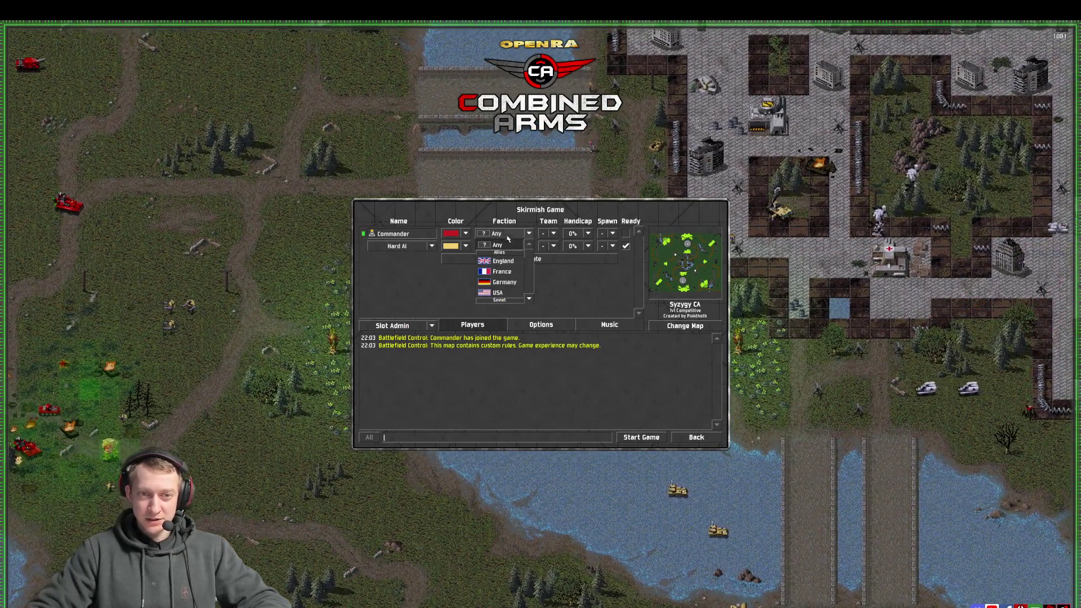
pyautogui.scroll(-3, 507, 278)
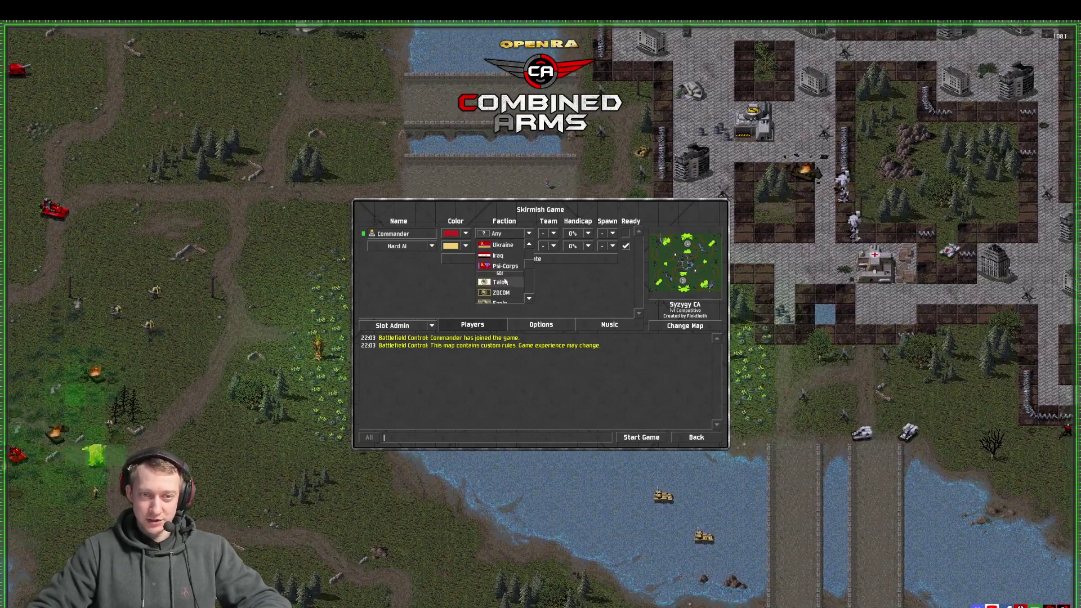
pyautogui.click(501, 259)
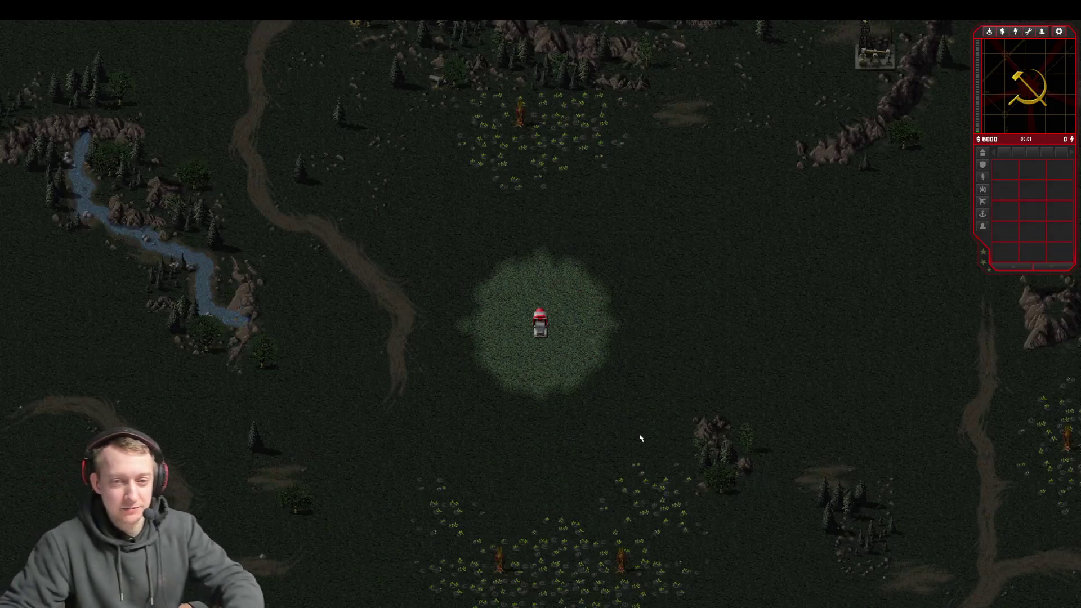
# - Deploy the MCV into a construction yard and place a Power Plant beside it
pyautogui.click(540, 323)
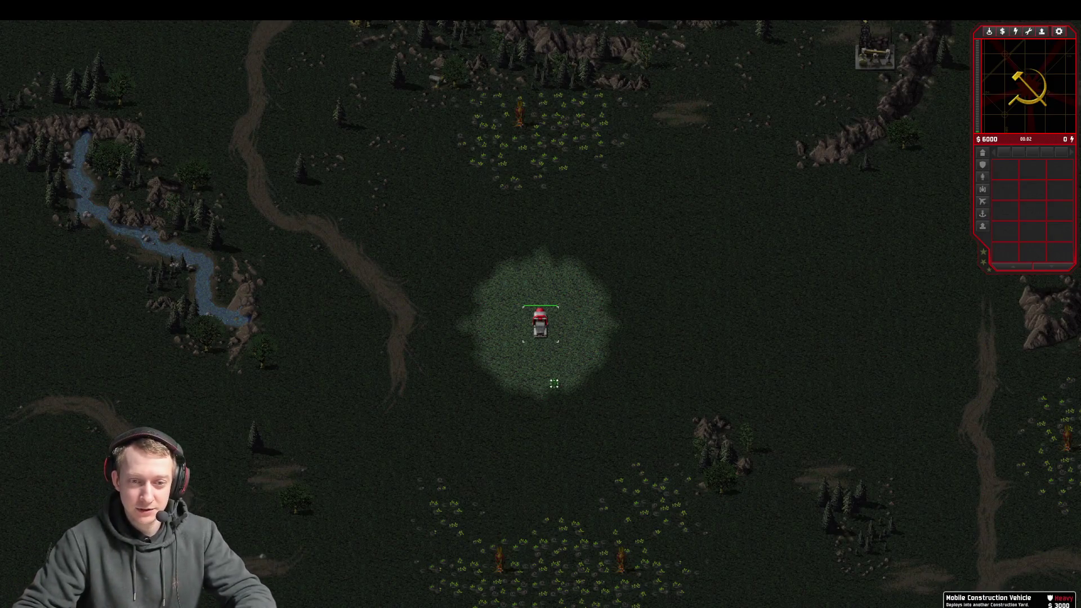
pyautogui.click(540, 324)
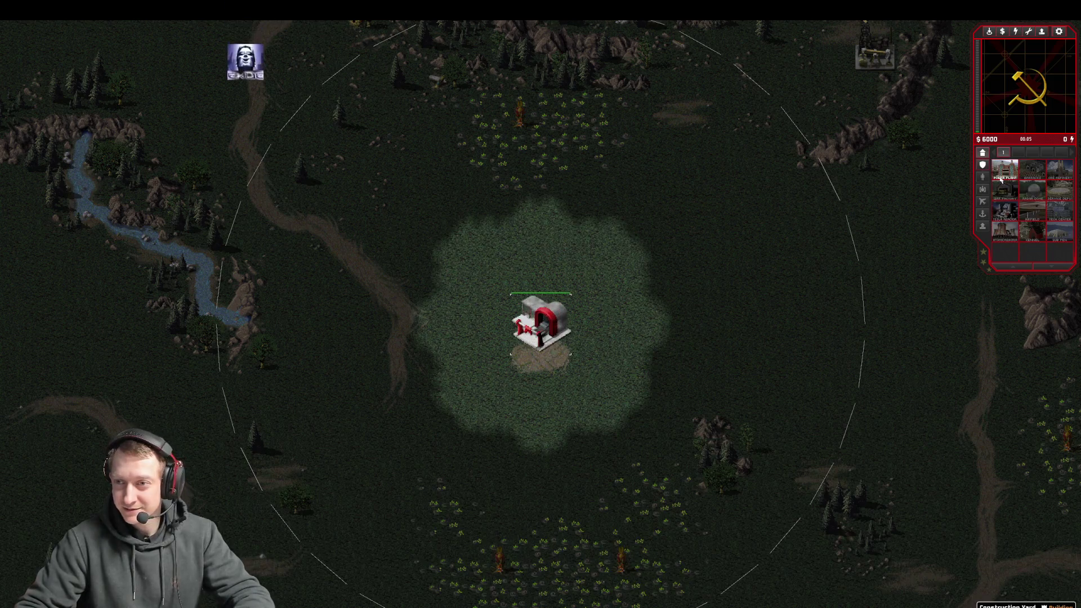
pyautogui.click(1005, 169)
pyautogui.click(765, 231)
pyautogui.click(983, 164)
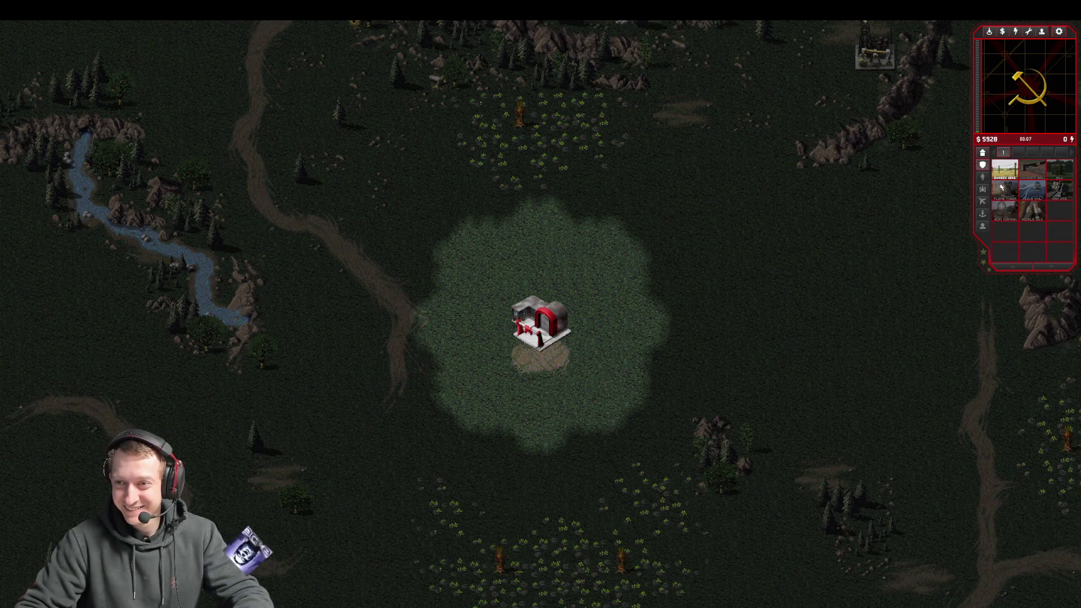
pyautogui.click(983, 152)
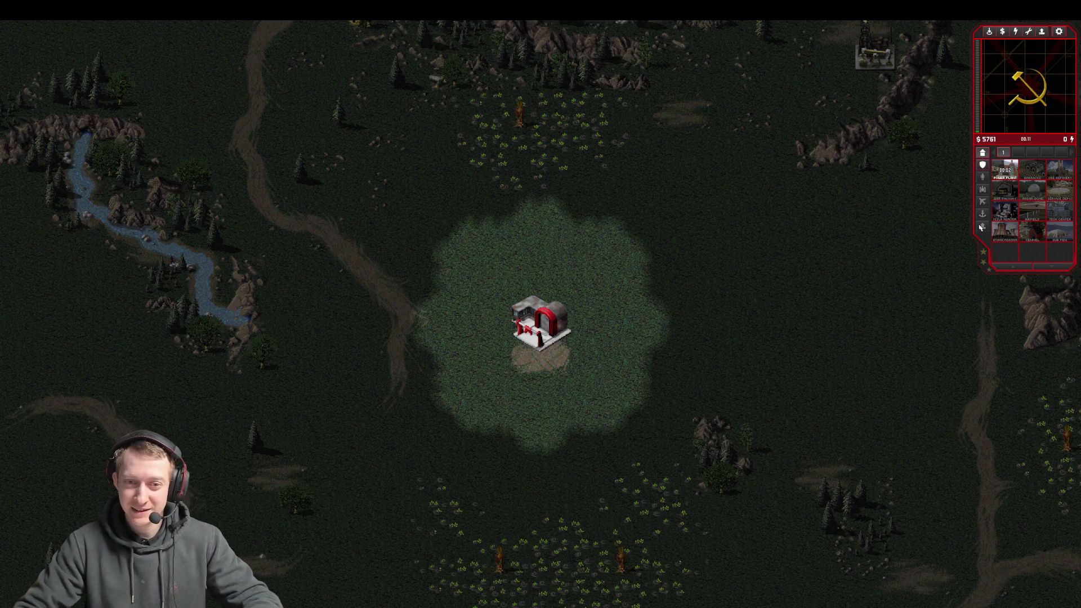
pyautogui.click(1005, 172)
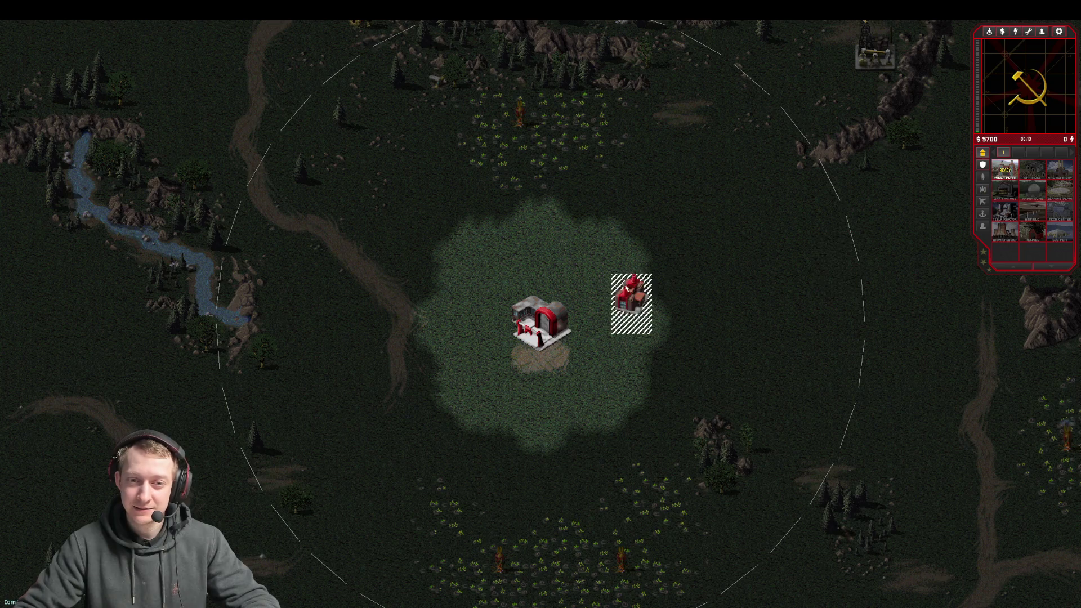
pyautogui.click(614, 298)
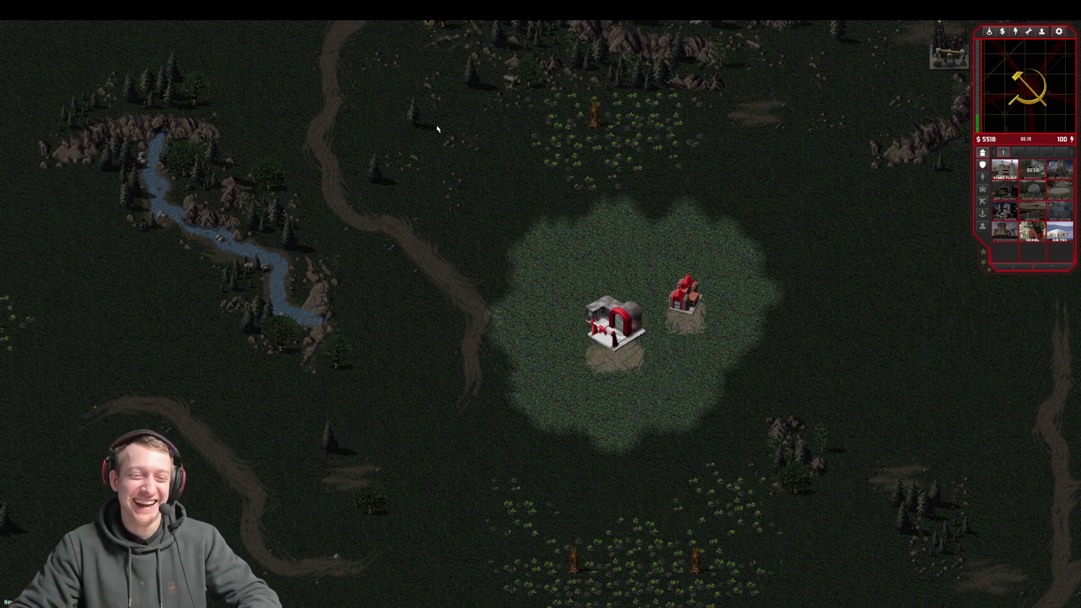
# - Place the barracks right of the power plant and queue an Ore Refinery and Flame Tower
pyautogui.press('Left')
pyautogui.press('Up')
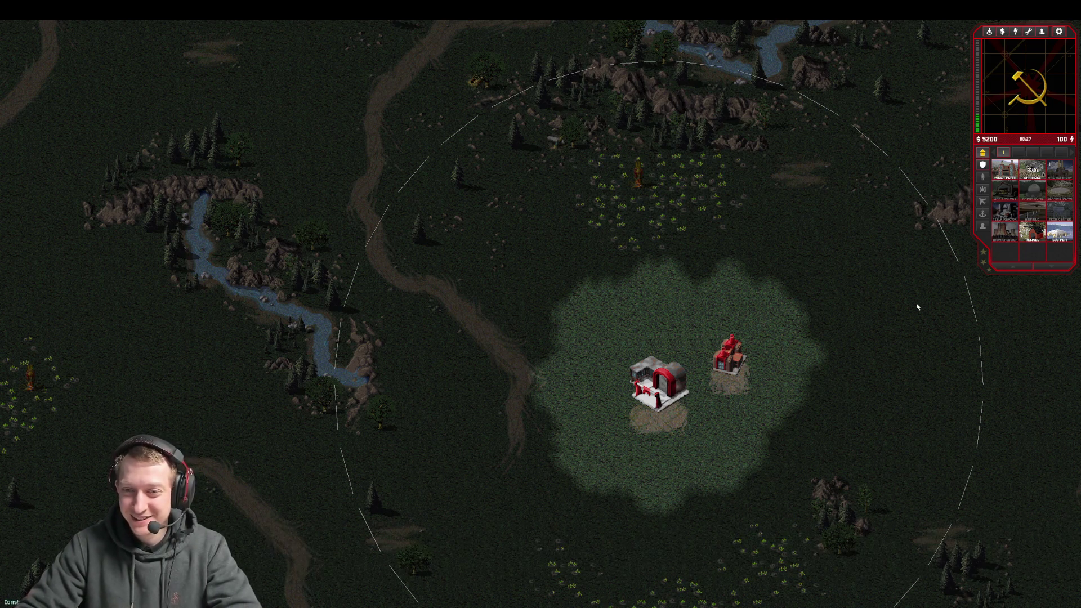
pyautogui.click(811, 357)
pyautogui.click(1060, 169)
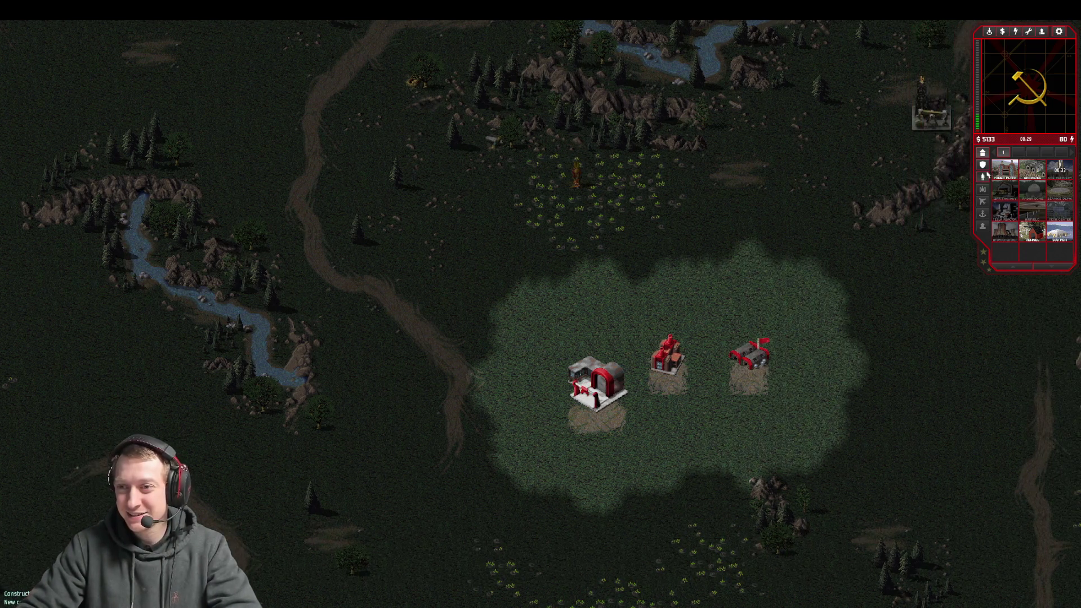
pyautogui.click(984, 176)
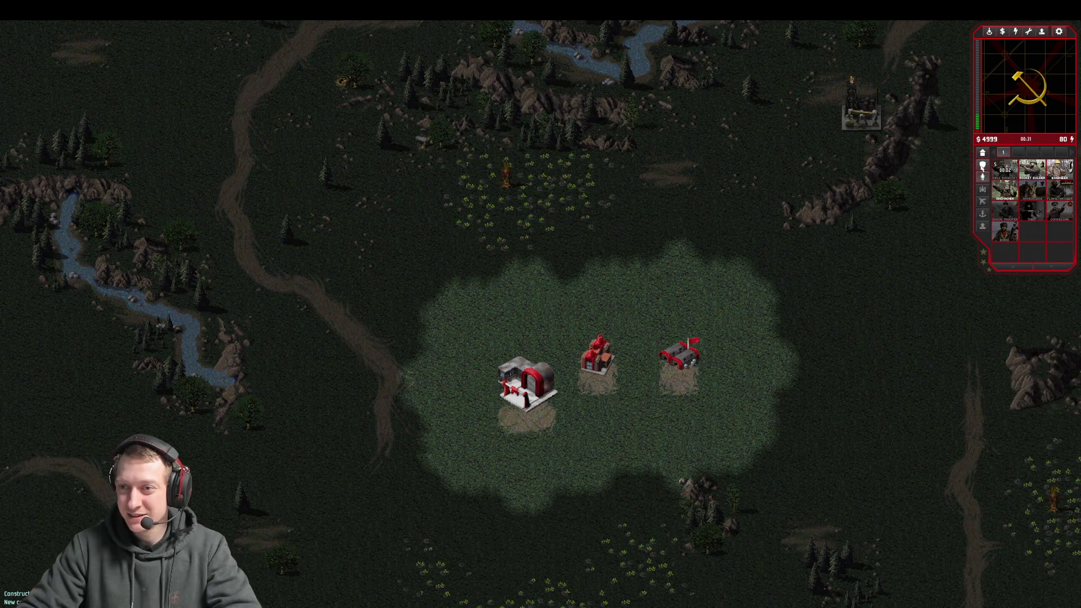
pyautogui.click(983, 164)
pyautogui.click(1005, 189)
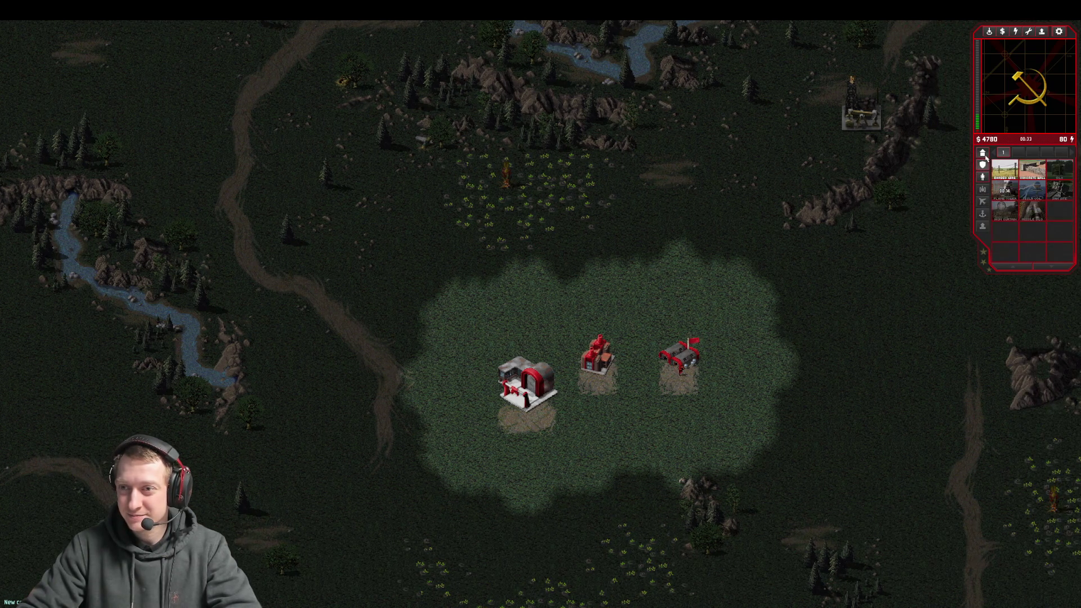
pyautogui.click(984, 155)
# - Box-select the rifle infantry by the barracks and send them across the map
pyautogui.moveTo(651, 379); pyautogui.dragTo(822, 484)
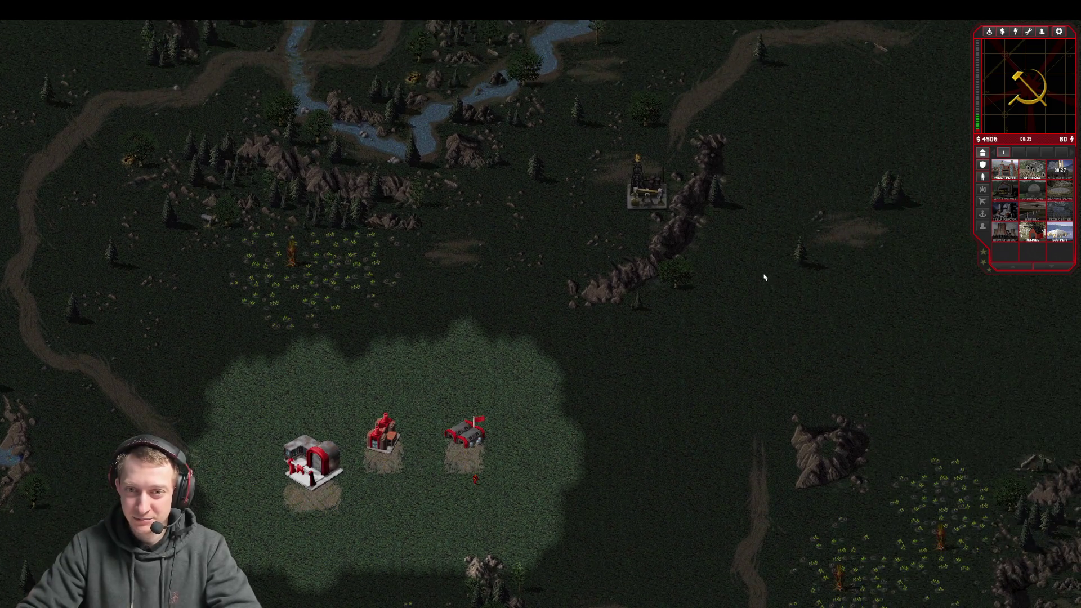
pyautogui.moveTo(483, 393); pyautogui.dragTo(687, 580)
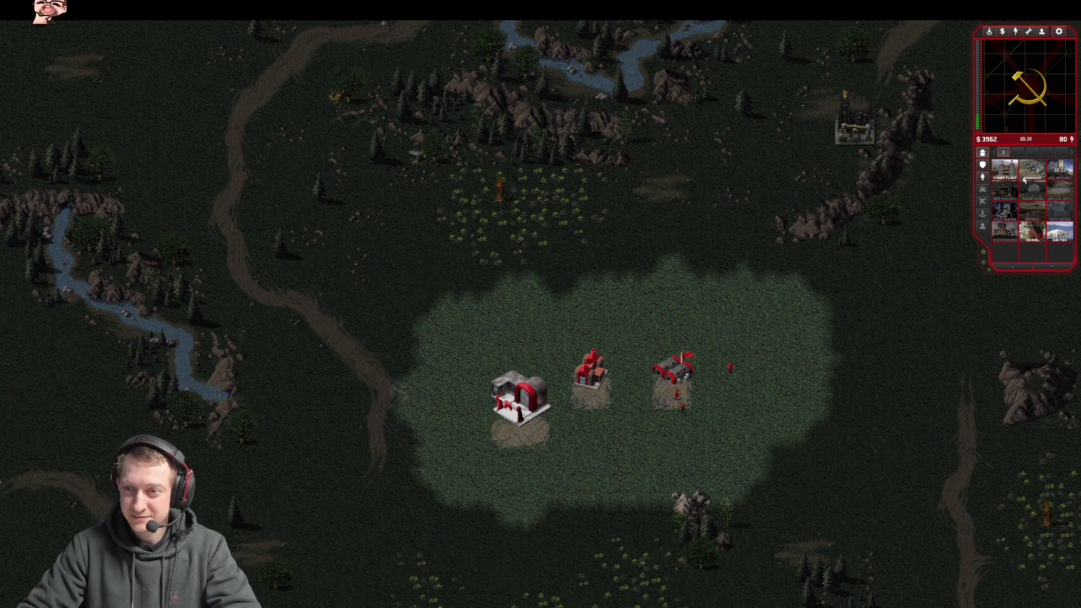
pyautogui.moveTo(640, 366); pyautogui.dragTo(721, 462)
pyautogui.rightClick(841, 500)
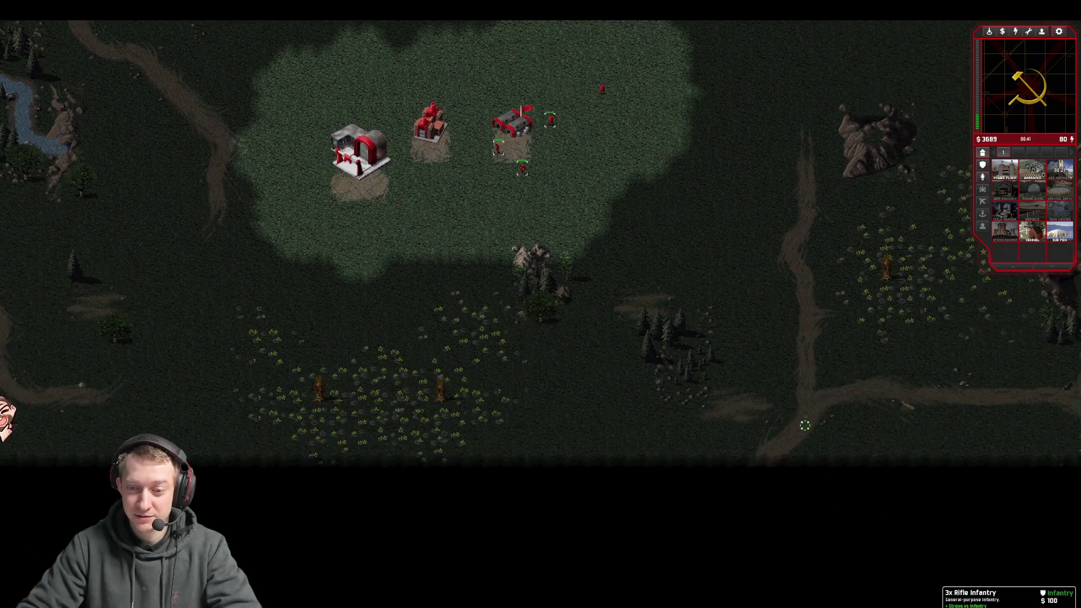
# - Abort the mission from the Esc menu's Options tab and confirm Leave
pyautogui.press('Escape')
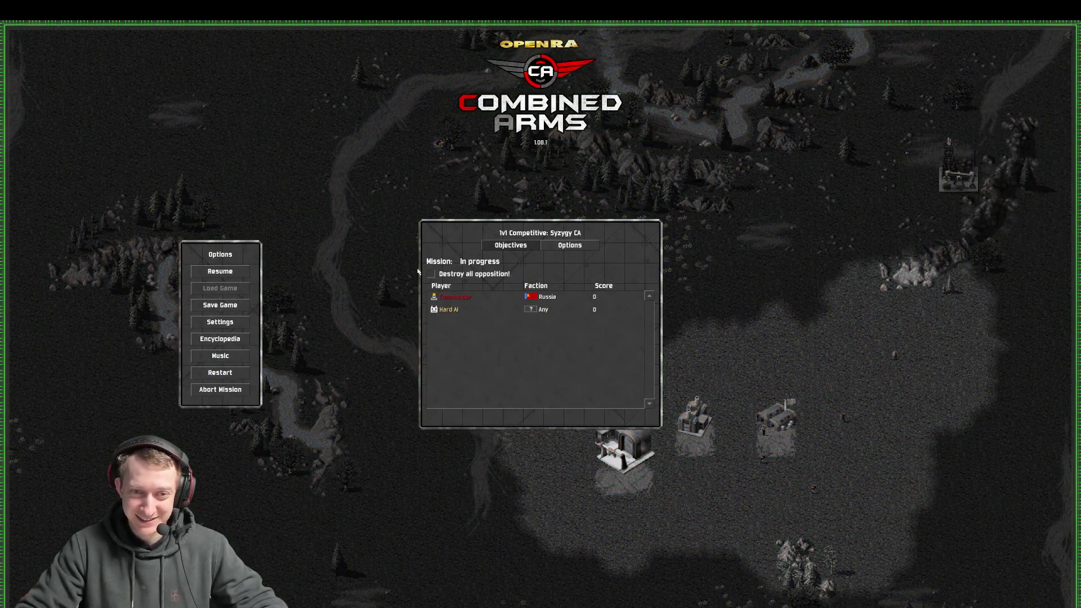
pyautogui.click(570, 246)
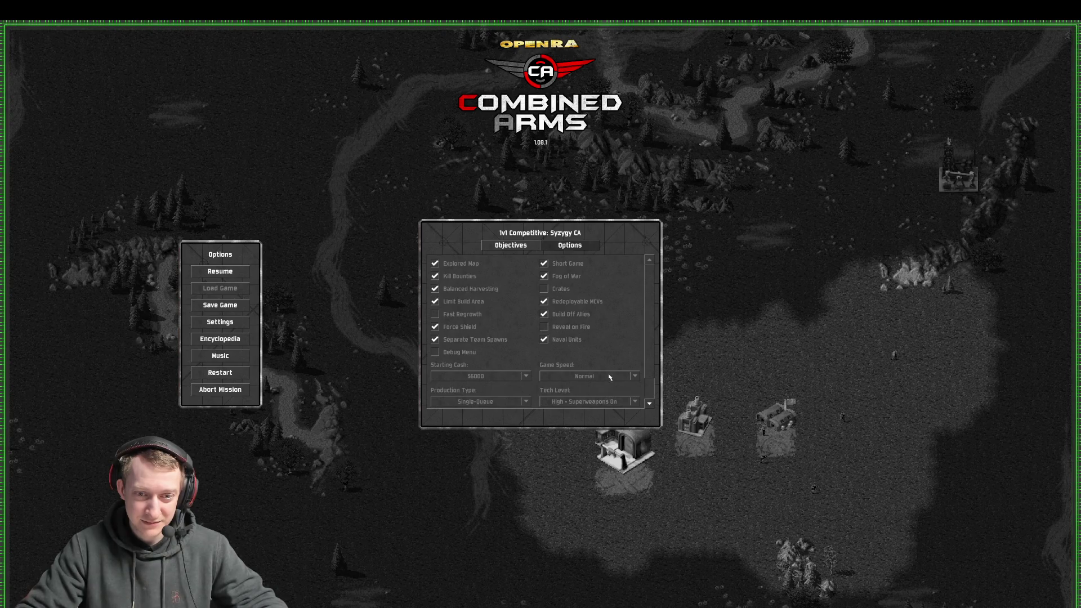
pyautogui.click(221, 390)
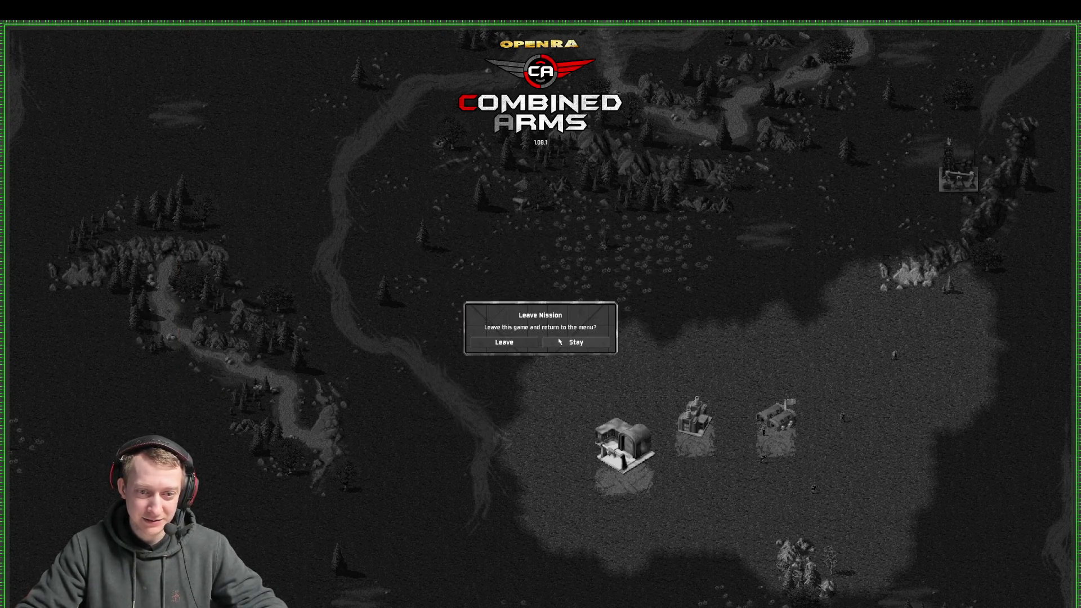
pyautogui.click(536, 342)
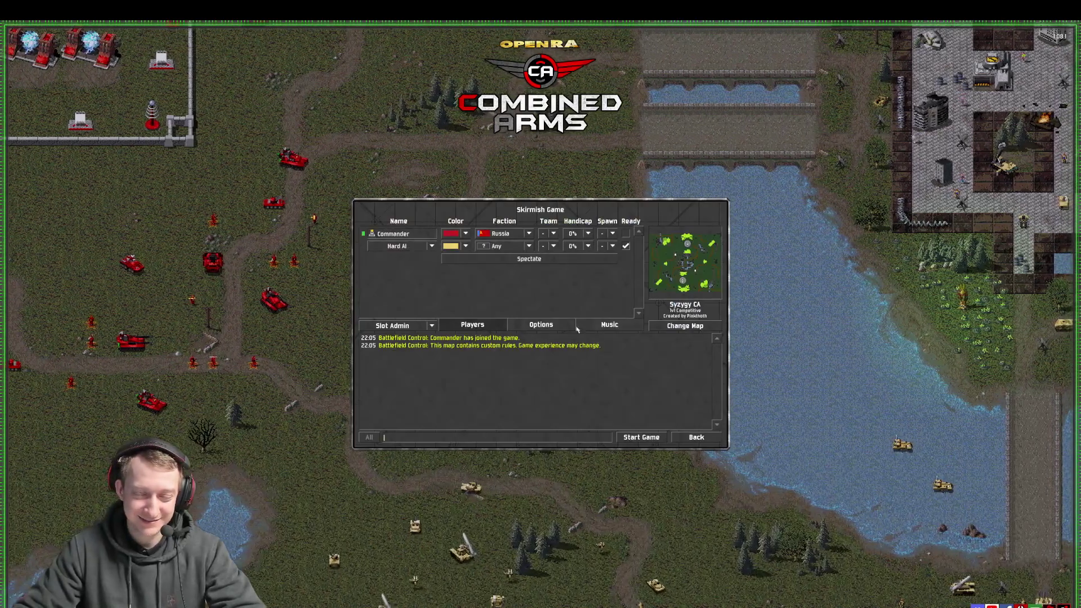
# - In the lobby's map options, choose Multi-Queue for Production Type and $10000 for Starting Cash
pyautogui.click(537, 325)
pyautogui.scroll(-2, 580, 288)
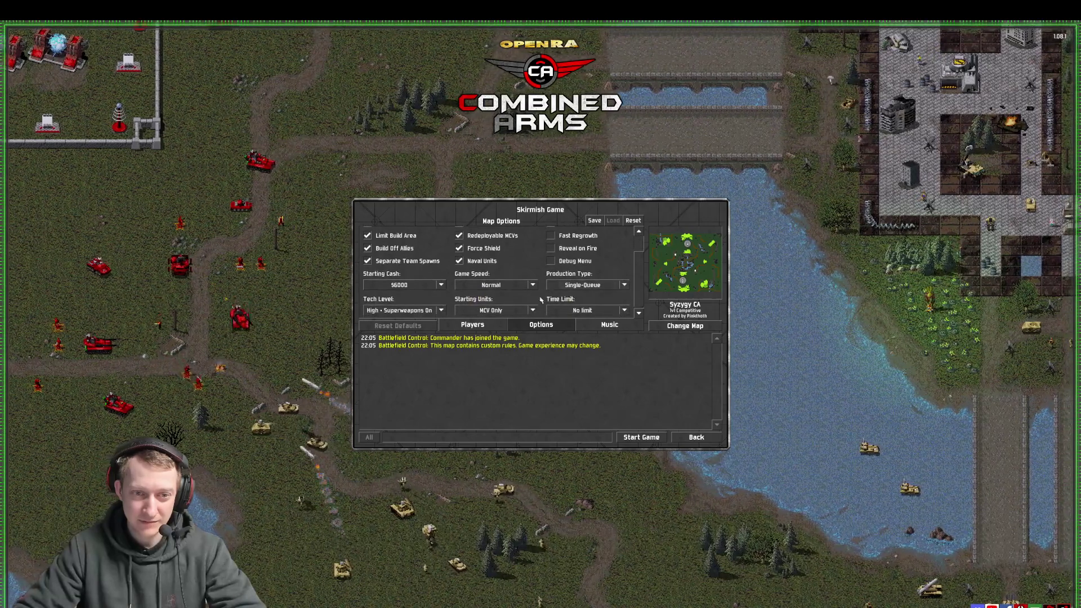
pyautogui.click(606, 284)
pyautogui.click(593, 305)
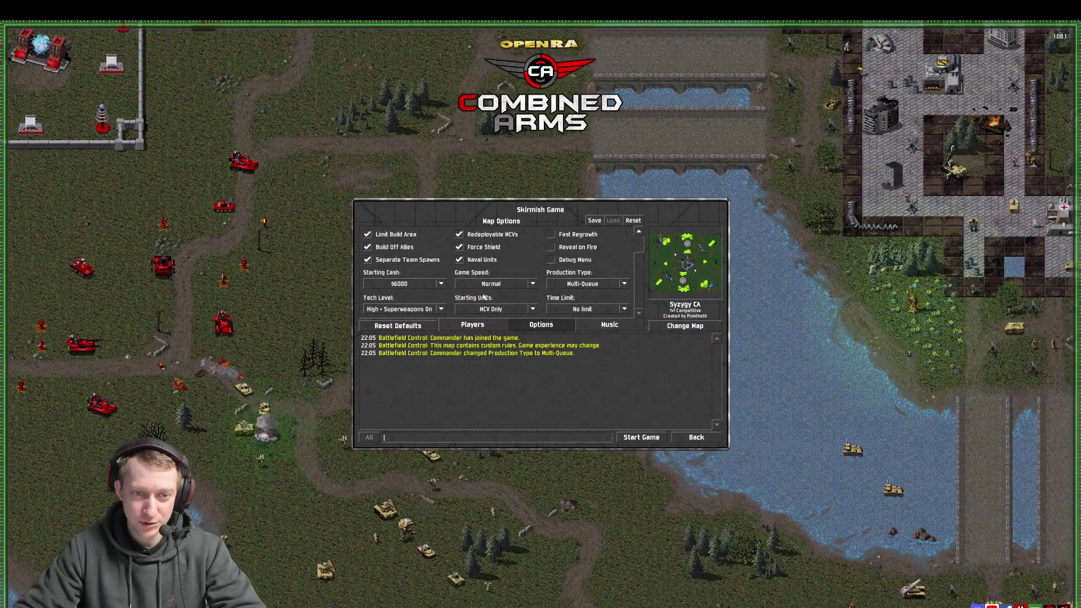
pyautogui.click(433, 284)
pyautogui.click(411, 337)
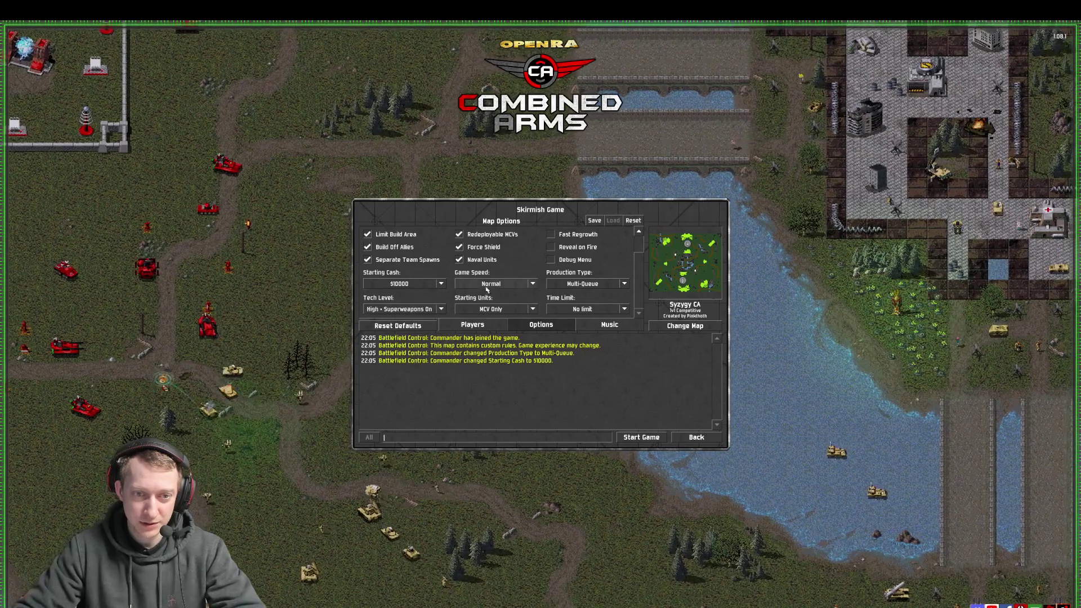